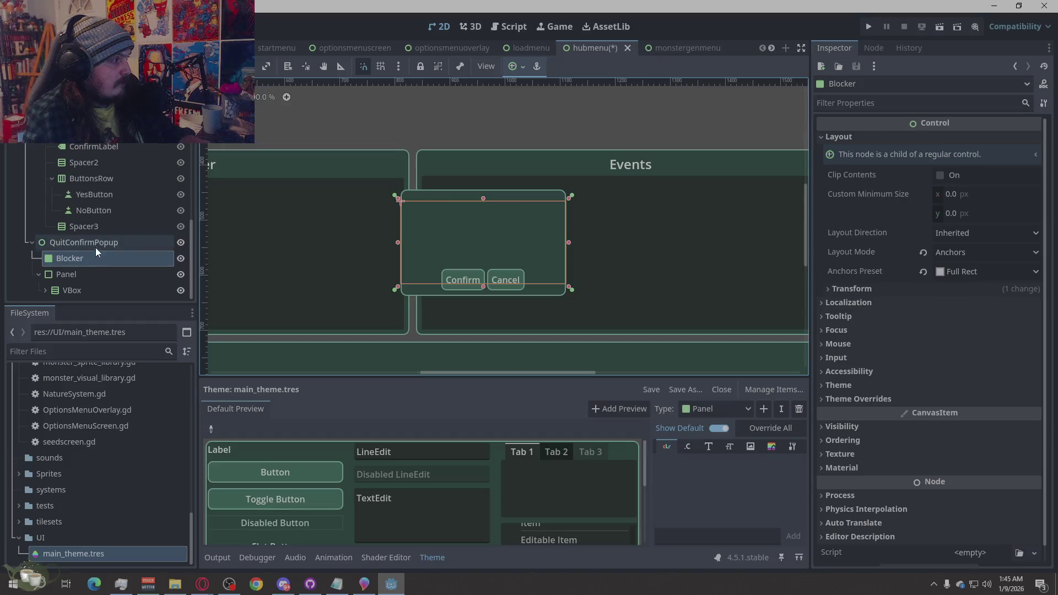
Compare the layout settings of the QuitConfirmPopup, Panel and Blocker nodes
click(93, 257)
click(86, 242)
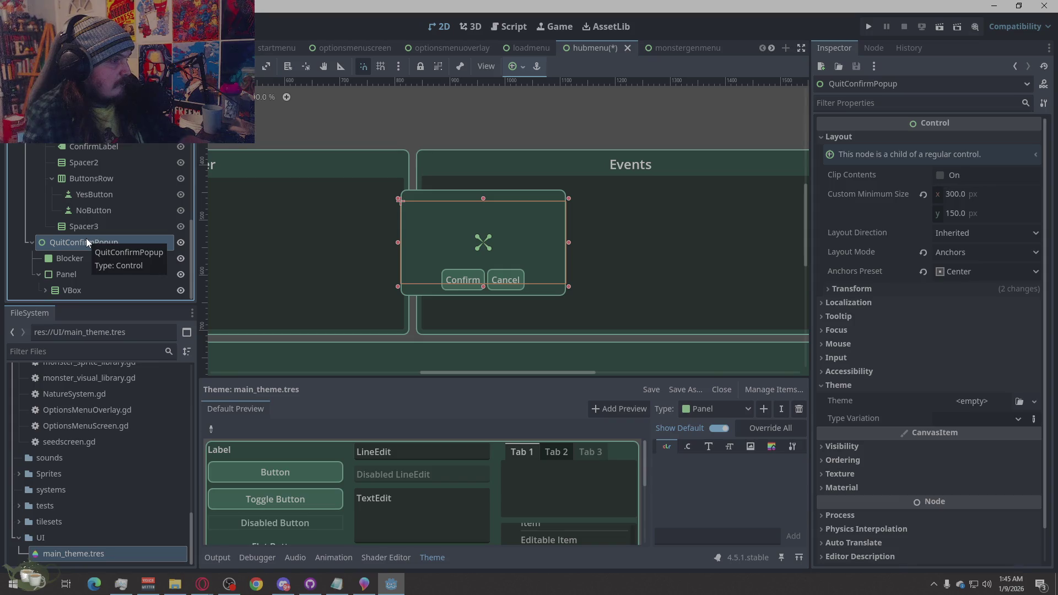
click(72, 274)
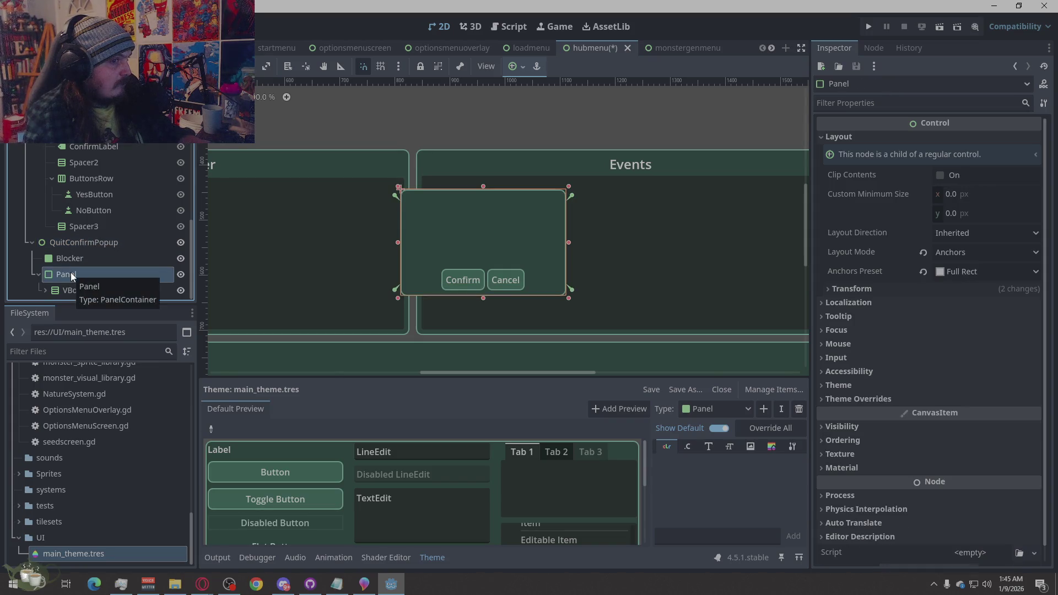
click(83, 246)
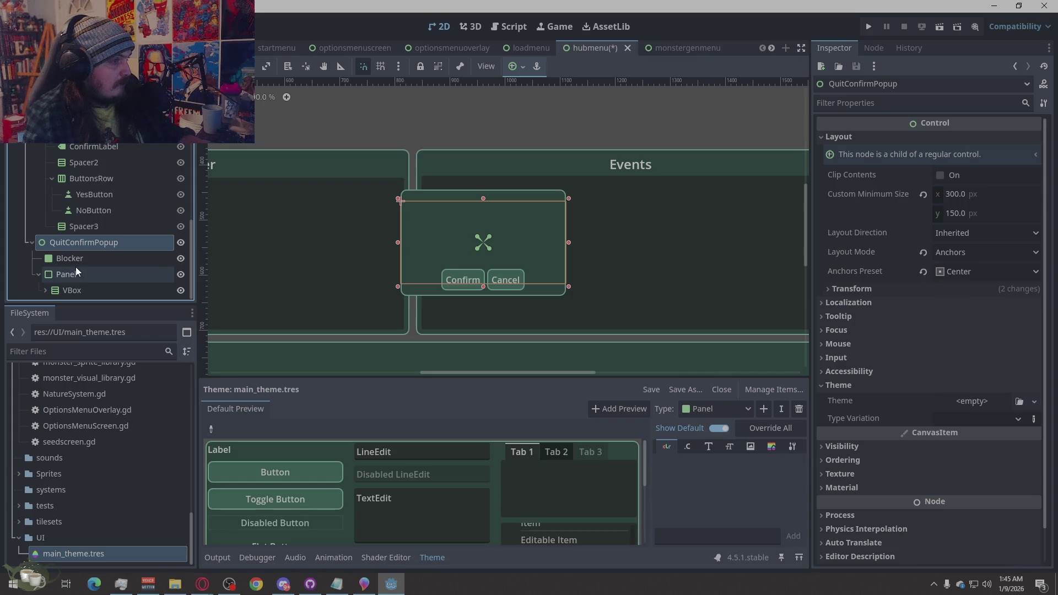
click(76, 260)
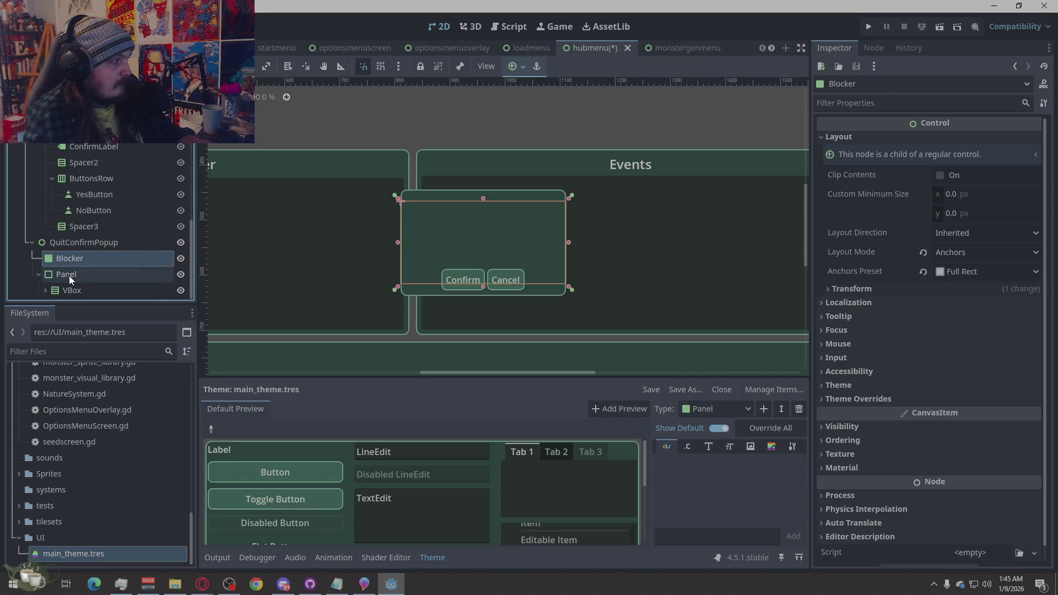
Give the Panel the Center anchors preset, then briefly toggle the popup's visibility to check it
click(68, 276)
click(973, 270)
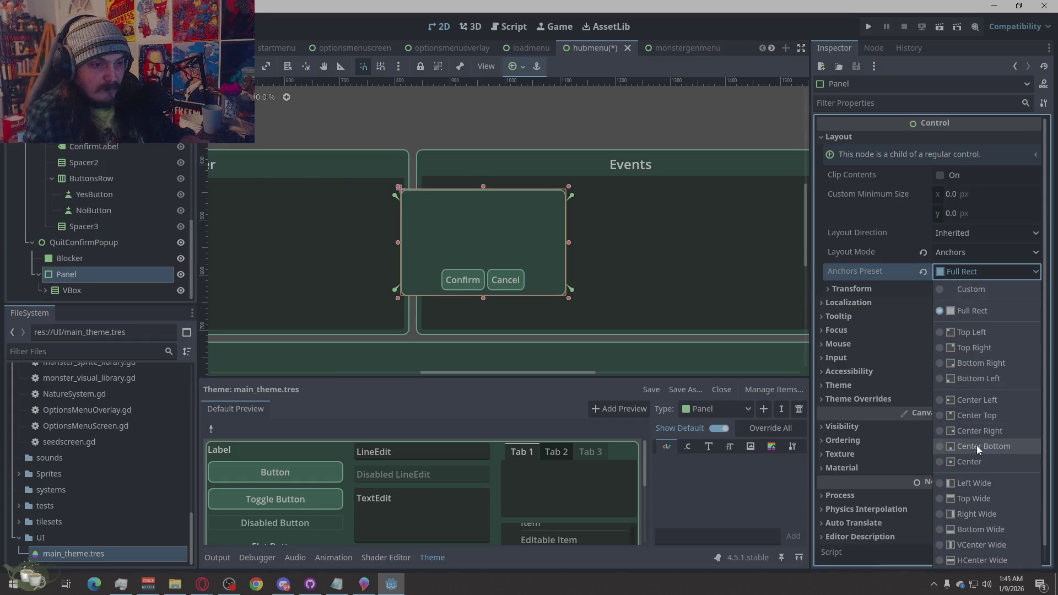
click(969, 462)
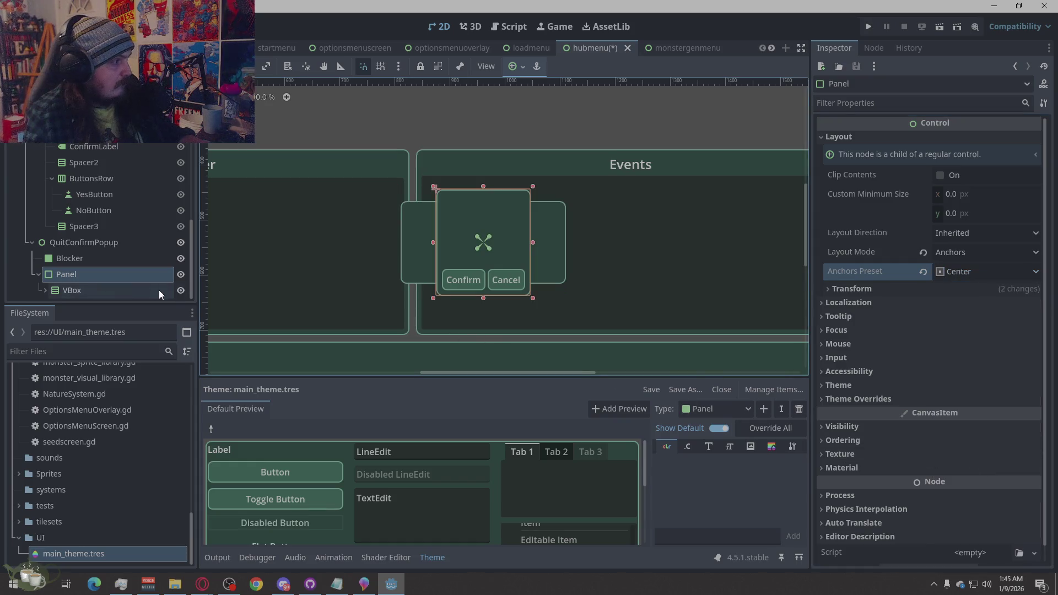
click(181, 243)
click(181, 242)
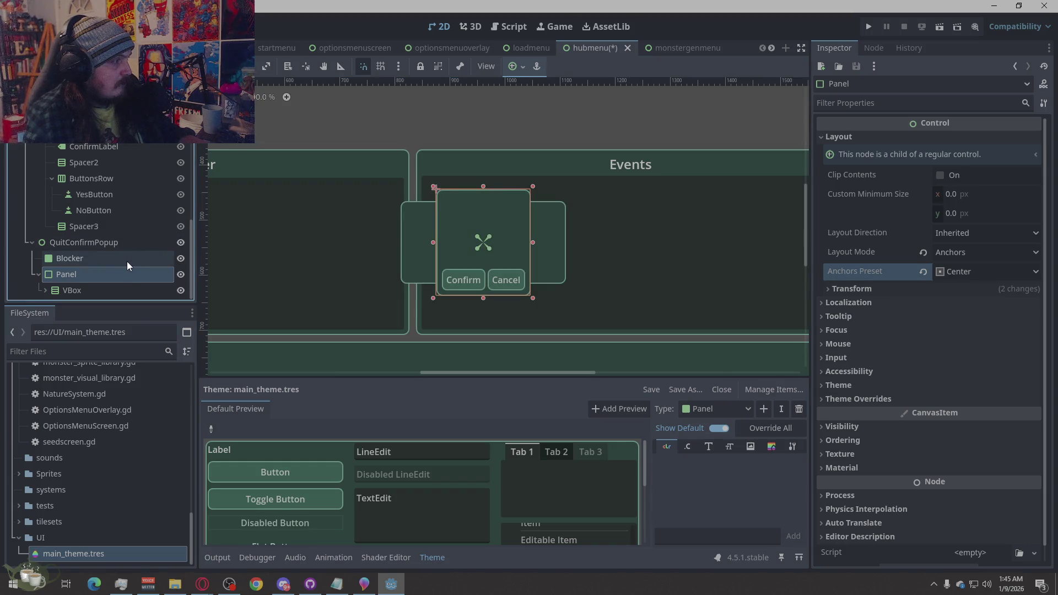
Hide the Blocker node on the canvas and reselect the Panel
click(127, 261)
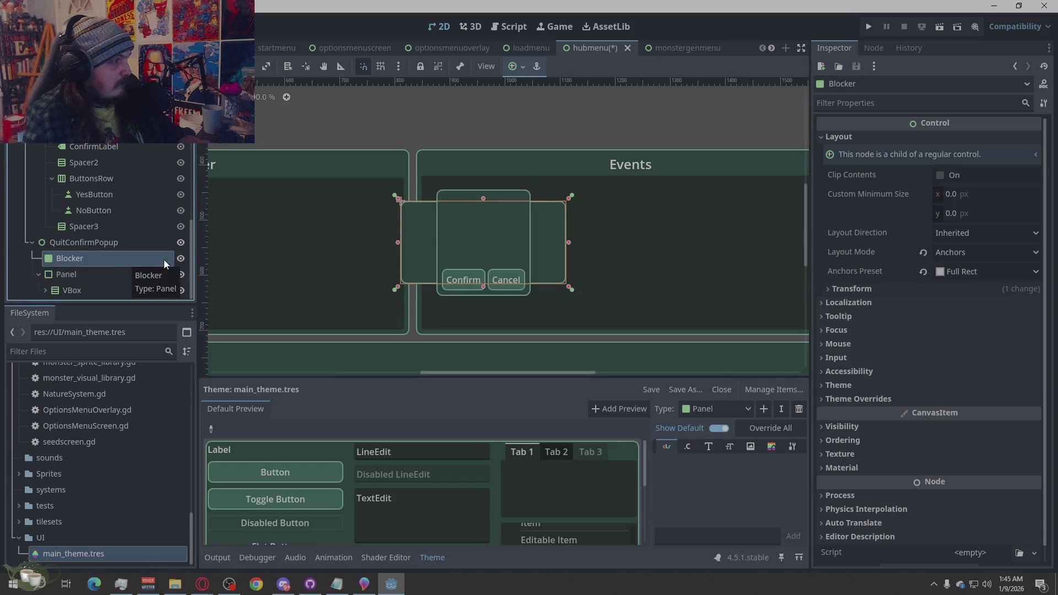
click(180, 258)
click(102, 273)
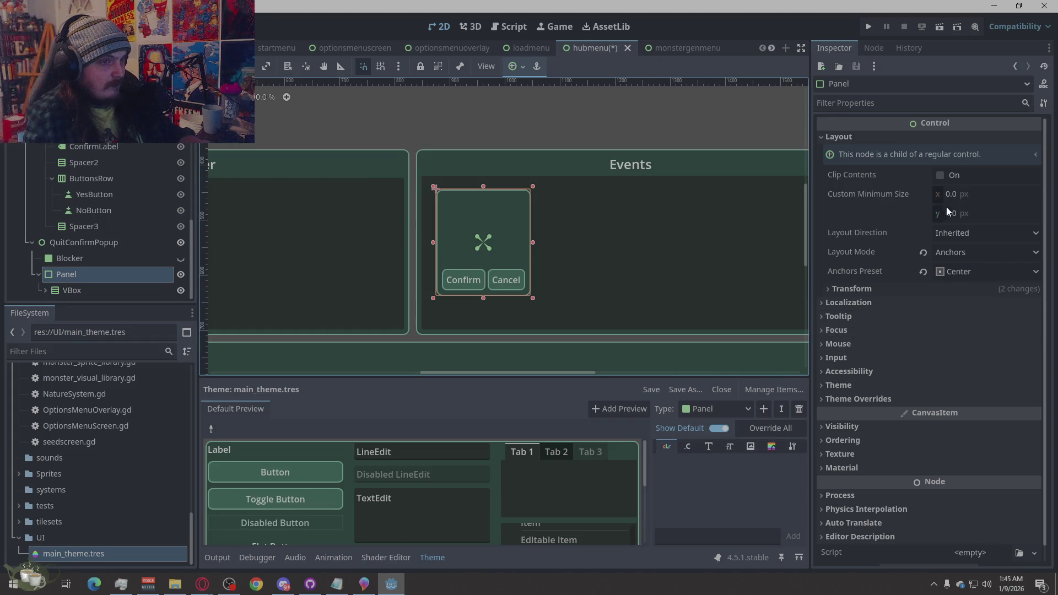
Set the Panel's Custom Minimum Size to 350 × 200, revising it from an initial 300 × 150
click(965, 195)
text(300)
key(Return)
click(967, 214)
text(1)
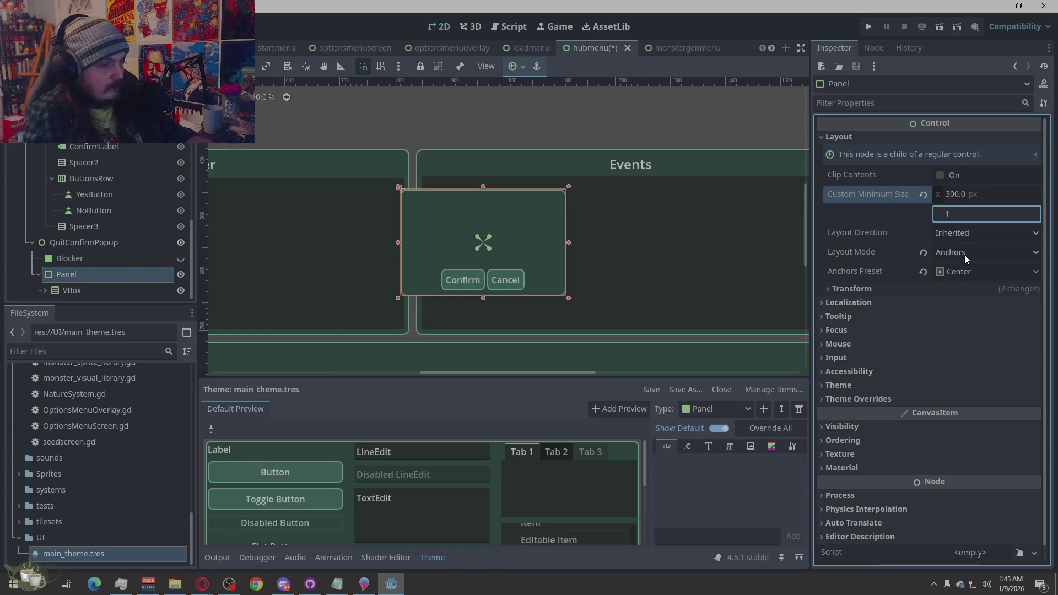
text(50)
key(Return)
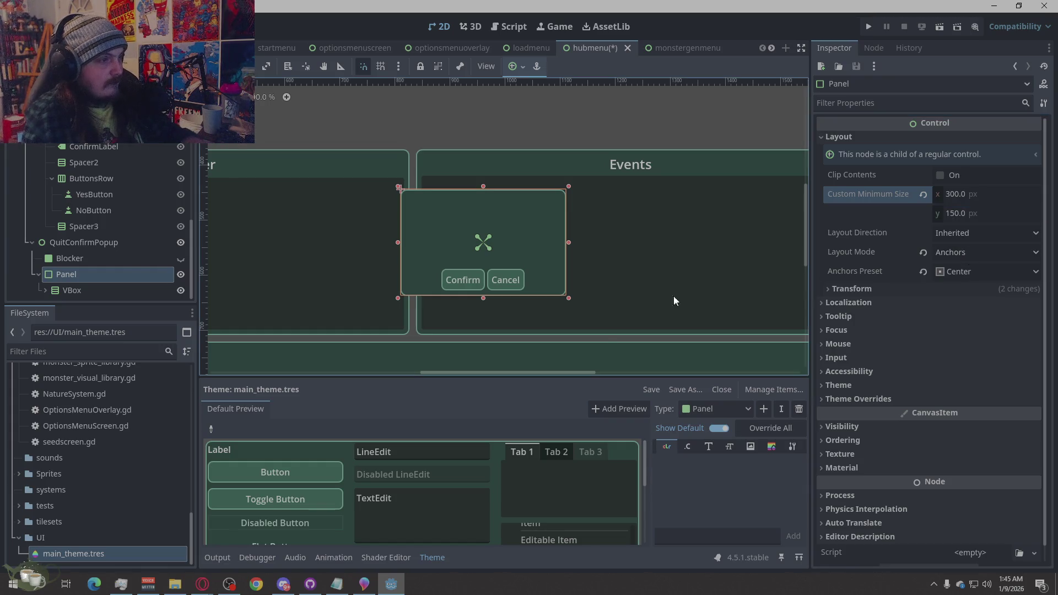
click(959, 217)
text(200)
key(Return)
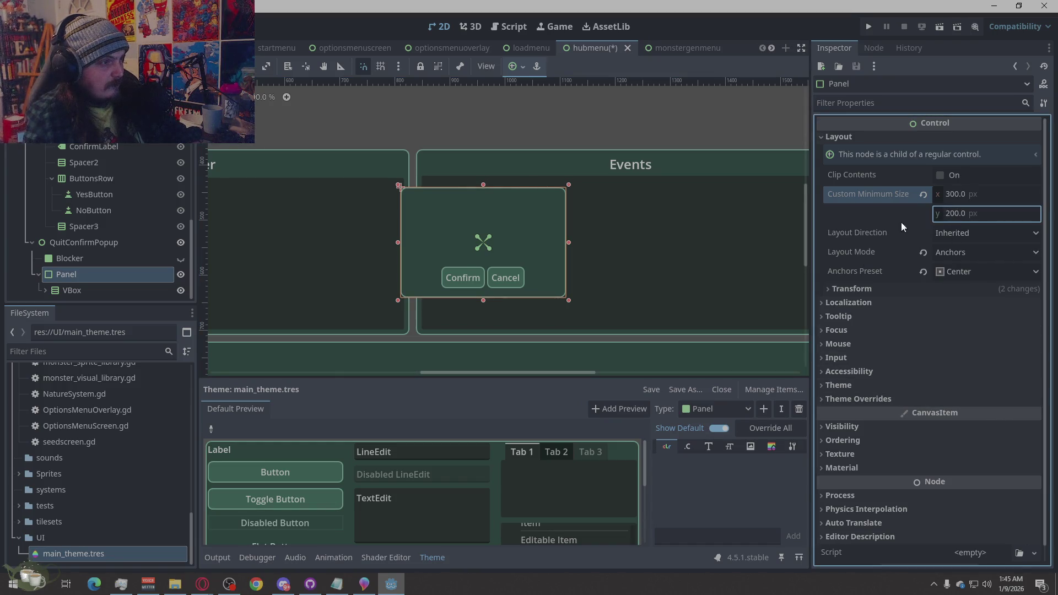
click(964, 199)
text(350)
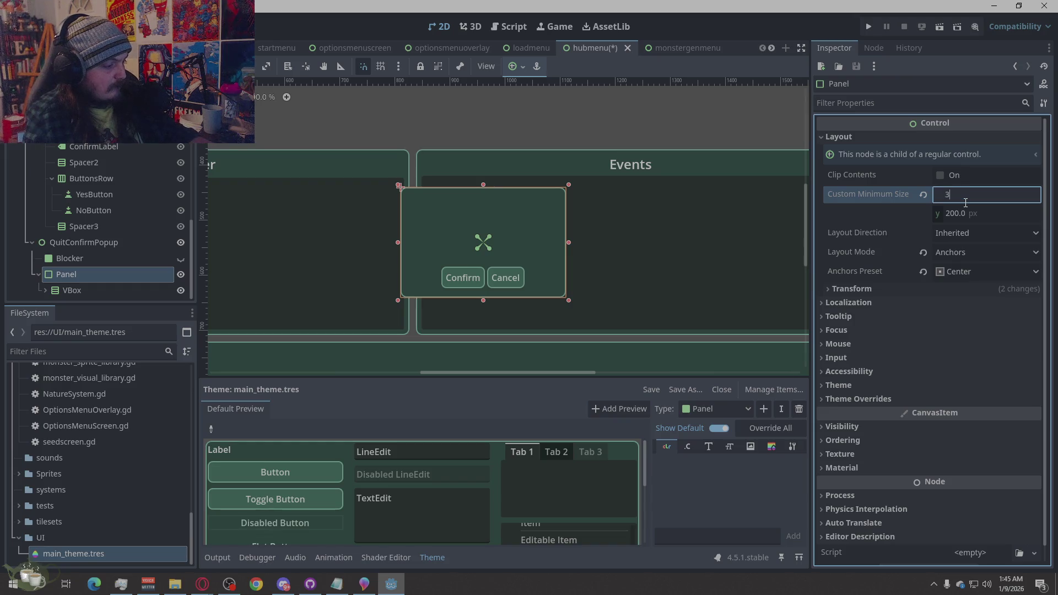
key(Return)
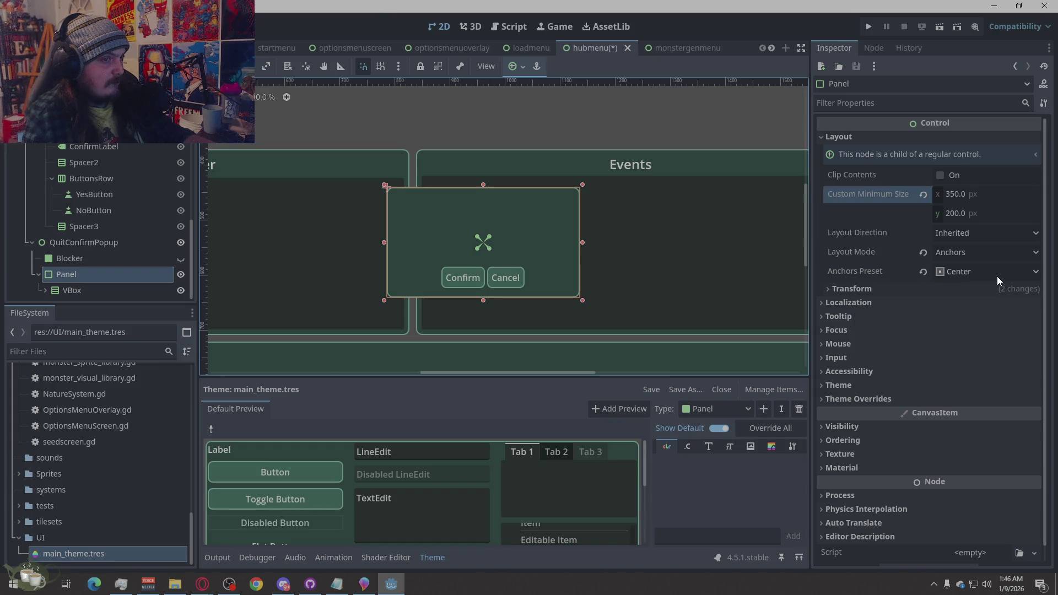
Expand the VBox, select its TitleLabel, and save and run the project
click(78, 289)
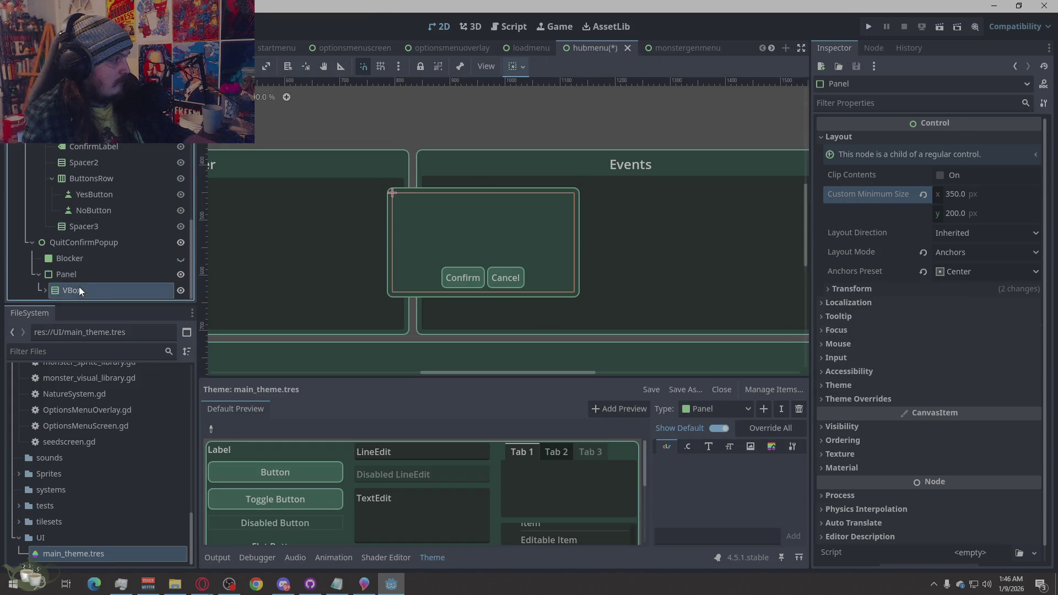
click(45, 291)
scroll(115, 261, down, 2)
click(84, 212)
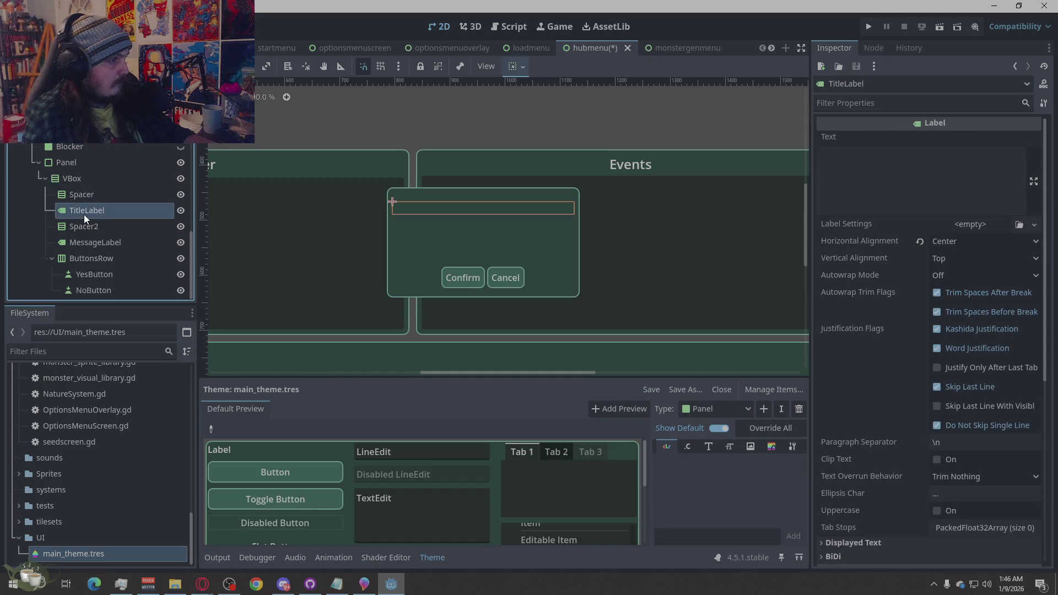
click(863, 30)
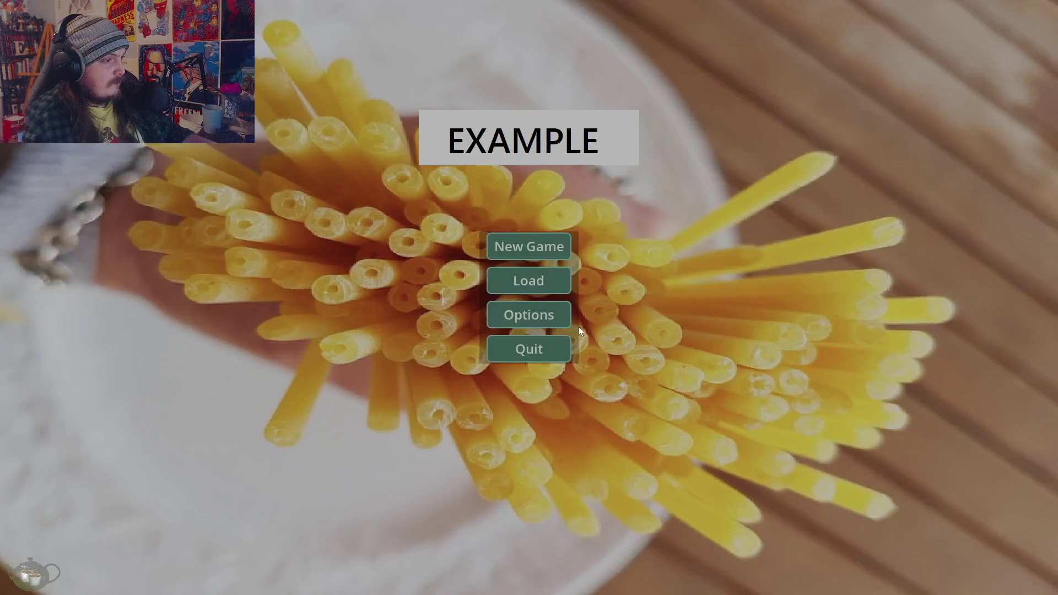
In the running game, start a New Game, visit Save Game, confirm Back To Title, then close the game
click(532, 247)
click(959, 473)
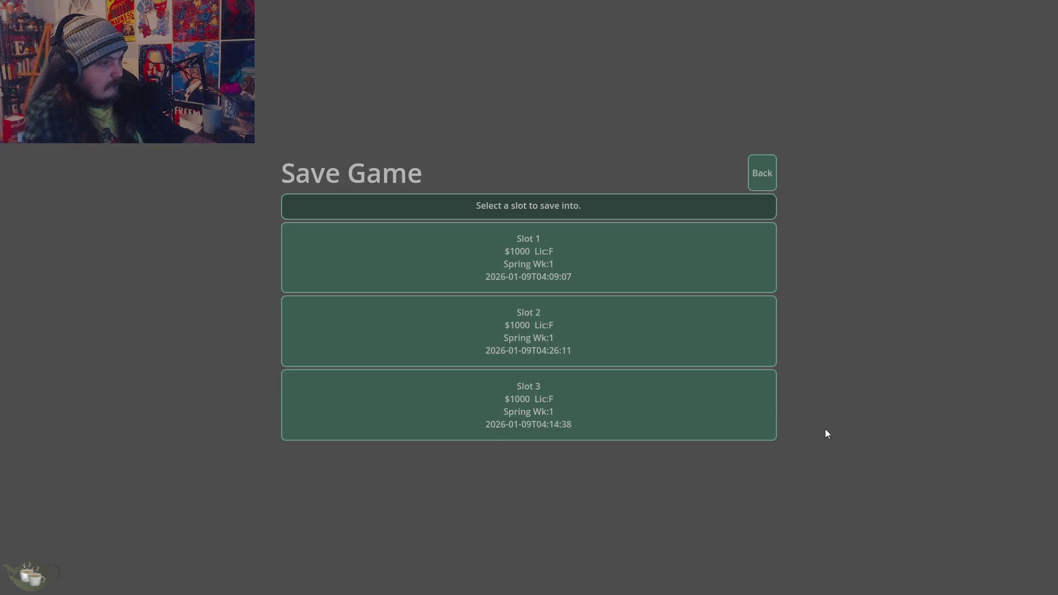
click(762, 179)
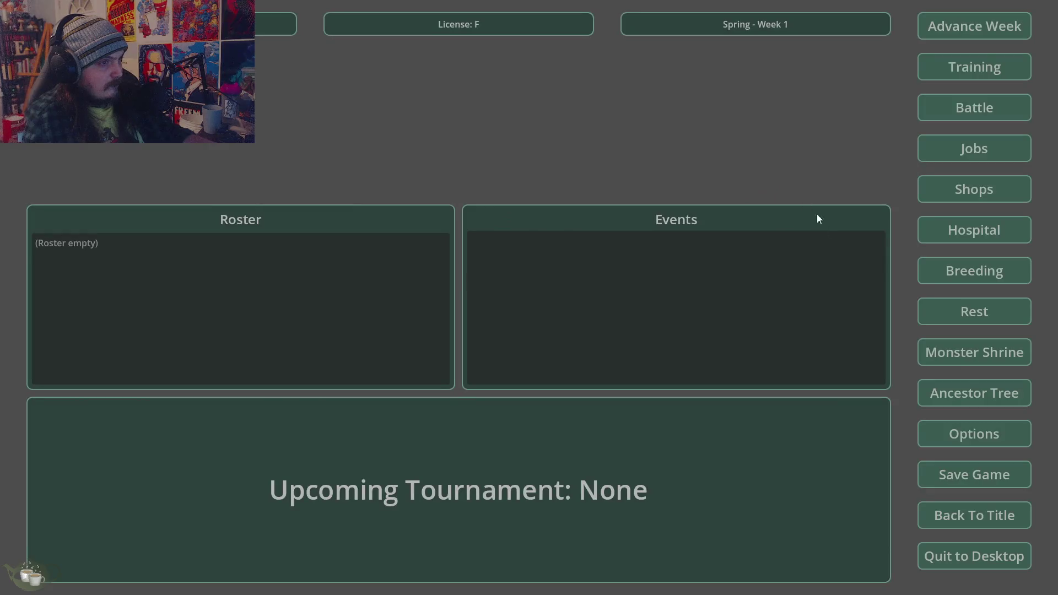
click(980, 519)
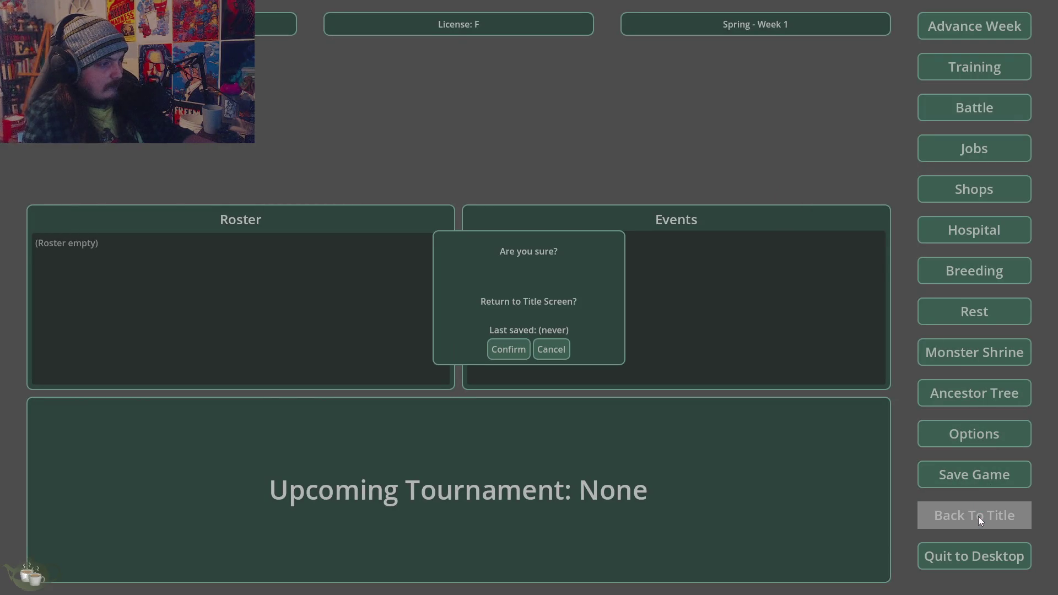
click(503, 351)
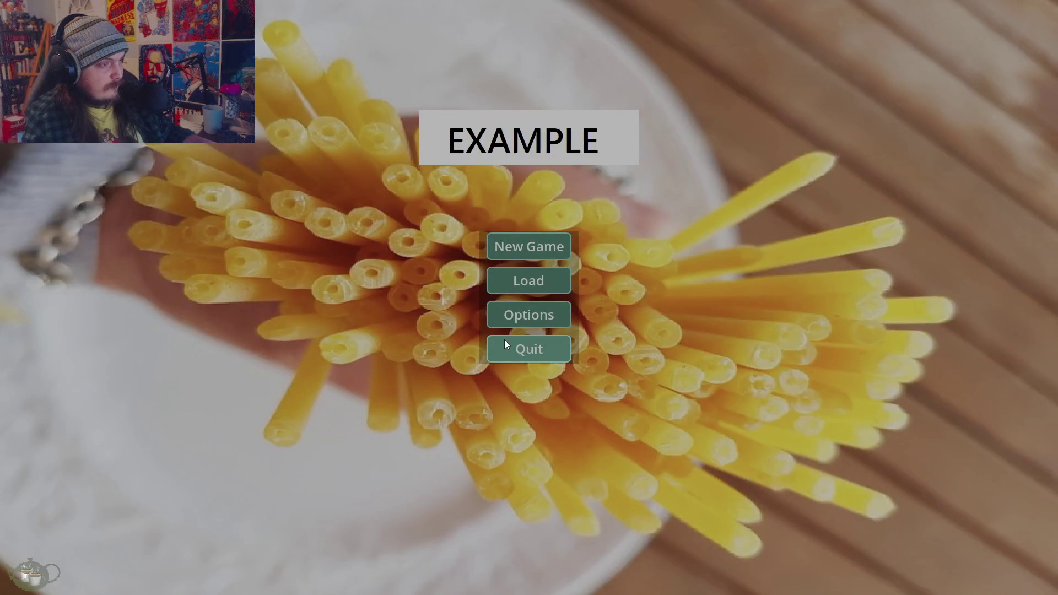
click(504, 339)
click(97, 228)
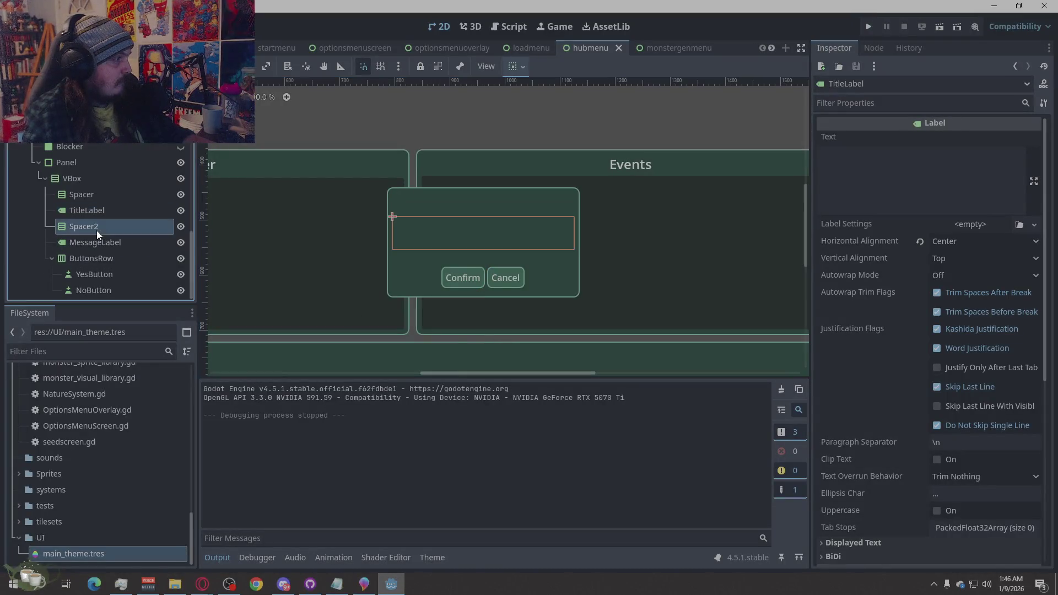
Delete the Spacer2 node, check the TitleLabel and MessageLabel, then save and run the project
key(Delete)
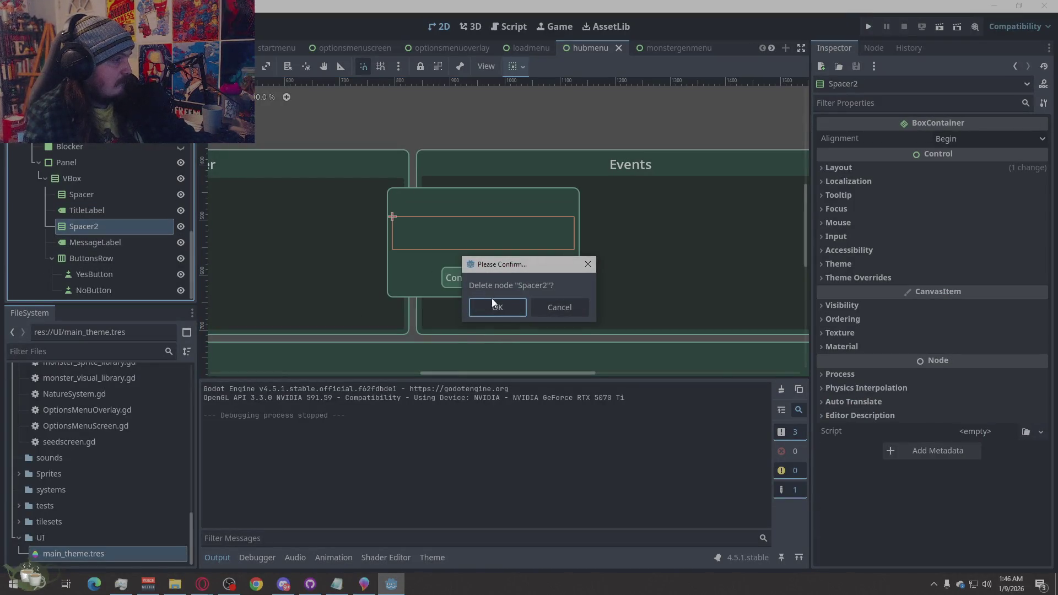
click(496, 309)
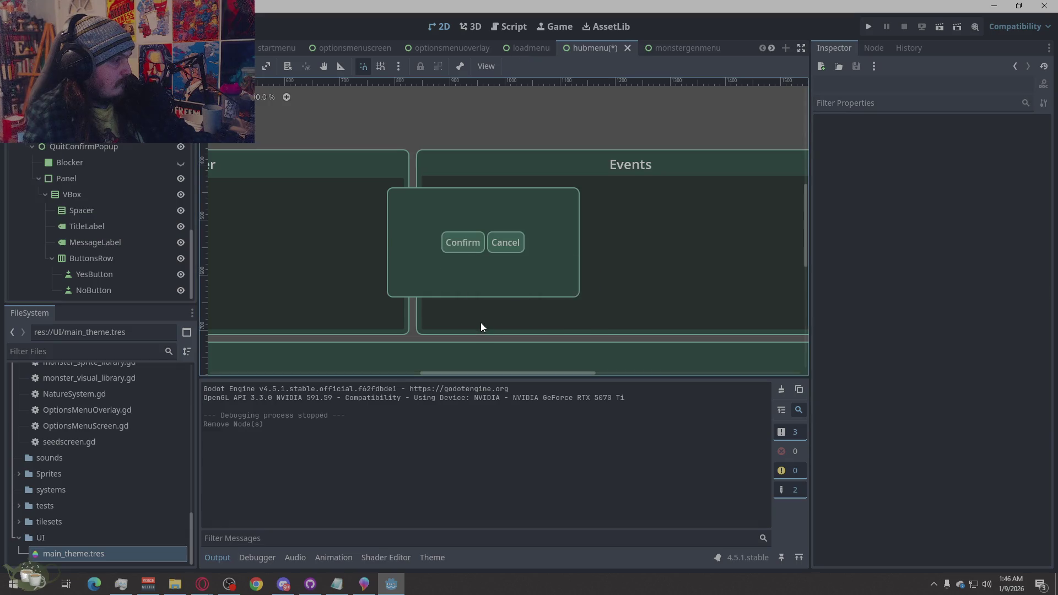
click(87, 228)
click(90, 240)
click(97, 224)
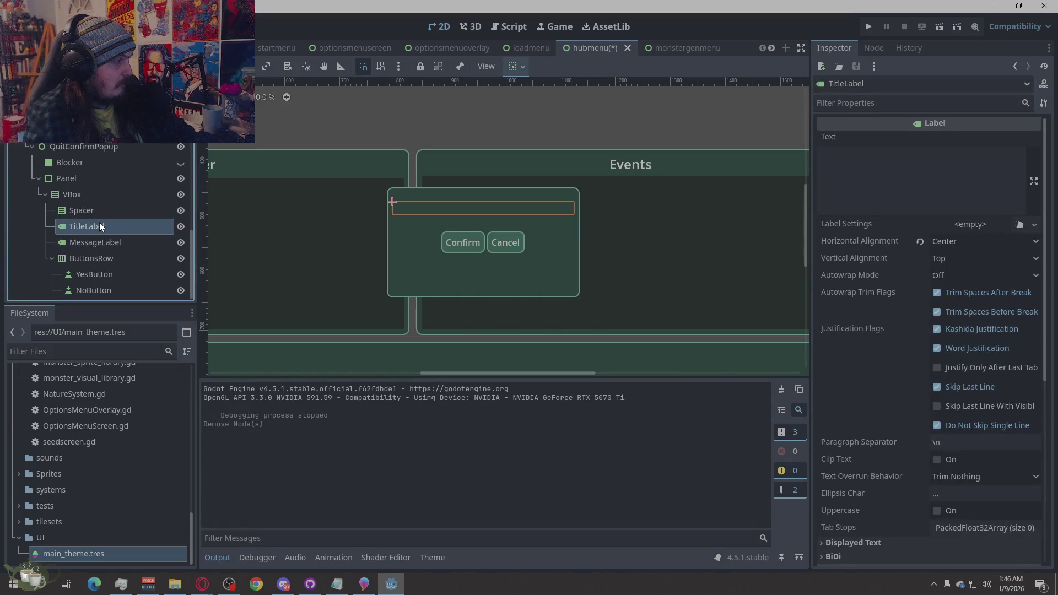
click(868, 27)
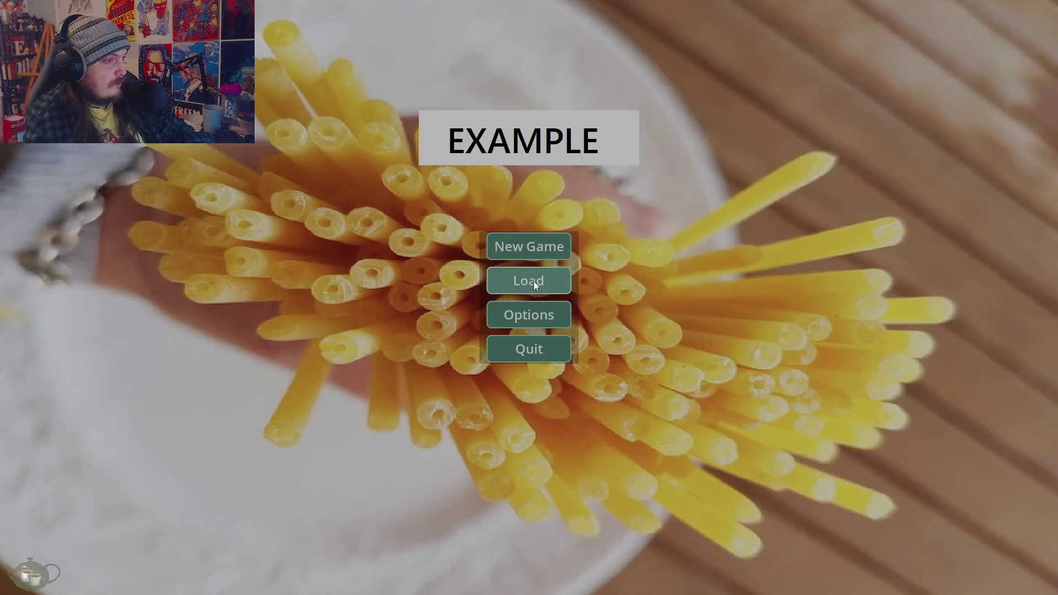
Start a game, dismiss the Back To Title prompt twice, and peek at the save slots
click(532, 247)
click(981, 510)
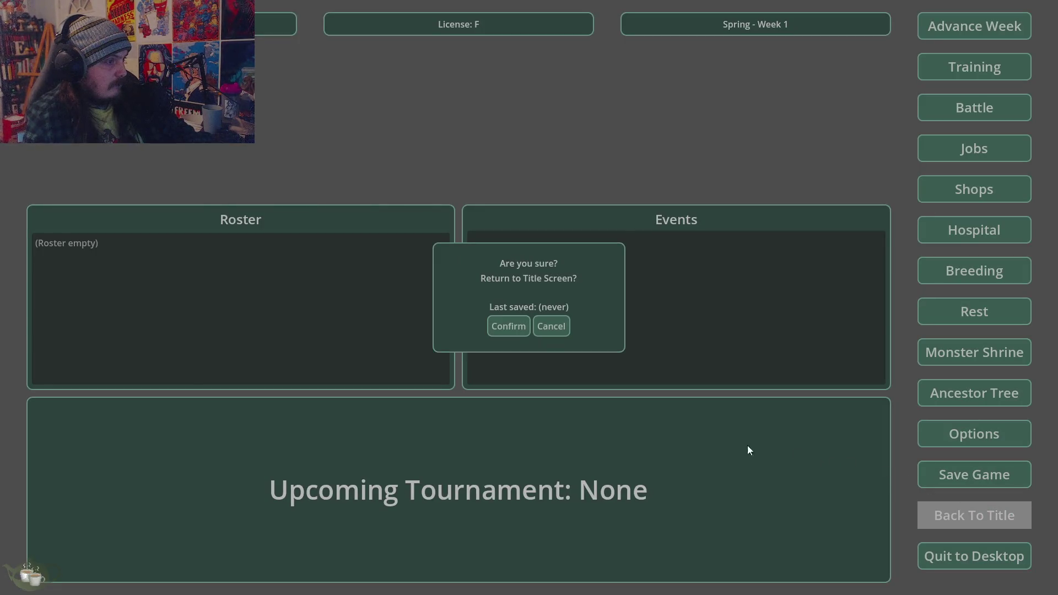
click(550, 326)
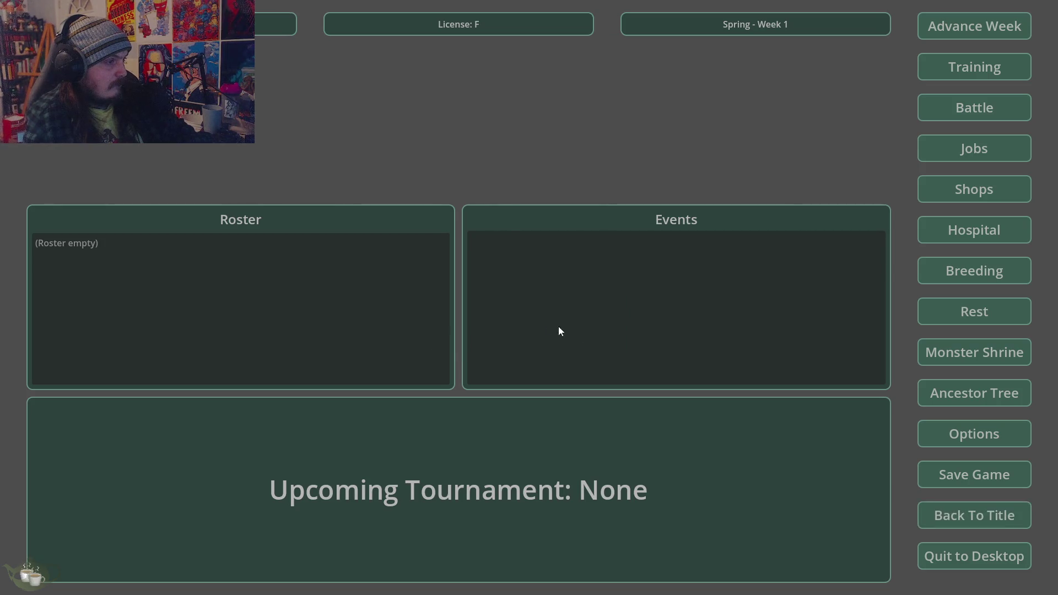
click(991, 514)
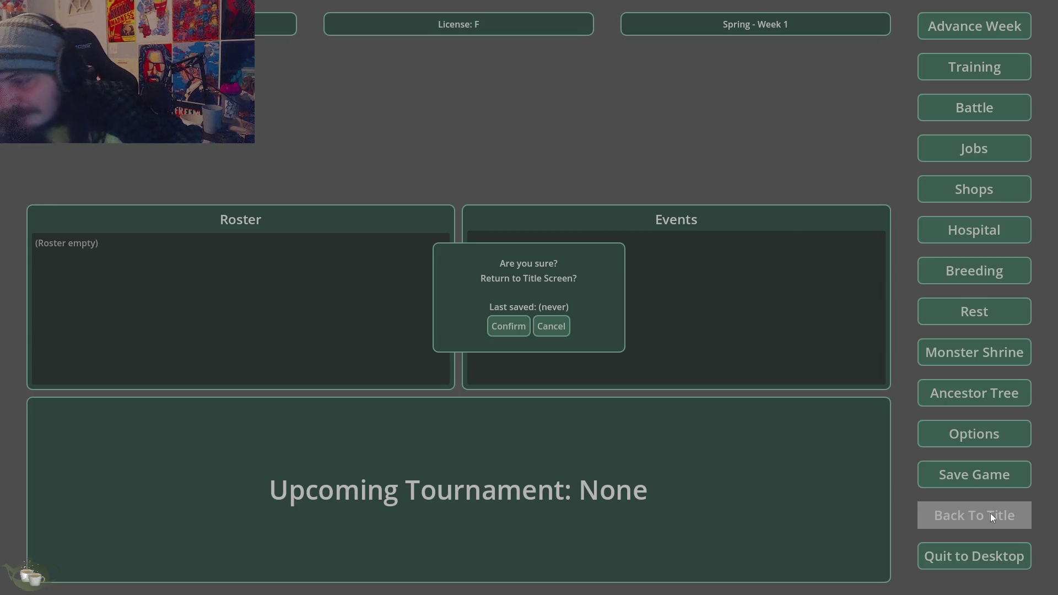
click(560, 325)
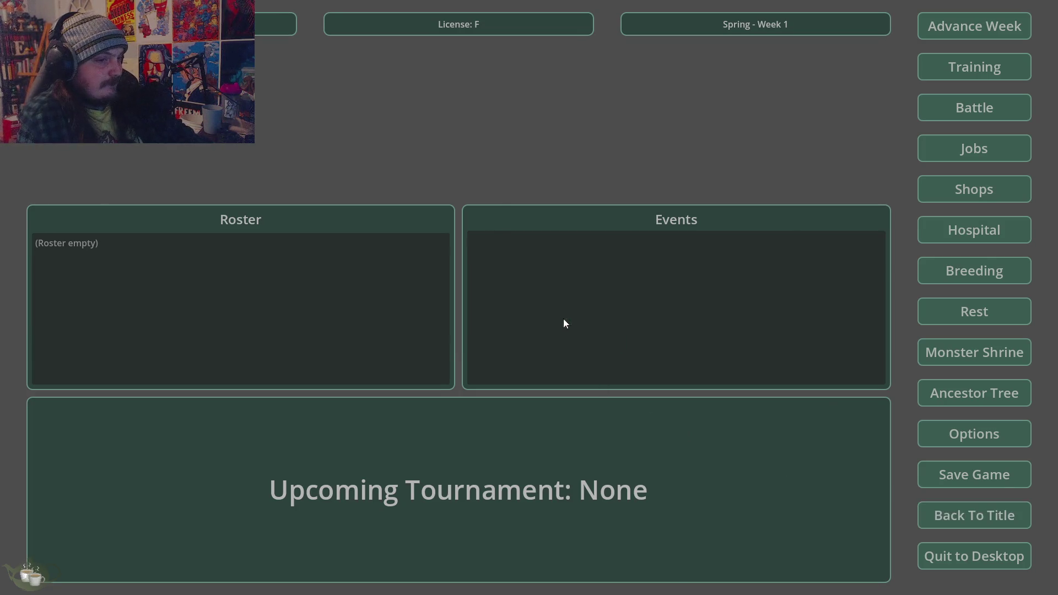
click(1002, 474)
key(Escape)
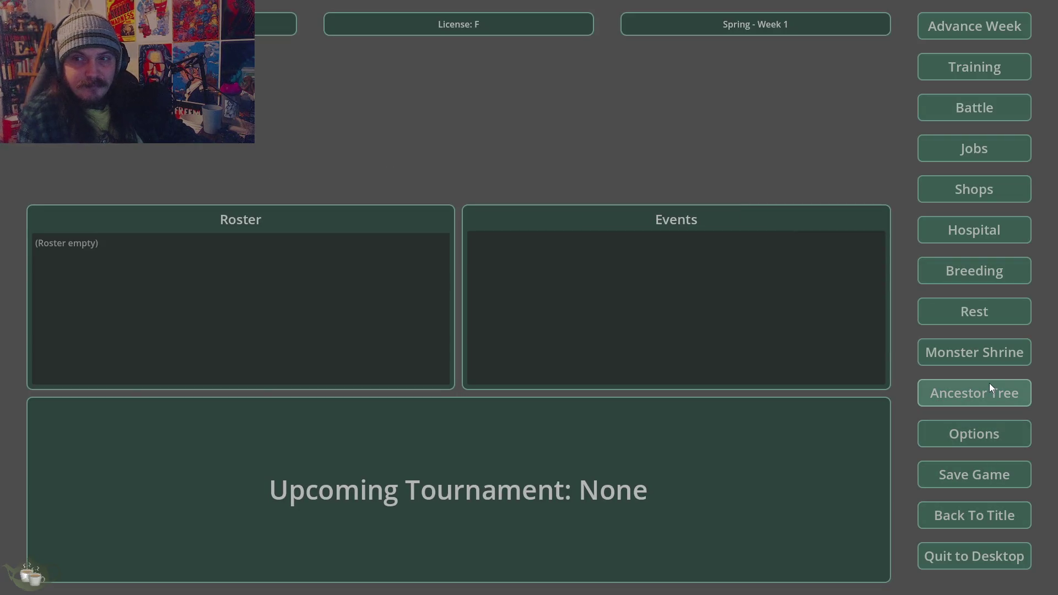
Repeatedly open and cancel the Back To Title and Advance Week confirmations
click(976, 512)
click(559, 334)
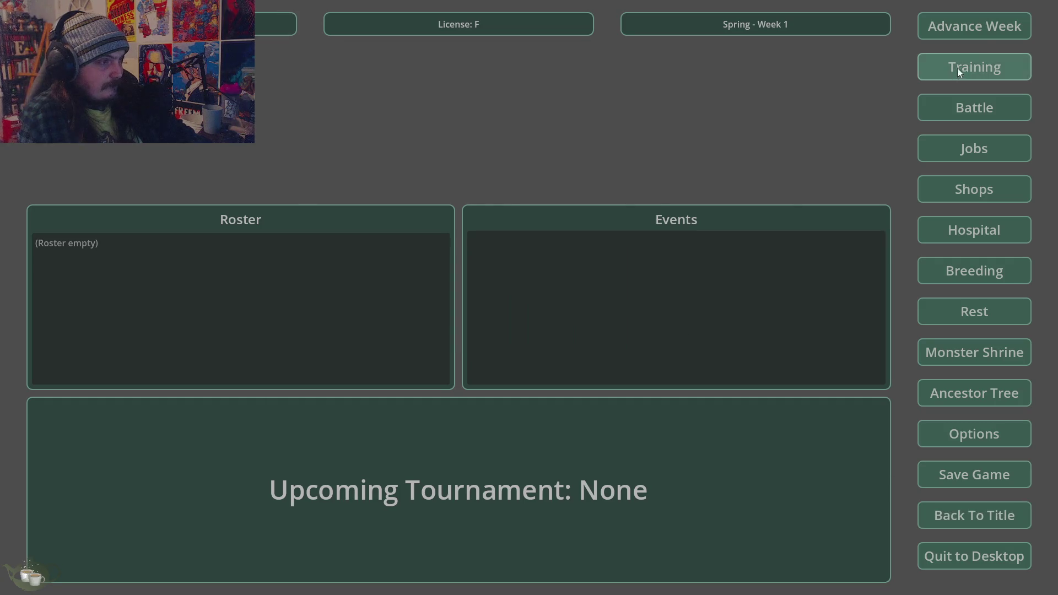
click(980, 25)
click(553, 333)
click(944, 503)
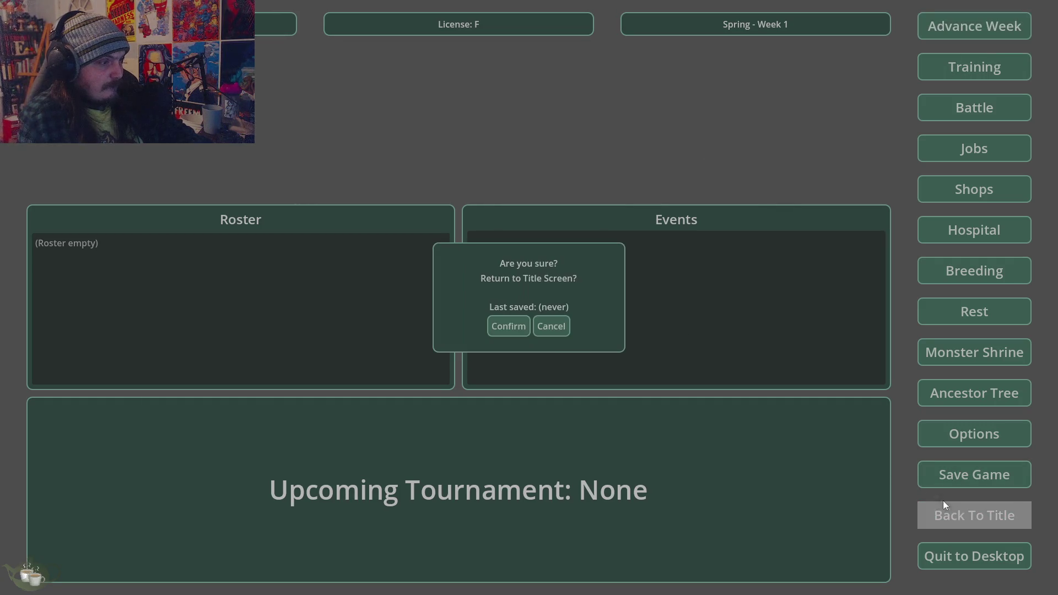
click(553, 329)
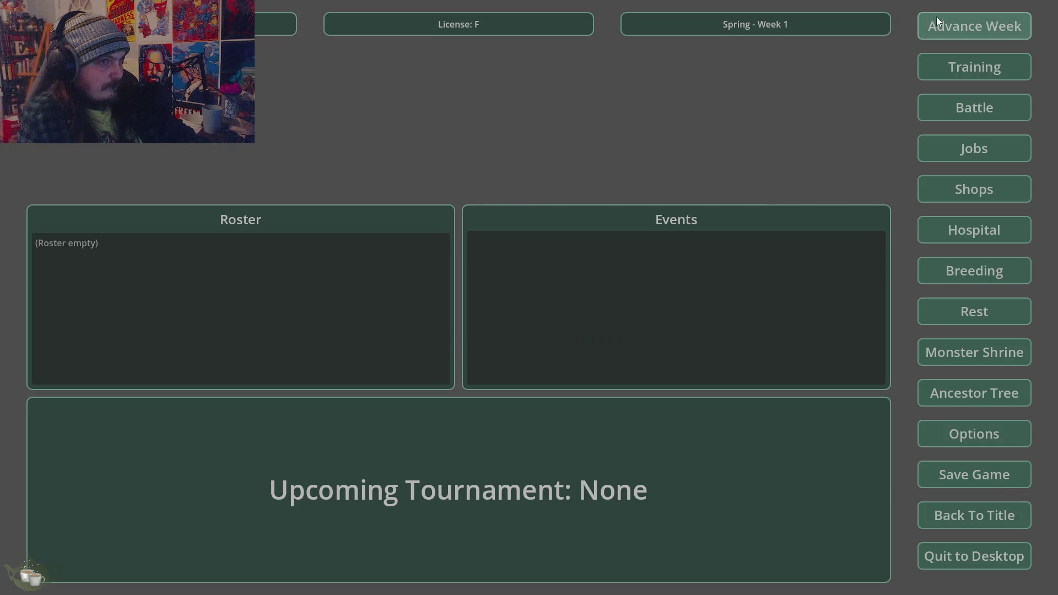
click(938, 22)
click(549, 326)
click(971, 507)
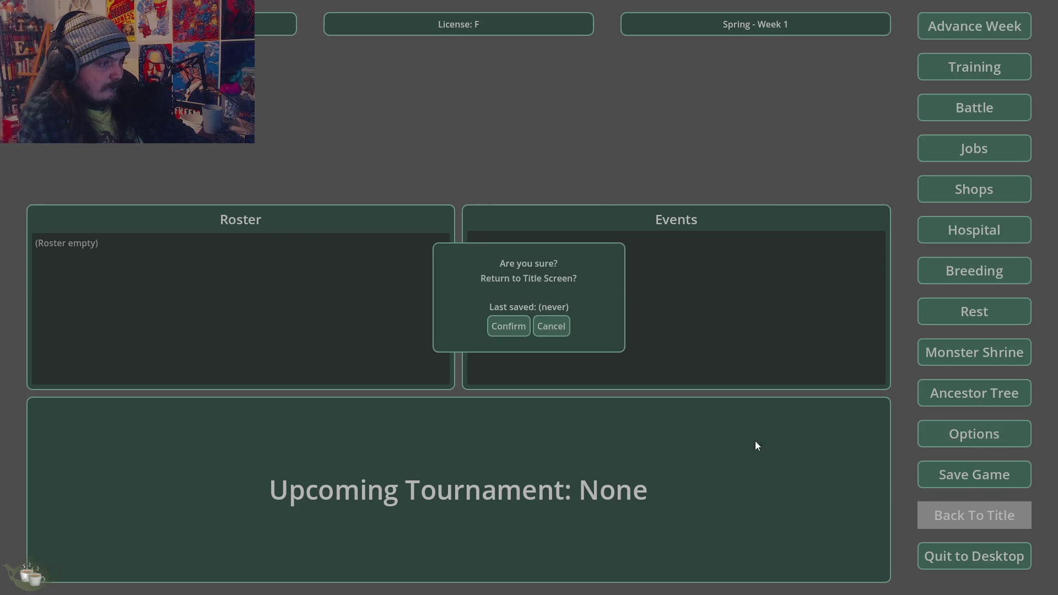
click(563, 329)
Save the game into Slot 2, overwriting it after backing out of Slot 3
click(952, 479)
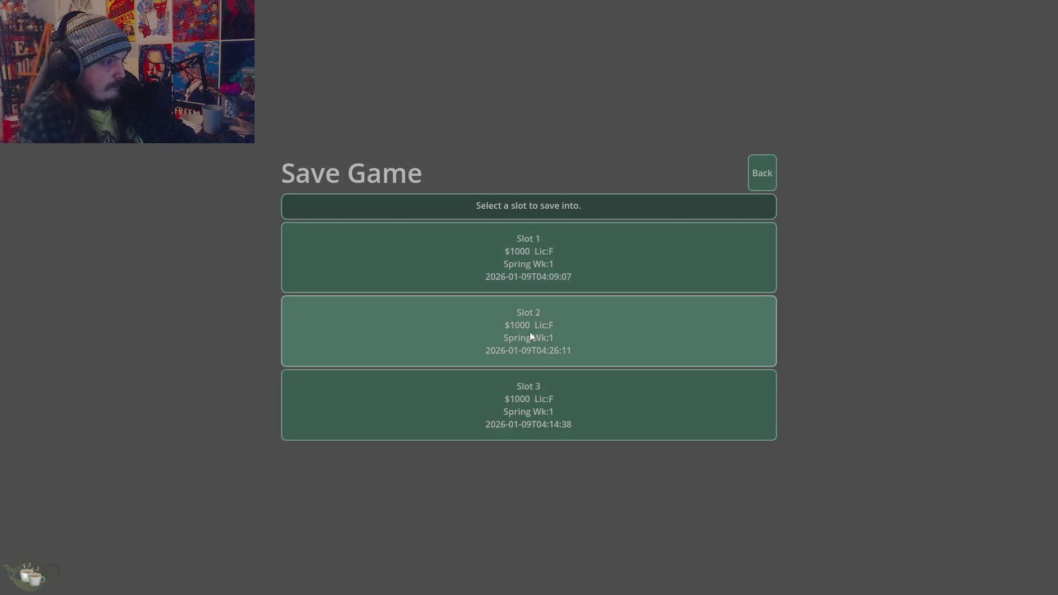
click(547, 423)
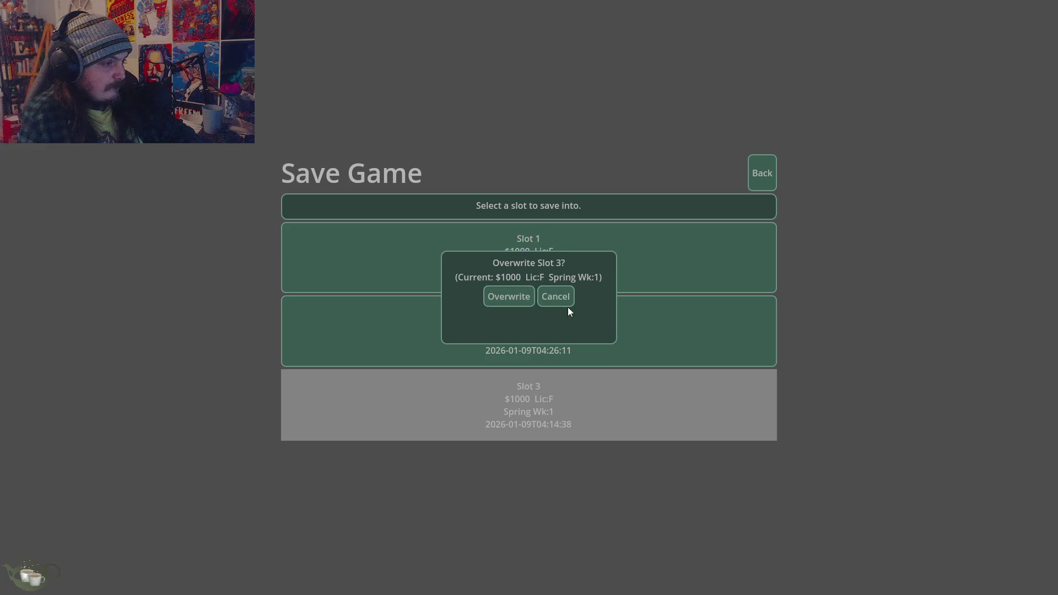
click(567, 303)
click(560, 347)
click(533, 298)
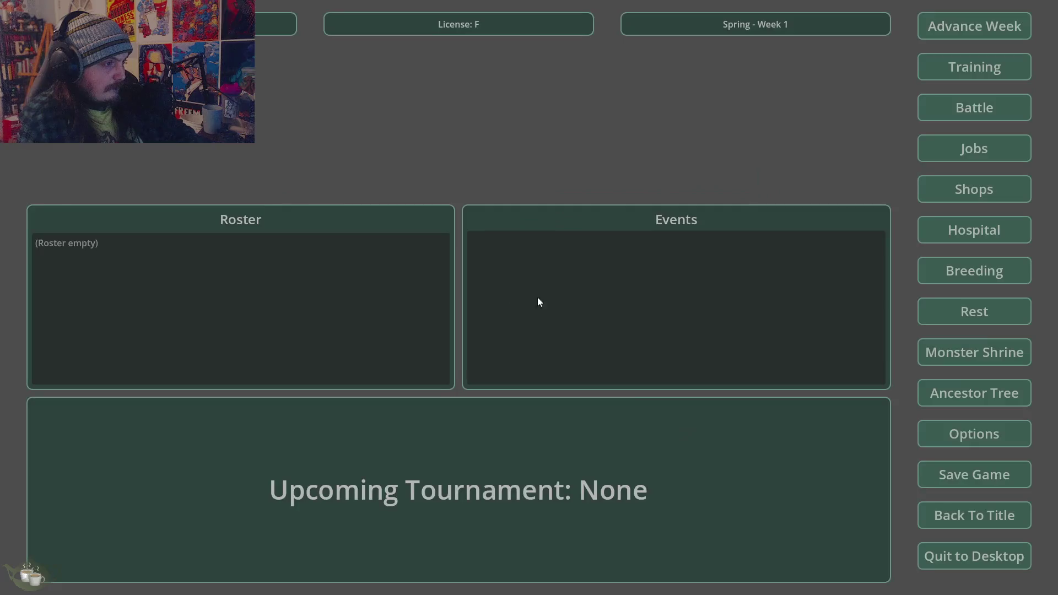
Return to the title, then check the Options screen and the three Load slots' file info
click(974, 518)
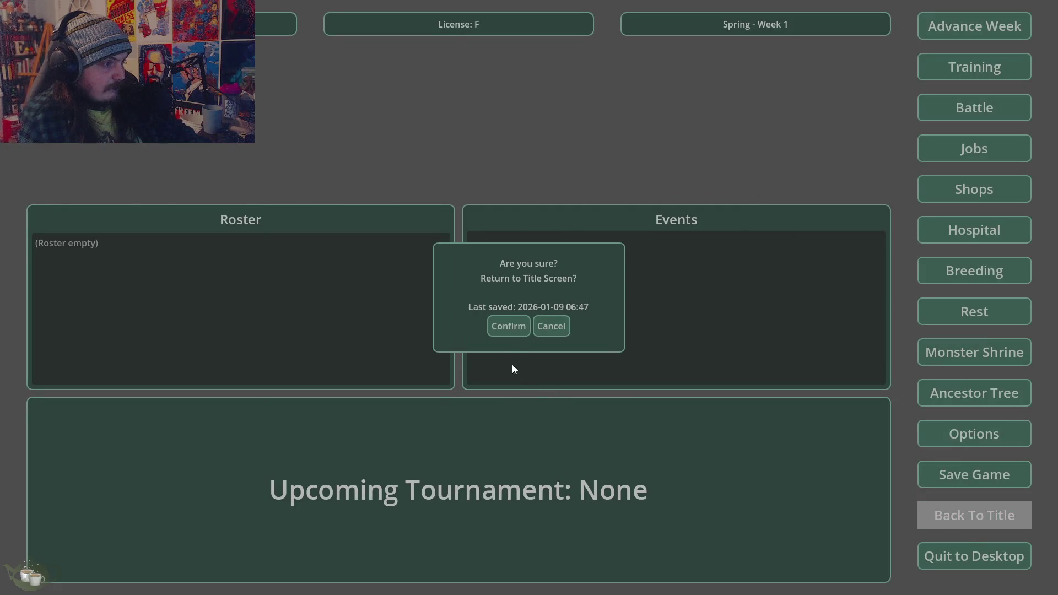
click(510, 324)
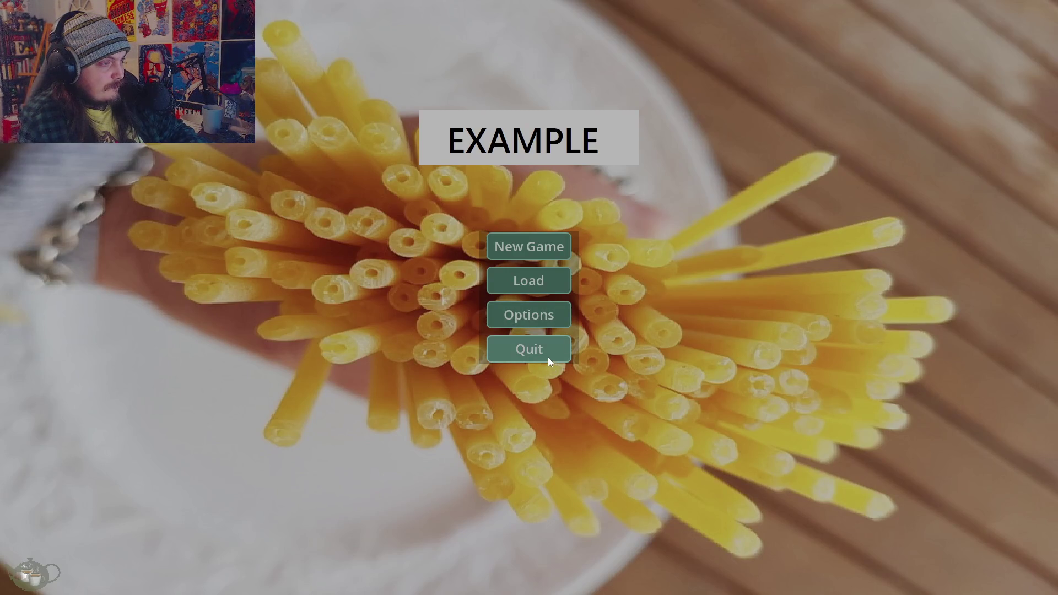
click(542, 316)
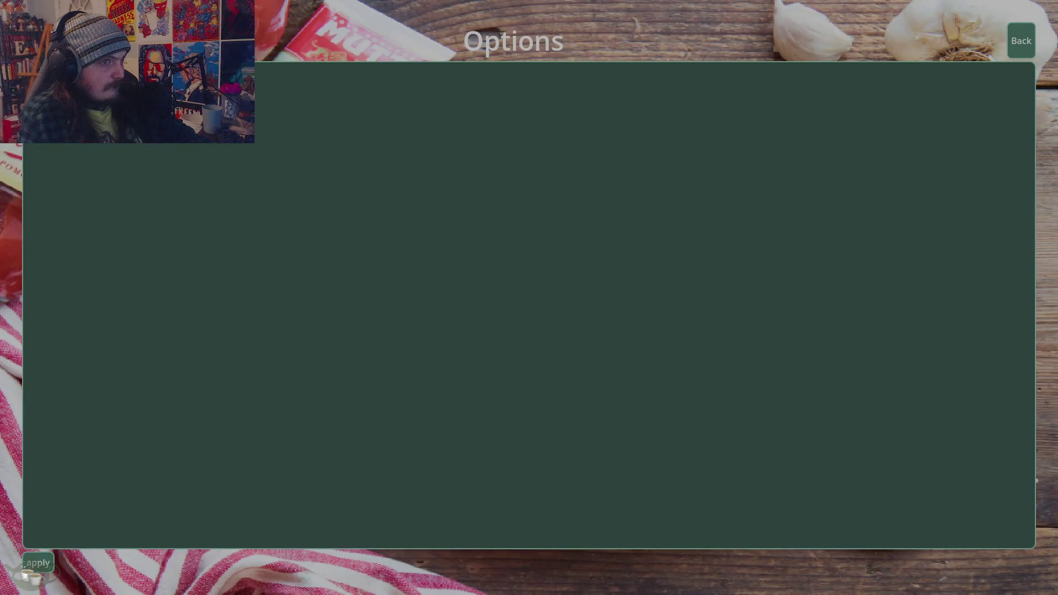
click(1030, 40)
click(564, 288)
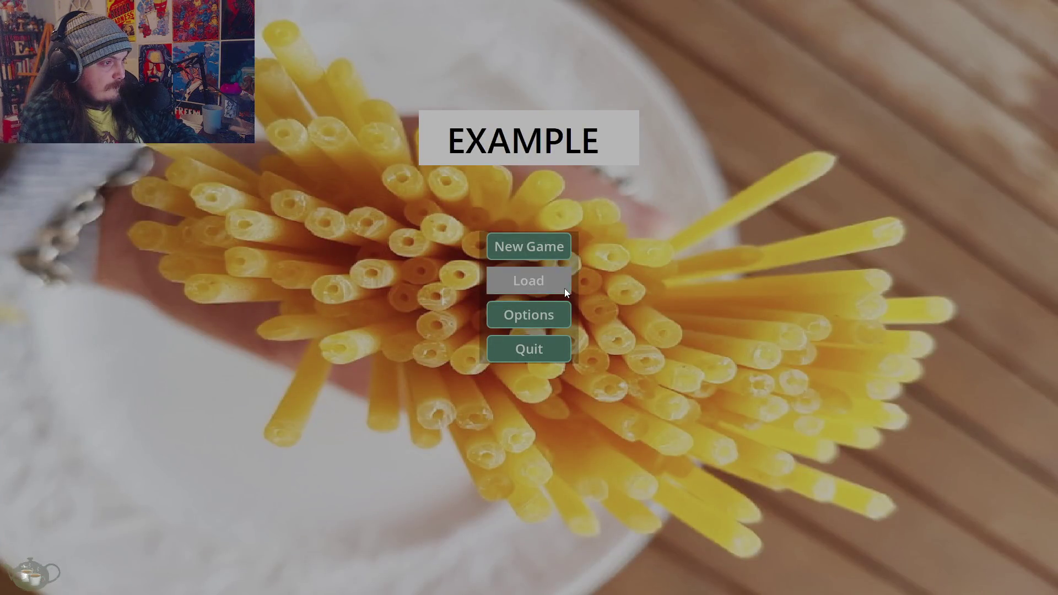
click(564, 293)
click(521, 264)
click(499, 241)
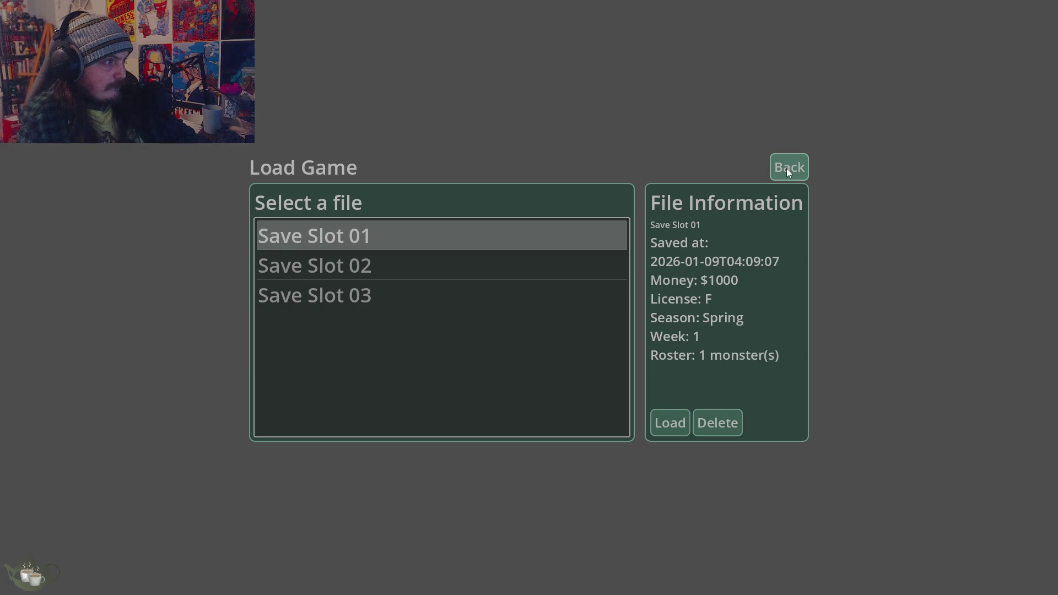
click(787, 170)
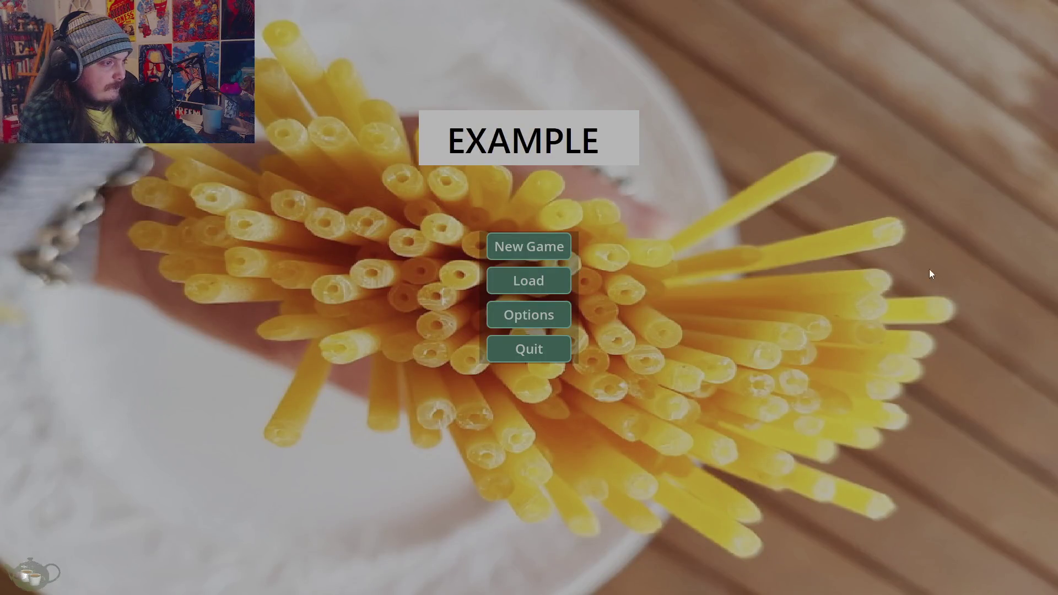
Start a New Game, view the Save Game screen, then Quit to Desktop
click(550, 253)
click(998, 473)
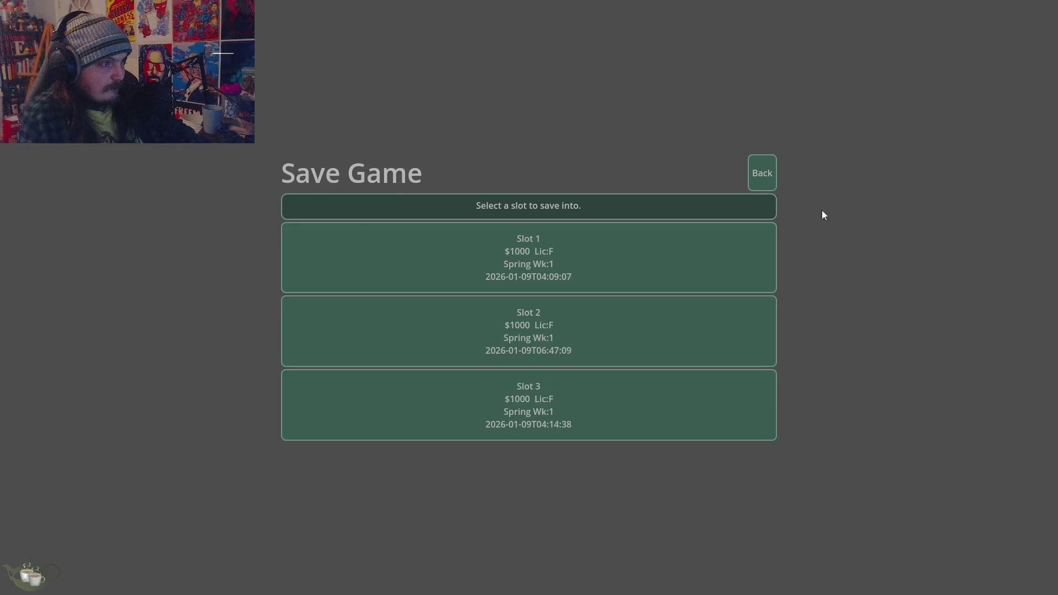
click(774, 175)
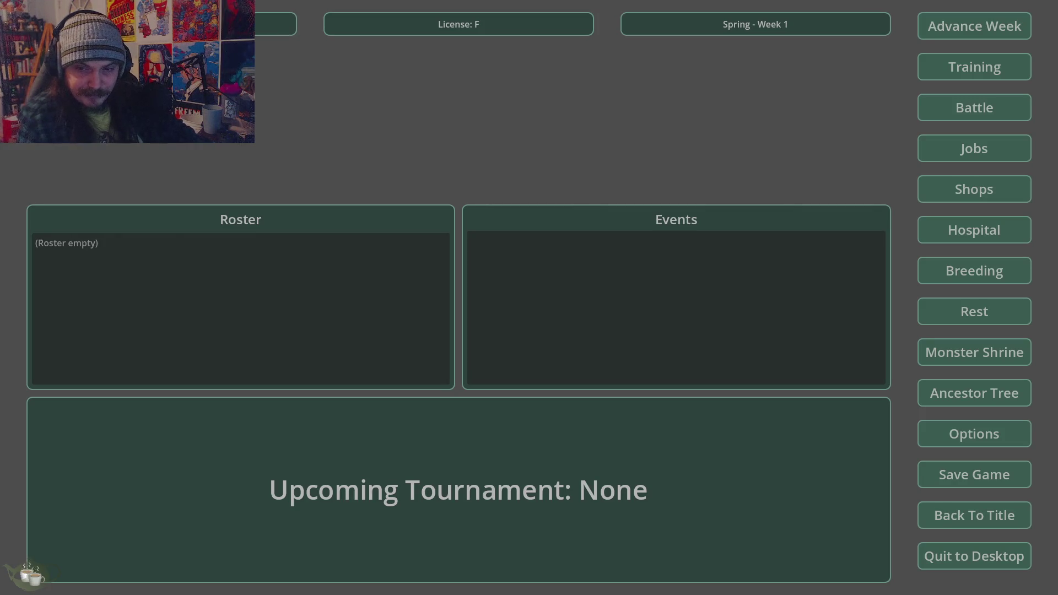
click(921, 558)
click(508, 326)
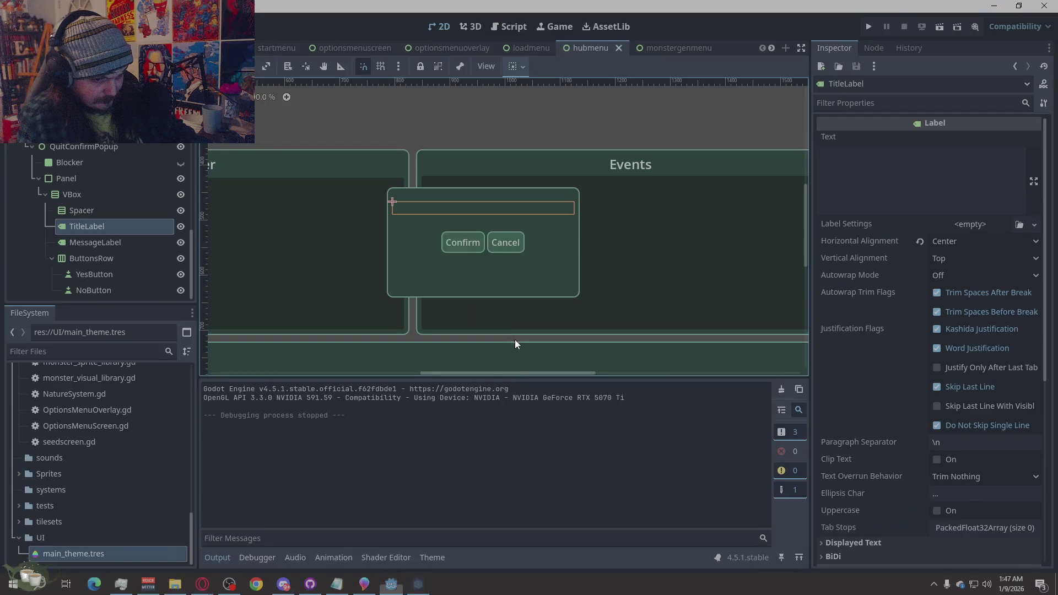
Set the quit popup TitleLabel's text to 'Confirm Text' plus a new line, then run the game
click(456, 124)
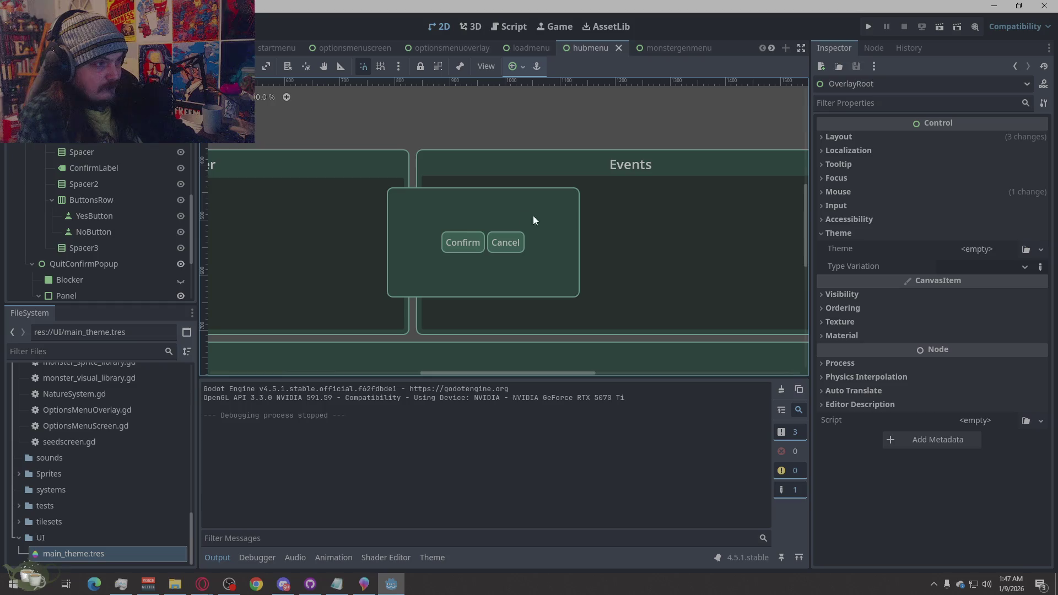
click(507, 207)
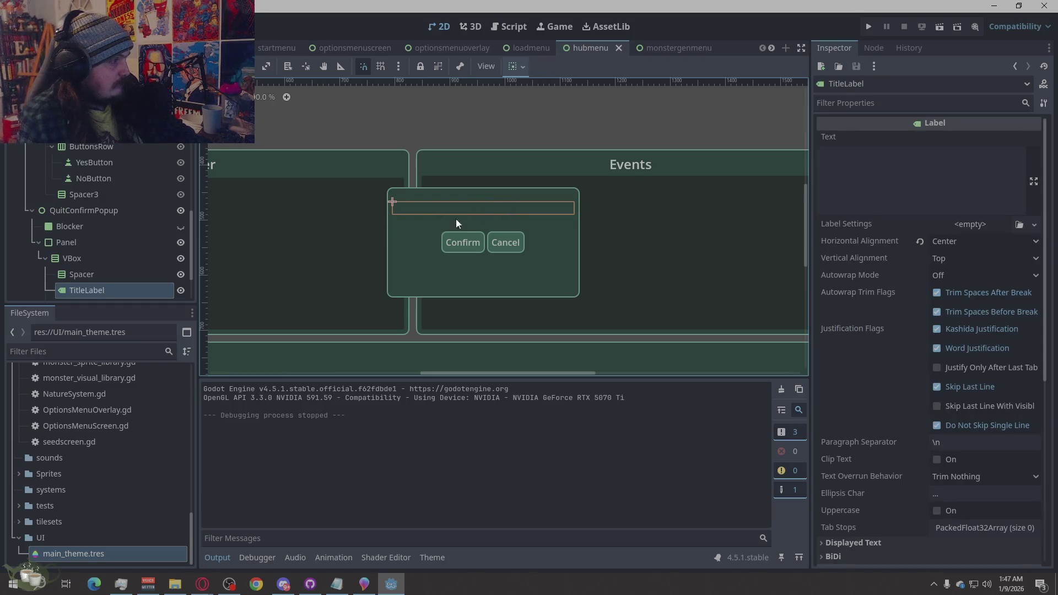
scroll(112, 261, down, 2)
click(924, 184)
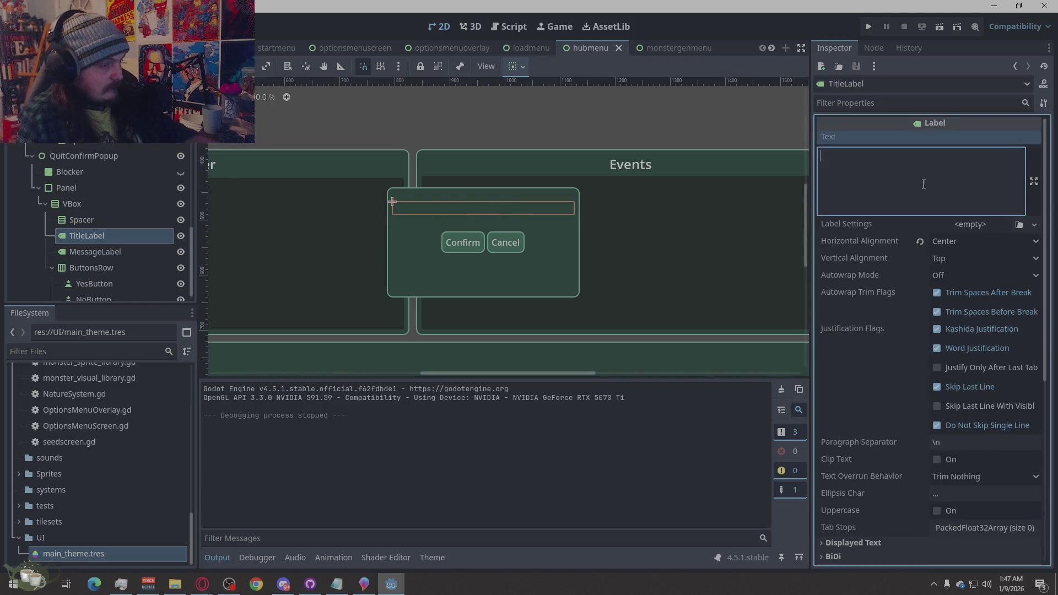
text(Confirm Text)
key(Return)
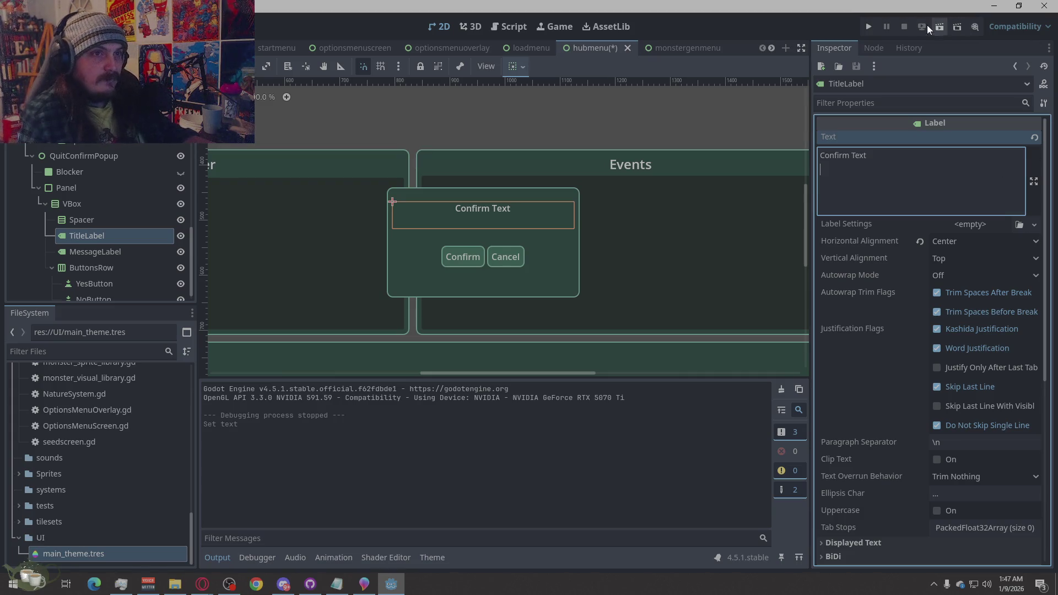
click(868, 27)
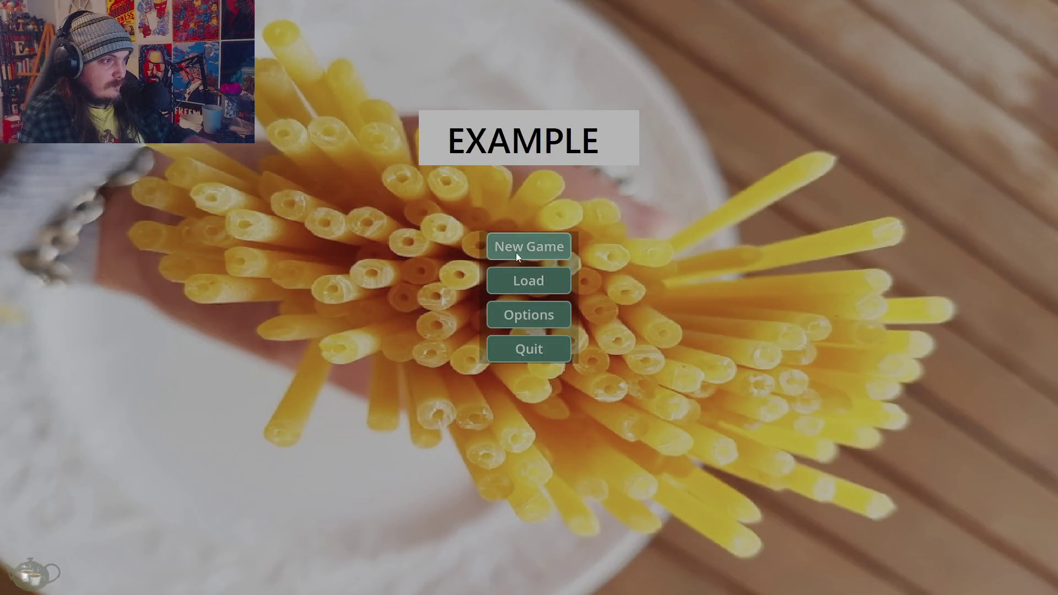
click(516, 251)
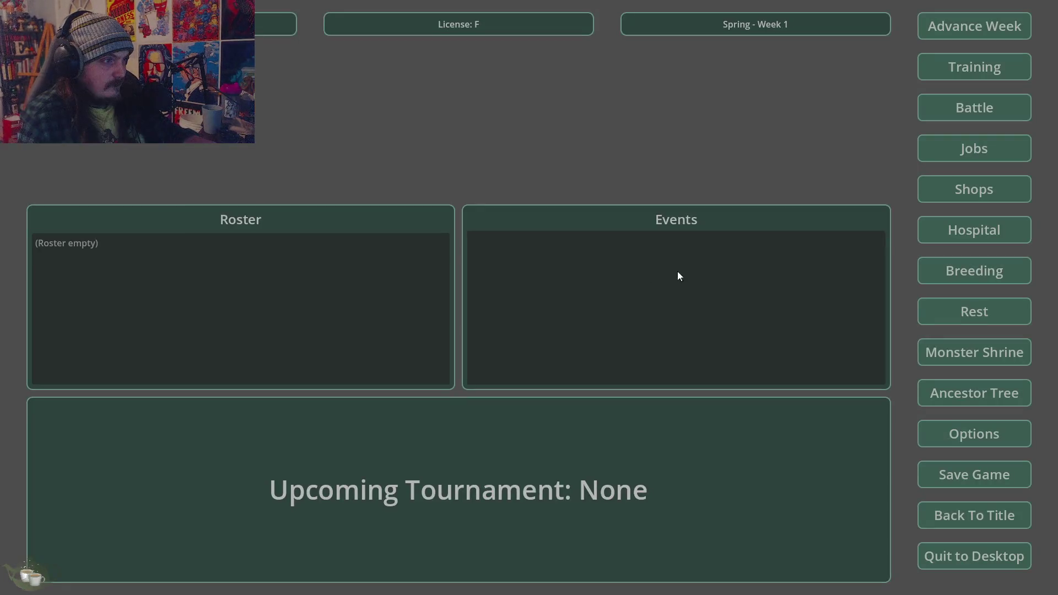
click(977, 510)
click(556, 331)
click(979, 517)
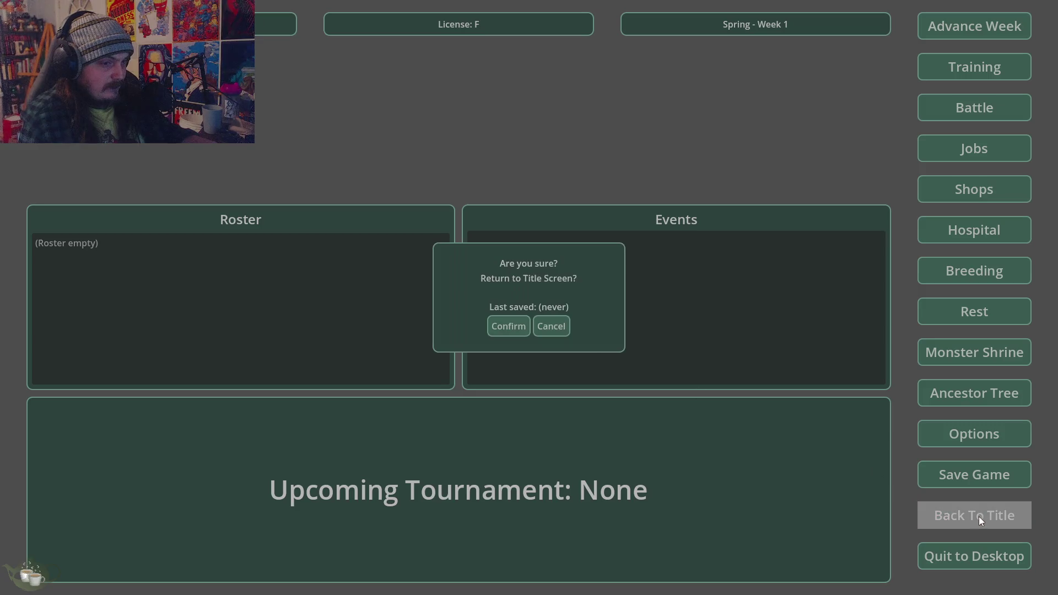
click(547, 333)
click(975, 555)
click(521, 331)
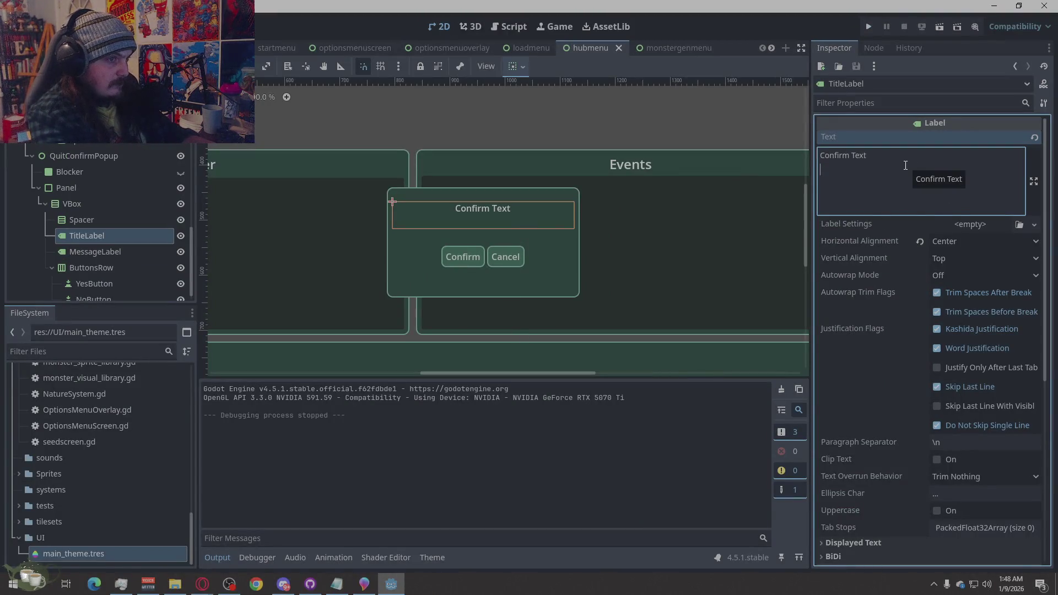
Add 'Question' to the title text, then select MessageLabel and start a new line in its text
text(Question)
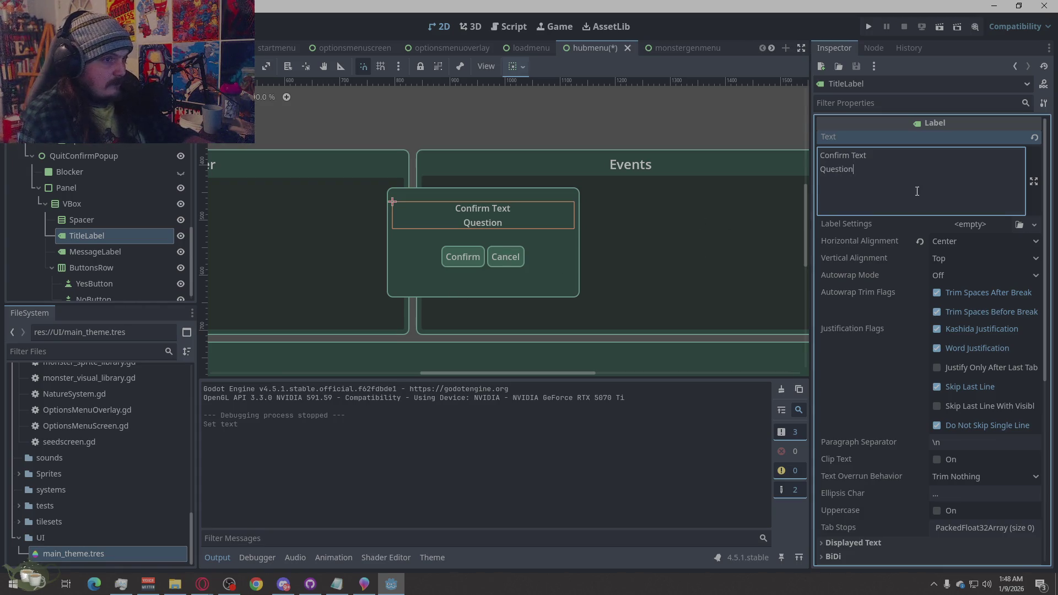
click(481, 243)
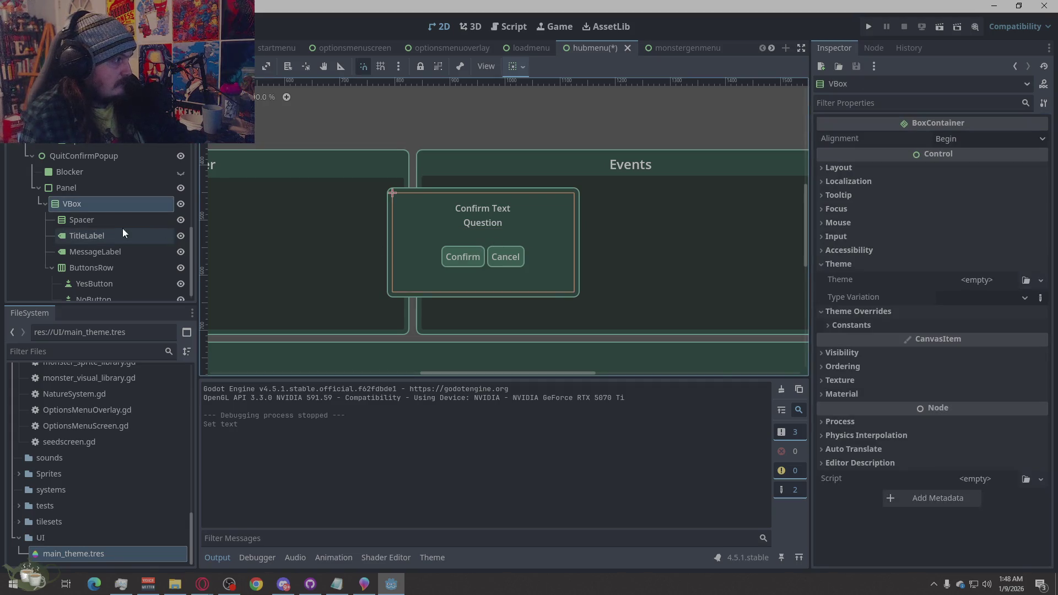
click(101, 251)
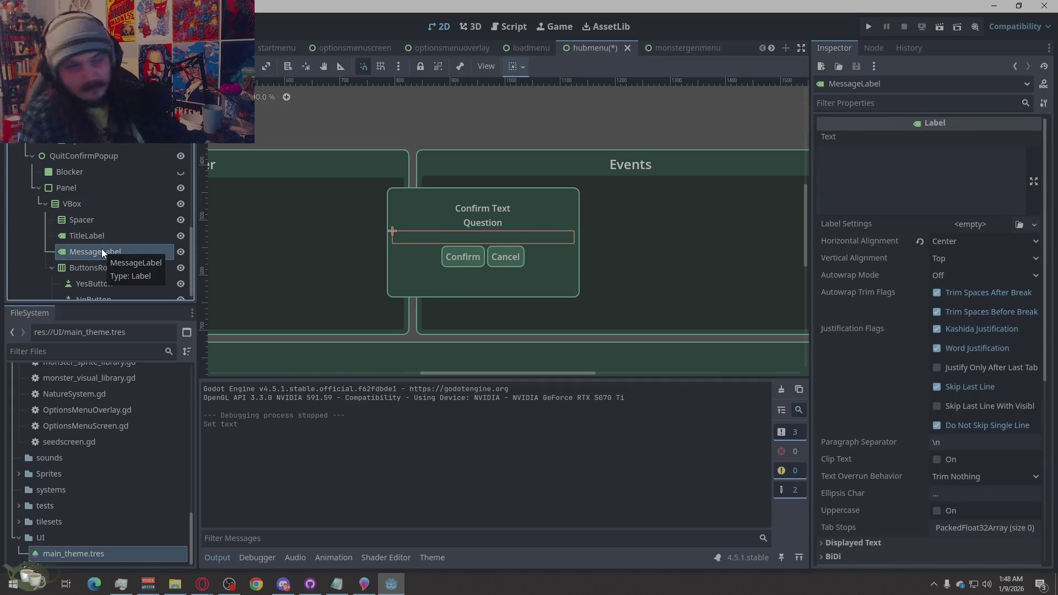
click(832, 176)
key(Return)
key(BackSpace)
key(Return)
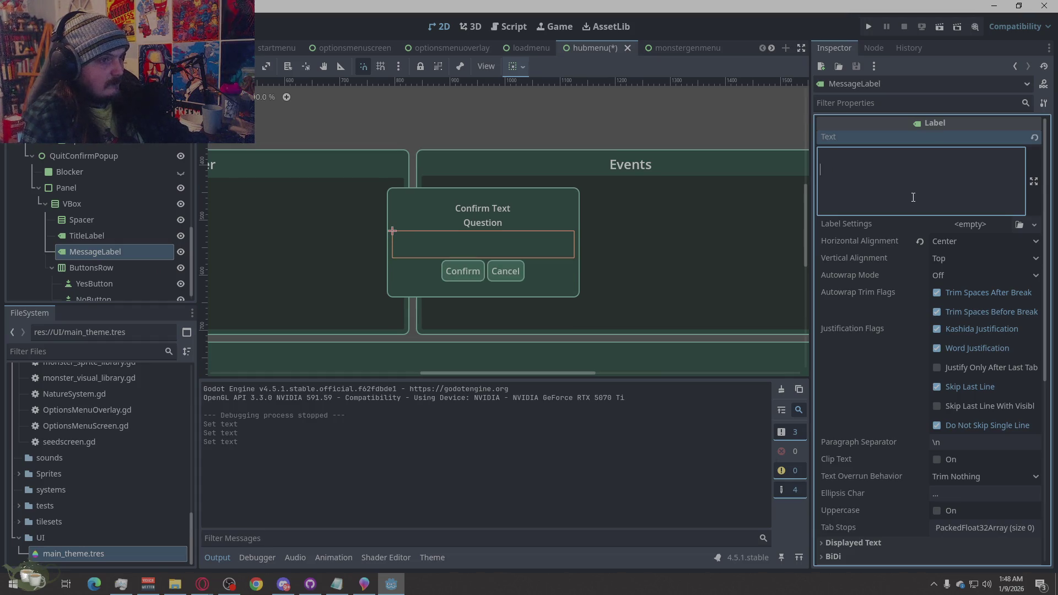
Replace 'Weeks' with 'Since last save' in the message, save hubmenu with Ctrl+S, and run
text(Weeks)
key(BackSpace)
key(BackSpace)
key(BackSpace)
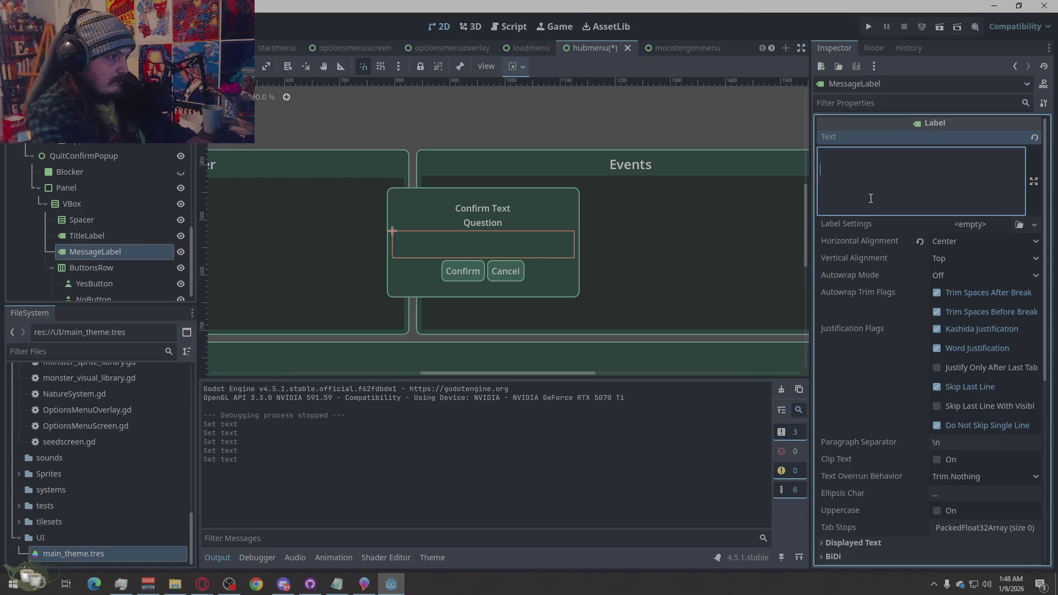
text(Since last save)
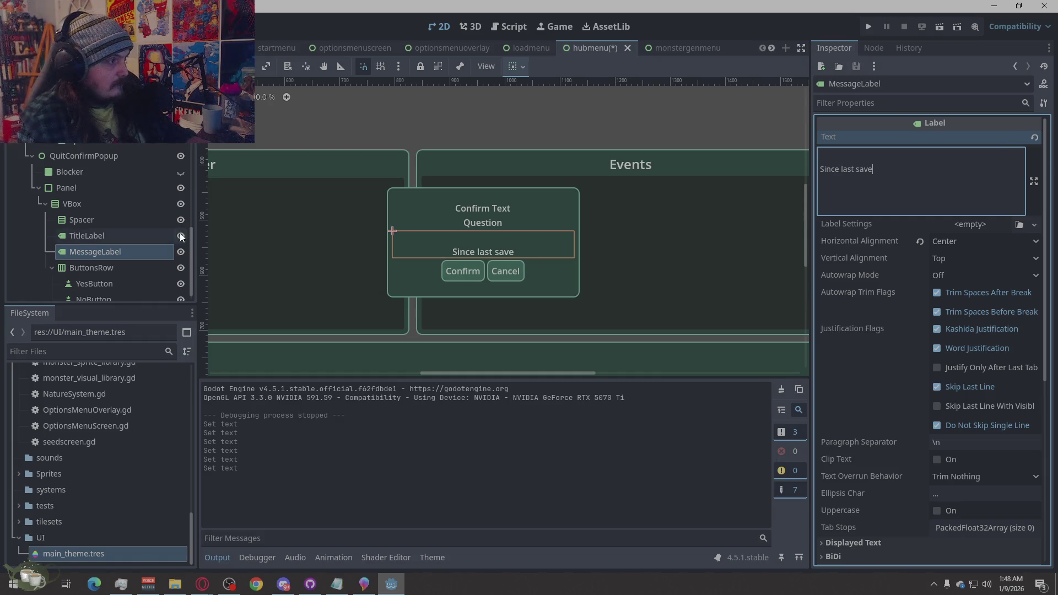
click(110, 235)
key(ctrl+s)
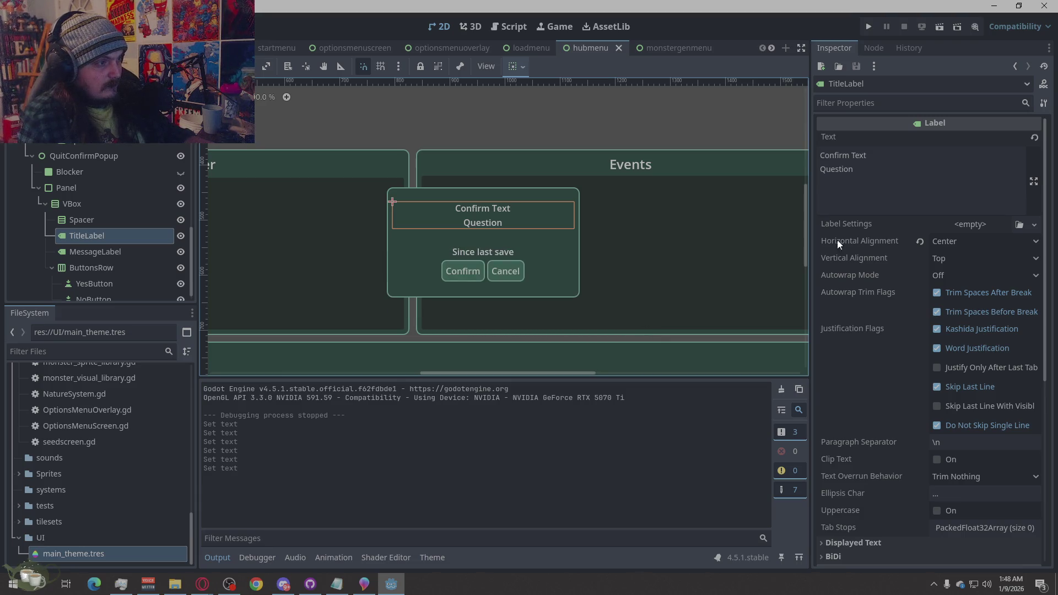
click(870, 27)
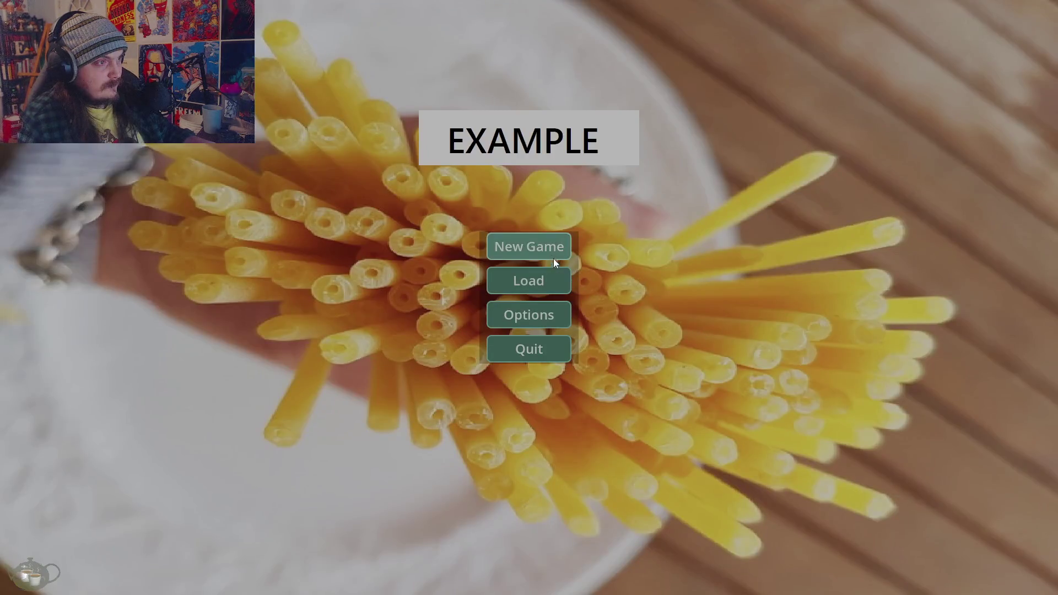
In a new game, cancel then confirm the Back To Title prompt, and close the game
click(549, 253)
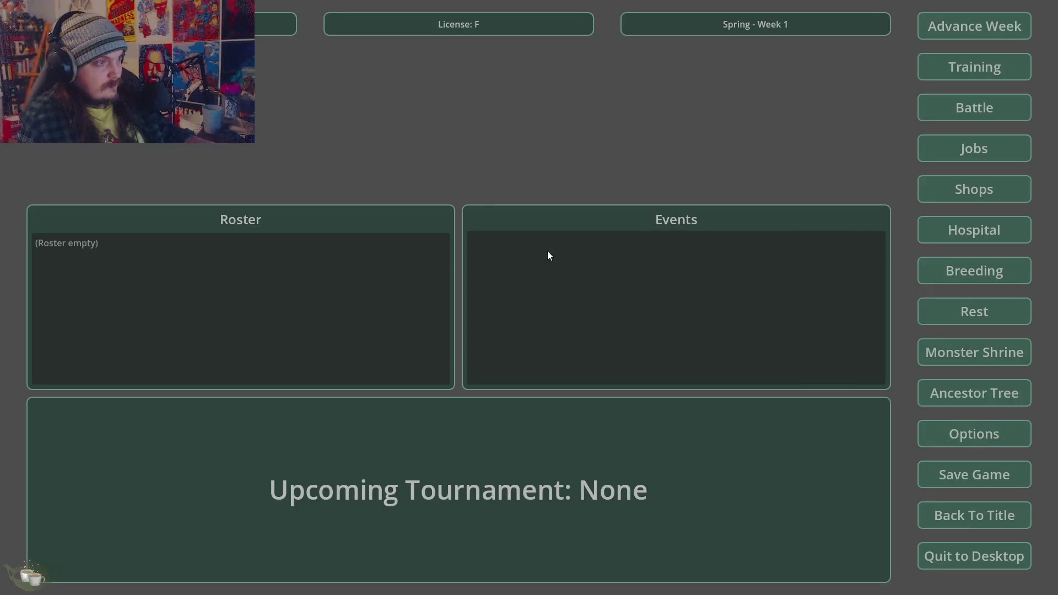
click(965, 510)
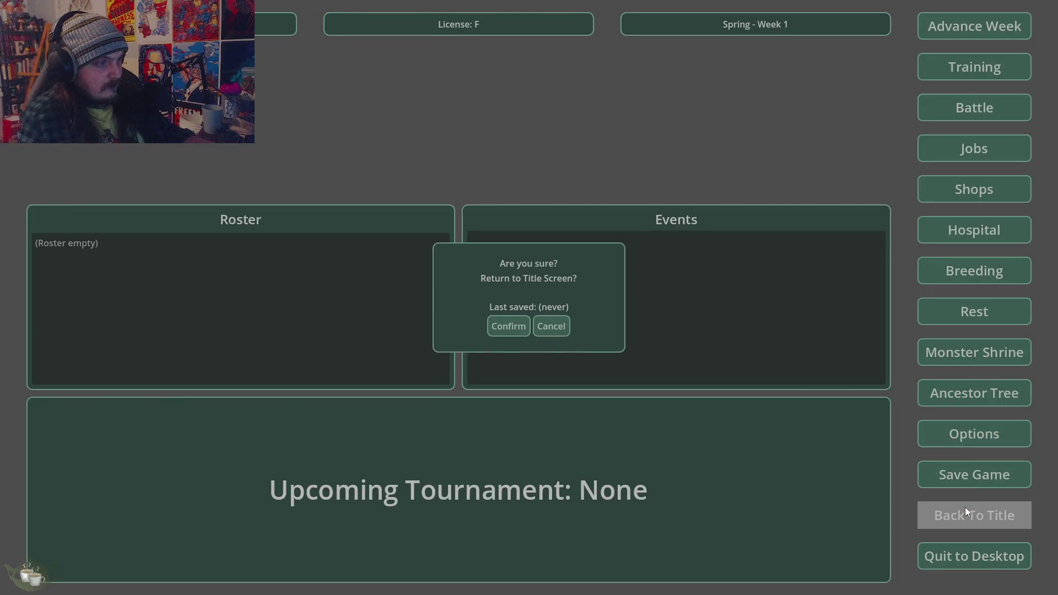
click(551, 325)
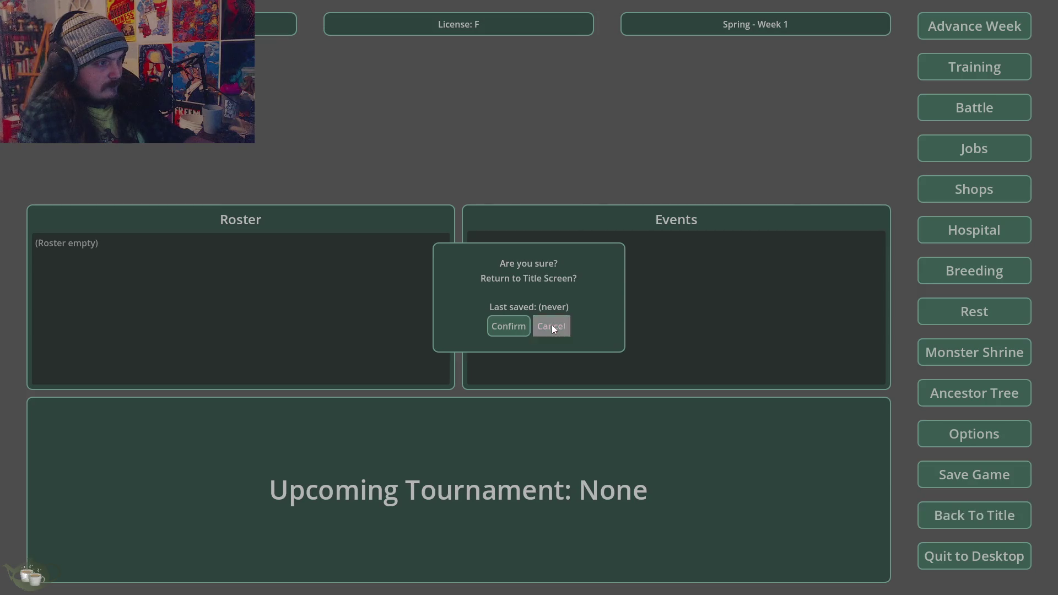
click(962, 514)
click(495, 333)
click(528, 348)
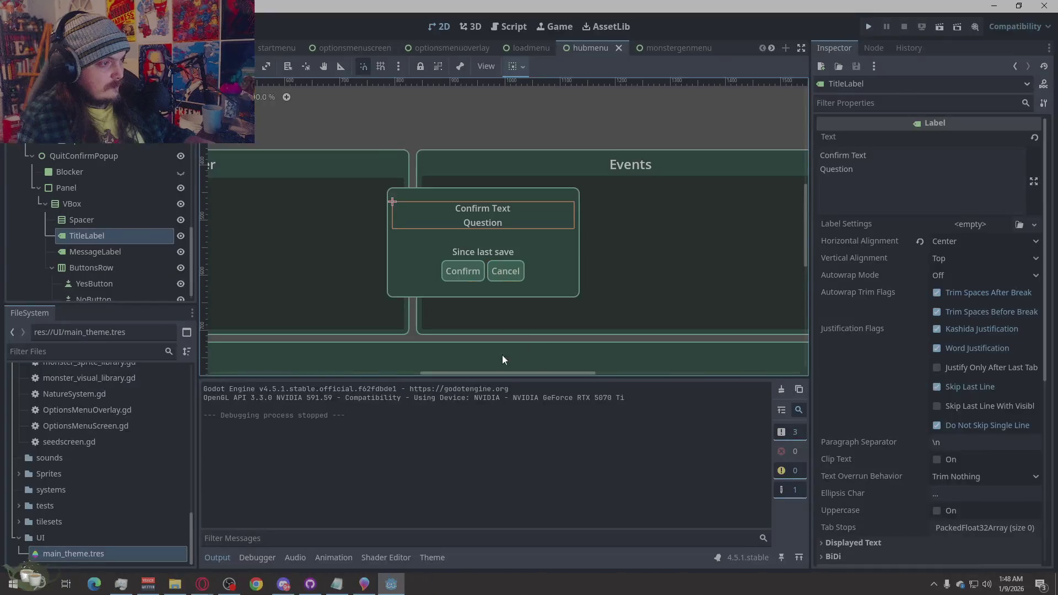
Hide QuitConfirmPopup and WeekConfirmPopup on the canvas and collapse both branches
click(669, 336)
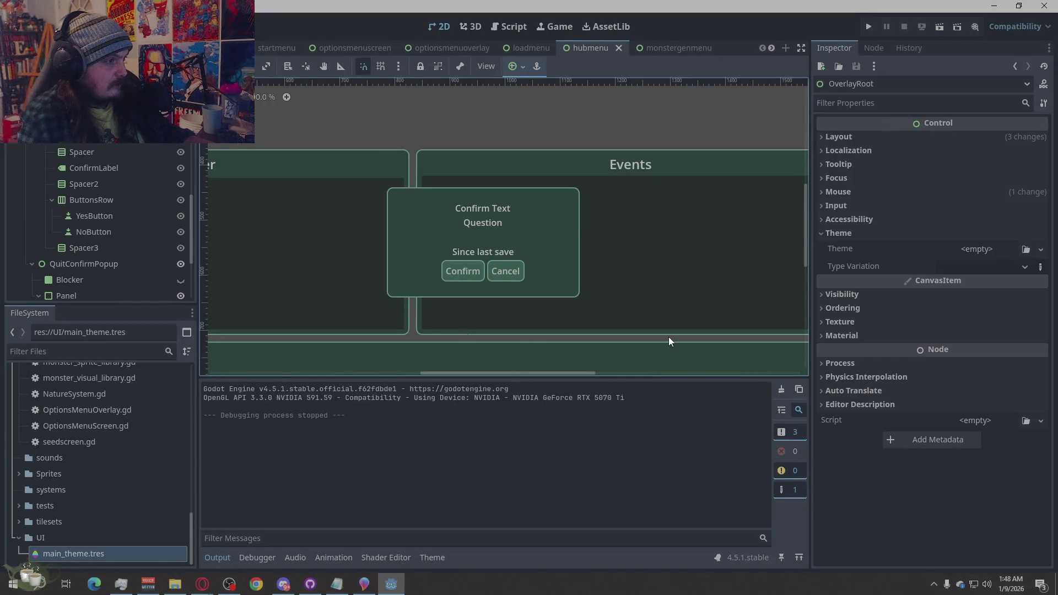
scroll(512, 328, down, 4)
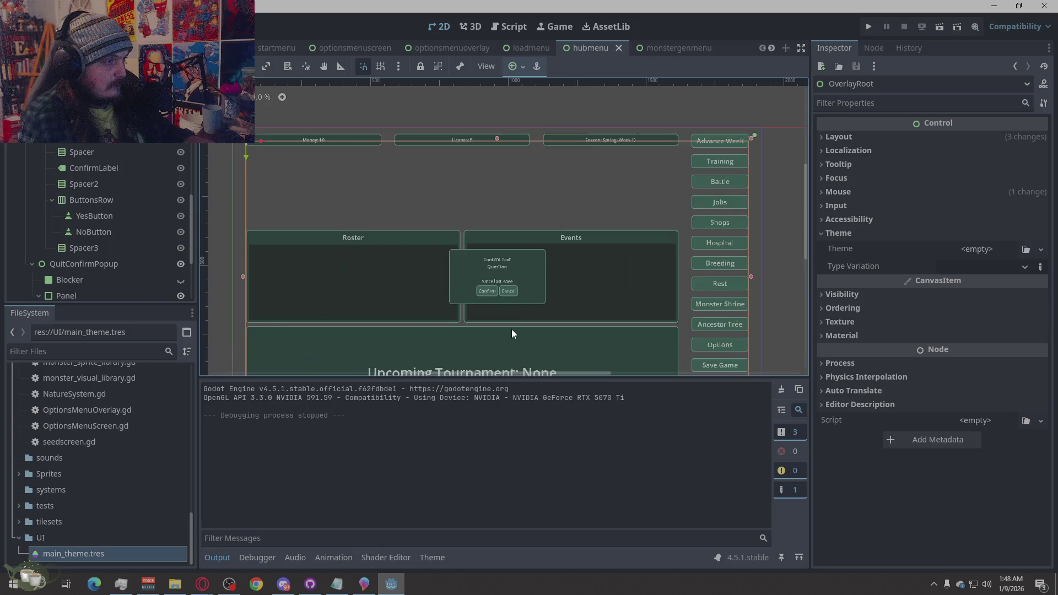
scroll(127, 265, down, 1)
click(180, 236)
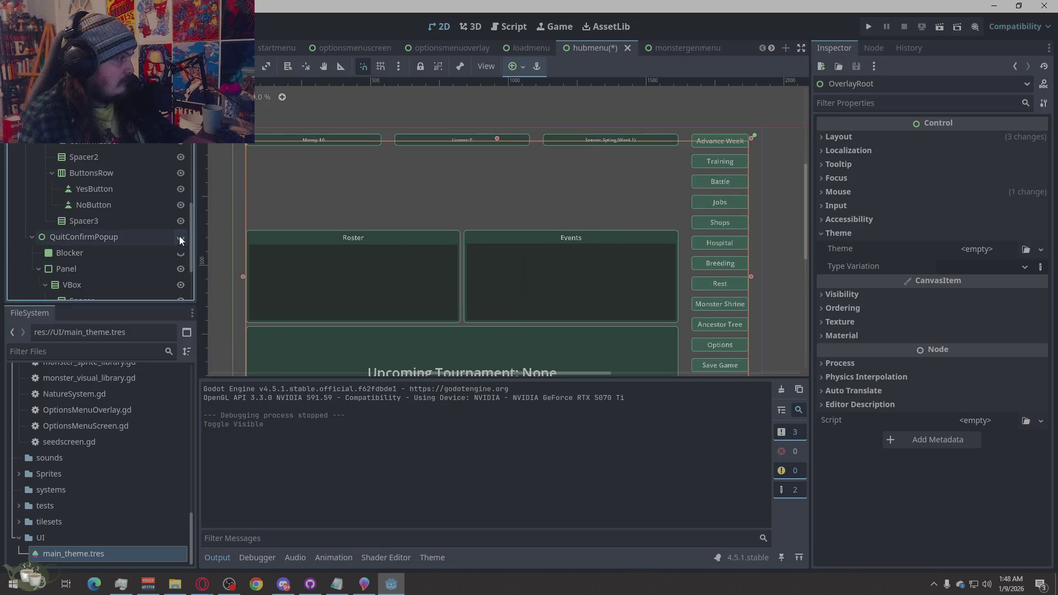
click(32, 237)
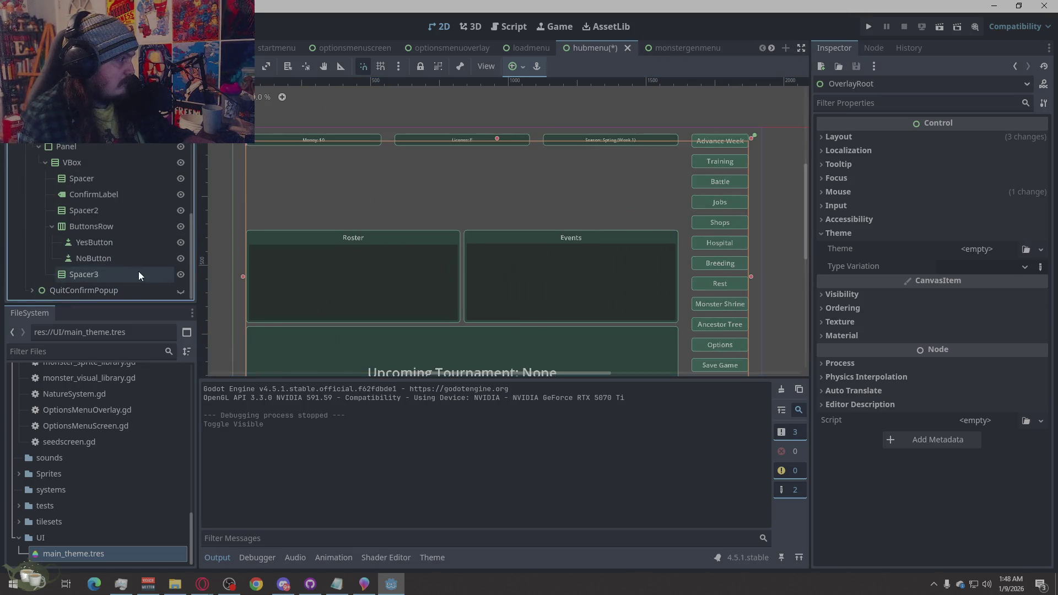
click(180, 131)
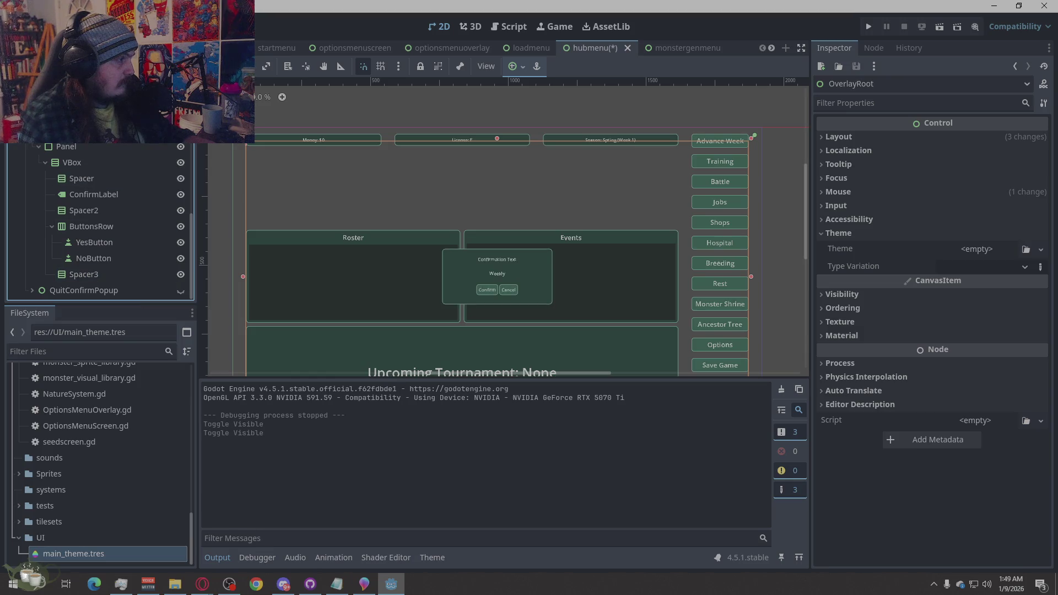
click(180, 131)
click(31, 130)
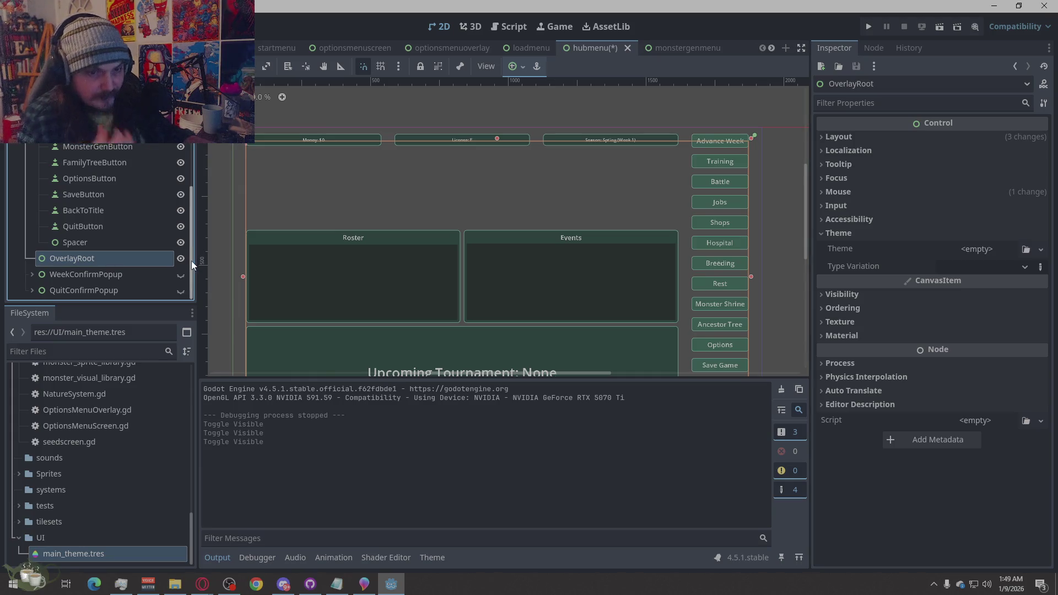
Collapse the Right node's children and inspect the Margin and Root nodes' layout
scroll(633, 205, down, 2)
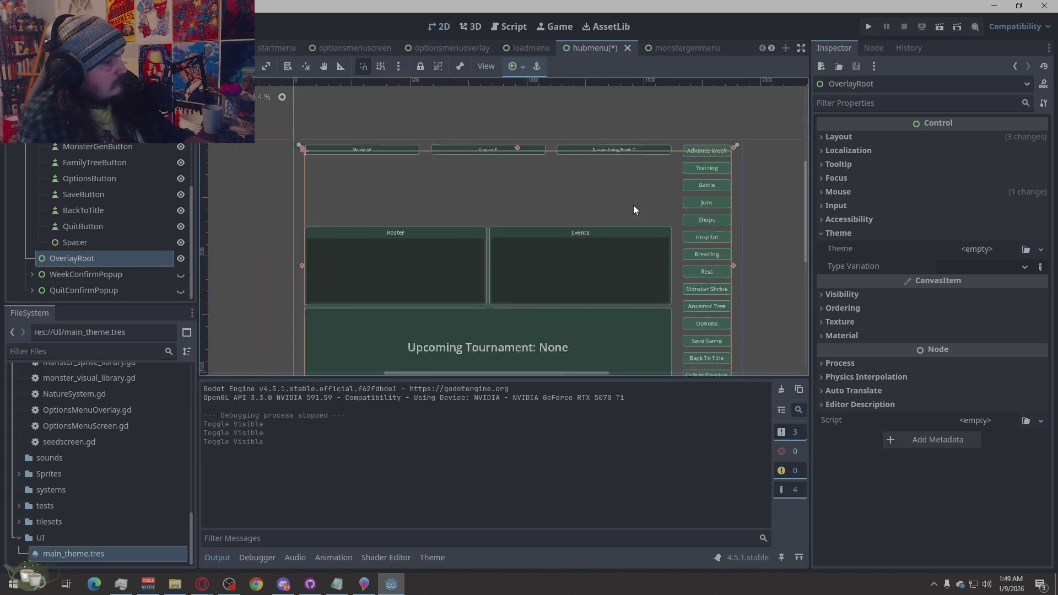
click(749, 227)
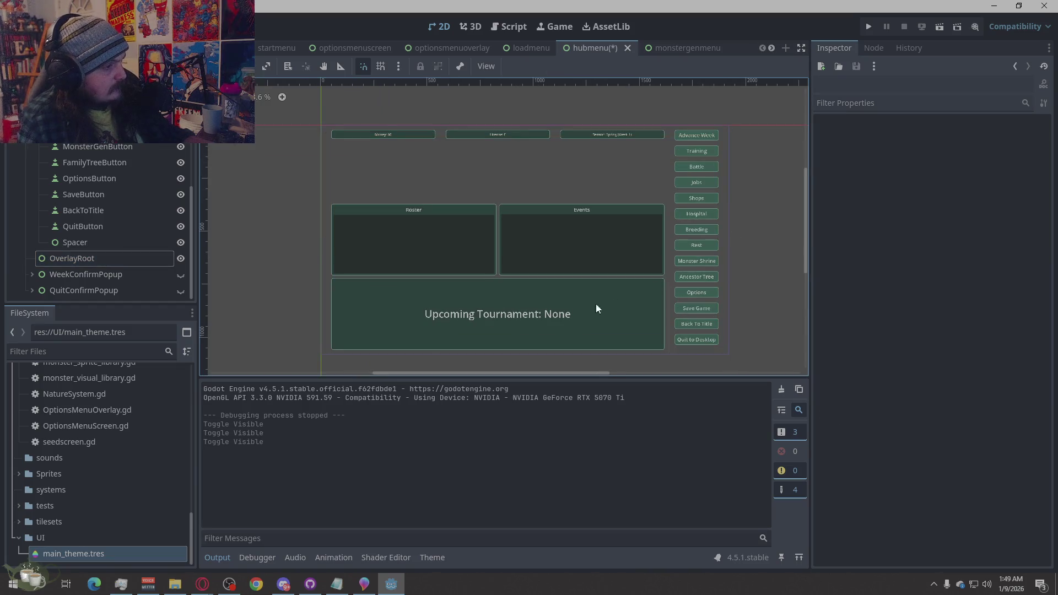
scroll(95, 253, up, 3)
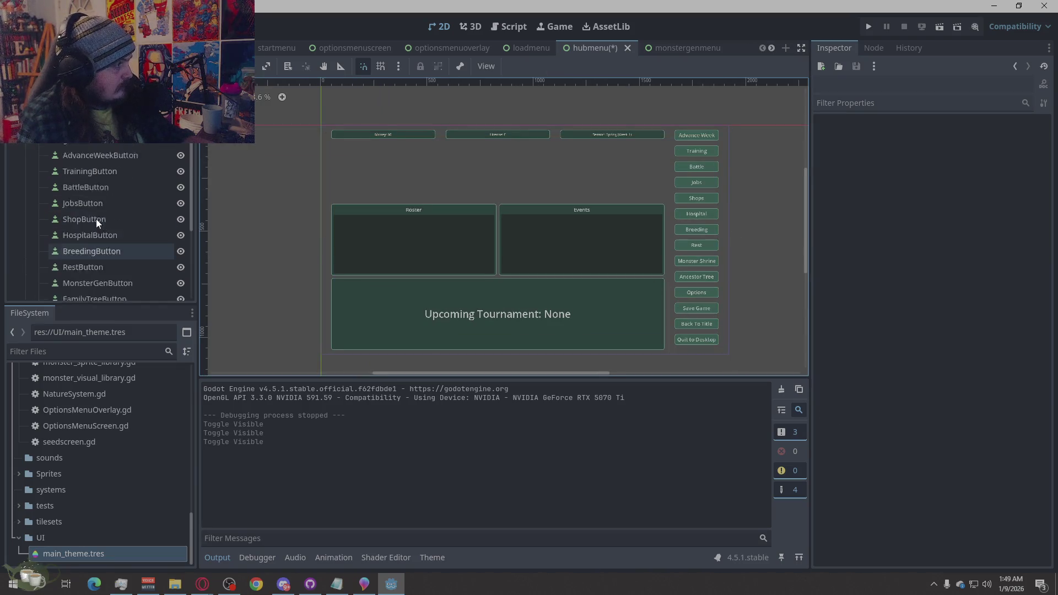
scroll(96, 219, up, 3)
click(39, 216)
click(51, 152)
click(50, 148)
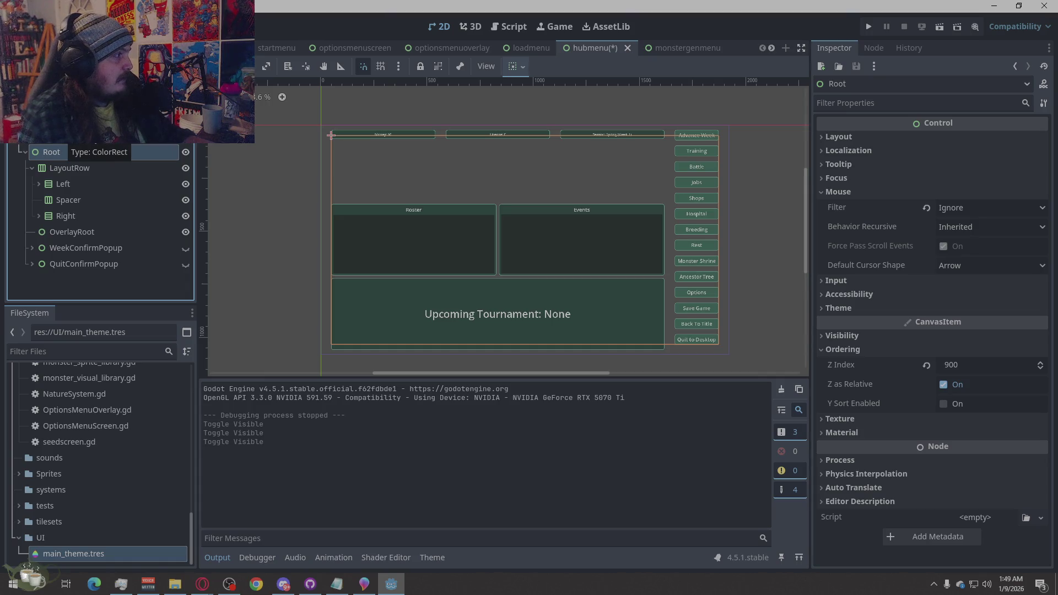
click(55, 137)
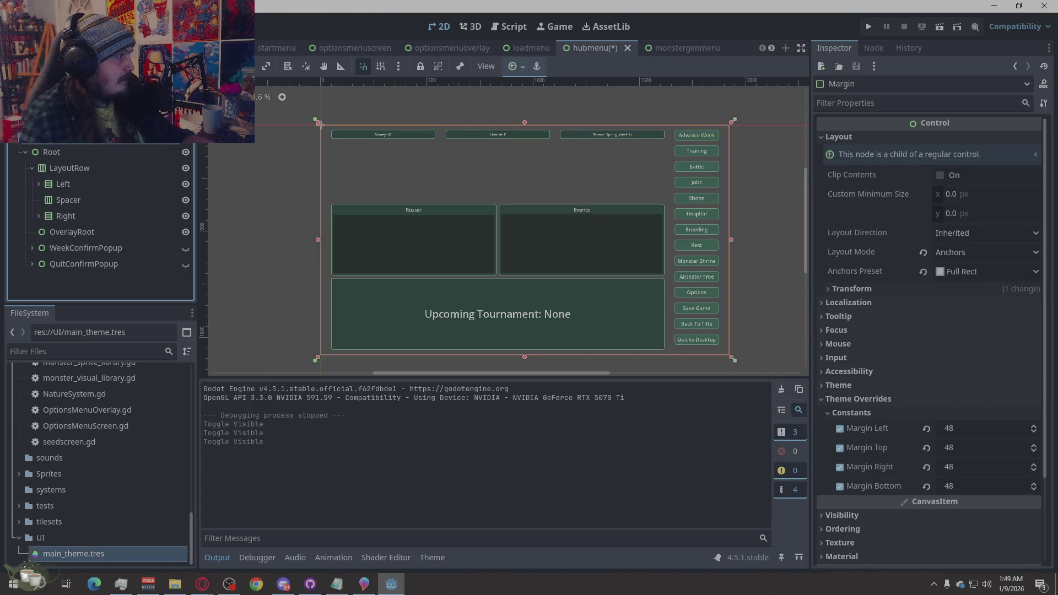
click(59, 151)
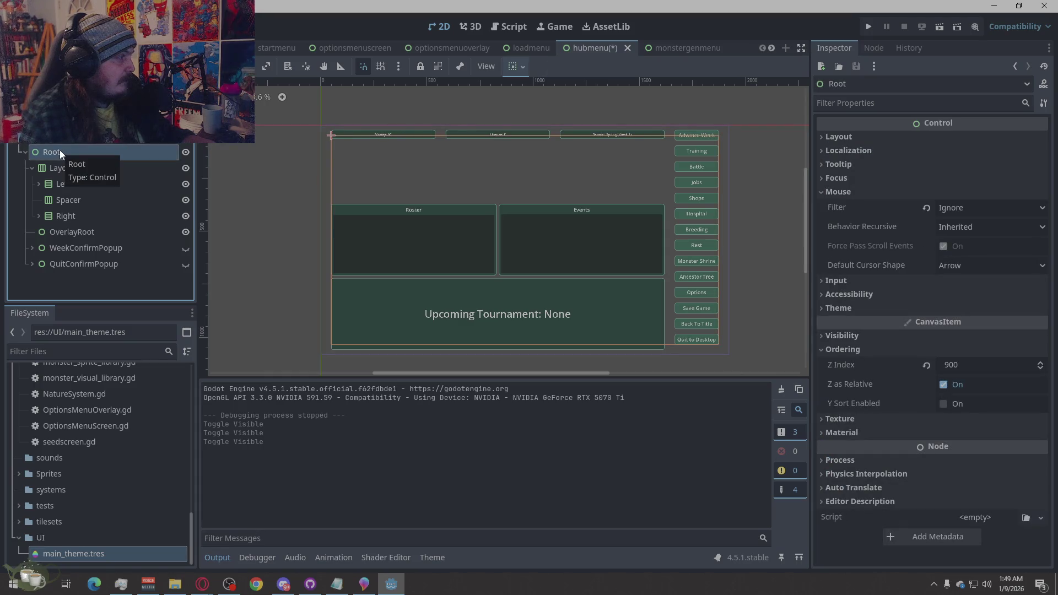
Check the Right and Left column containers, collapse LayoutRow, and open main_theme.tres
click(63, 216)
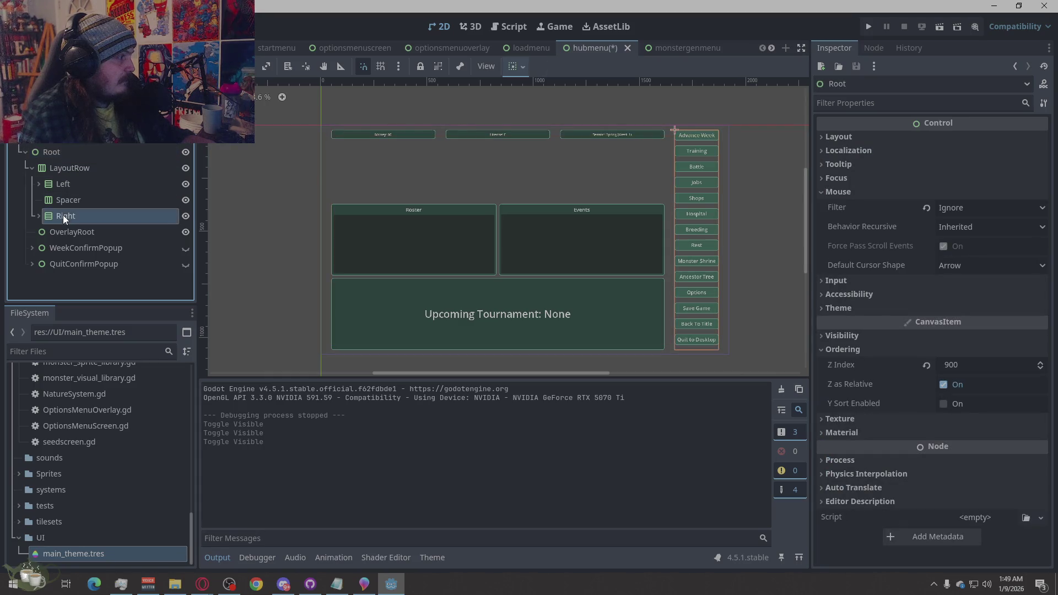
click(65, 188)
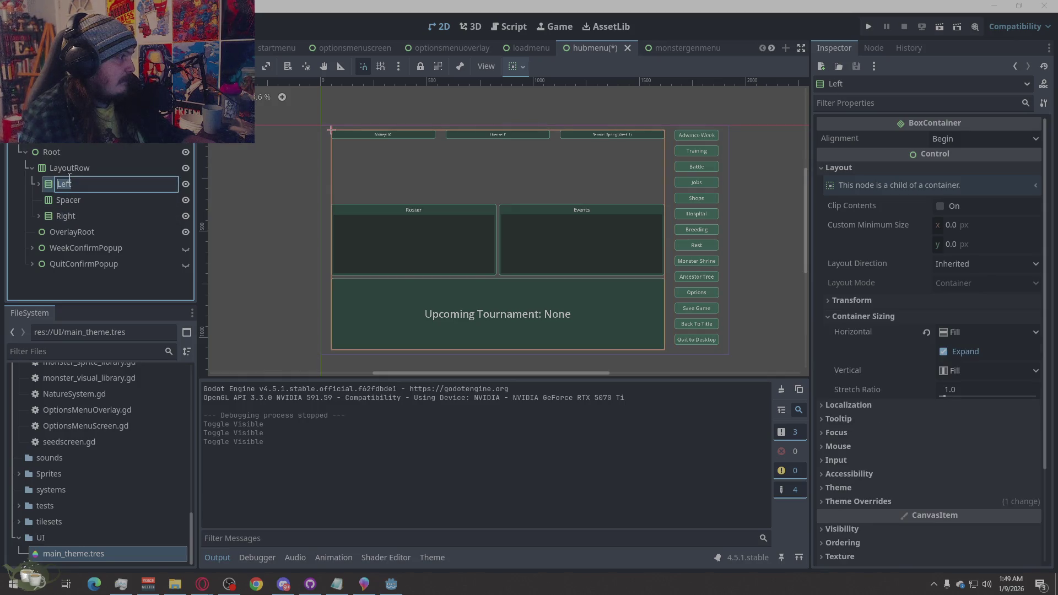
click(250, 144)
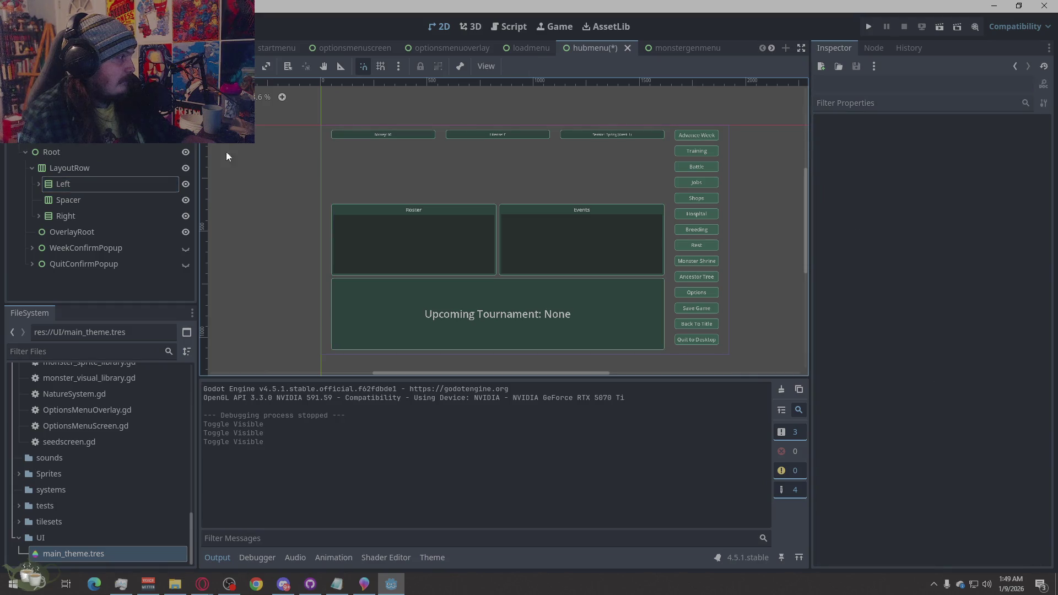
click(32, 168)
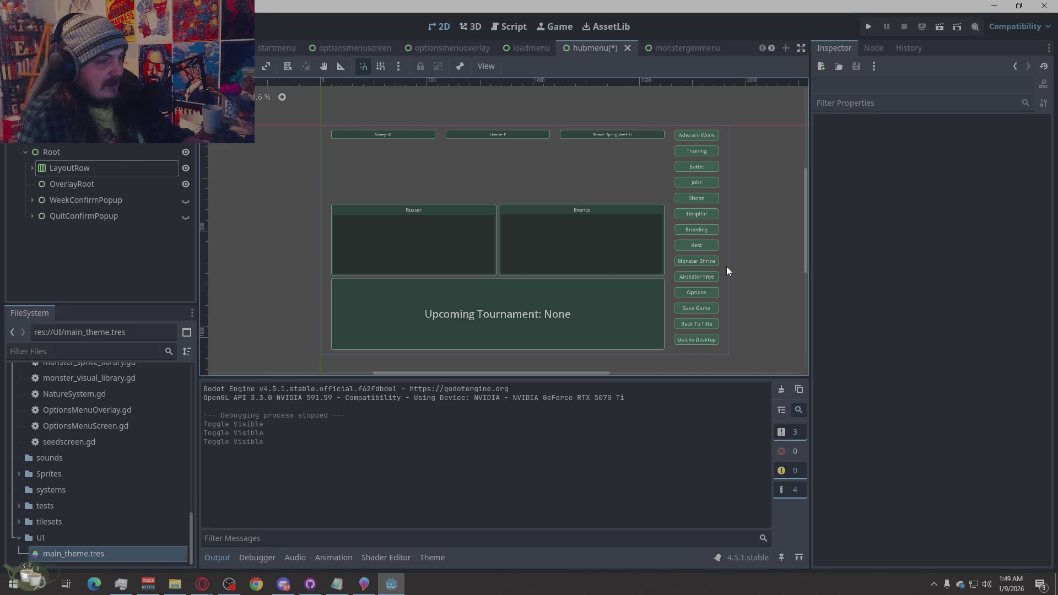
double_click(91, 556)
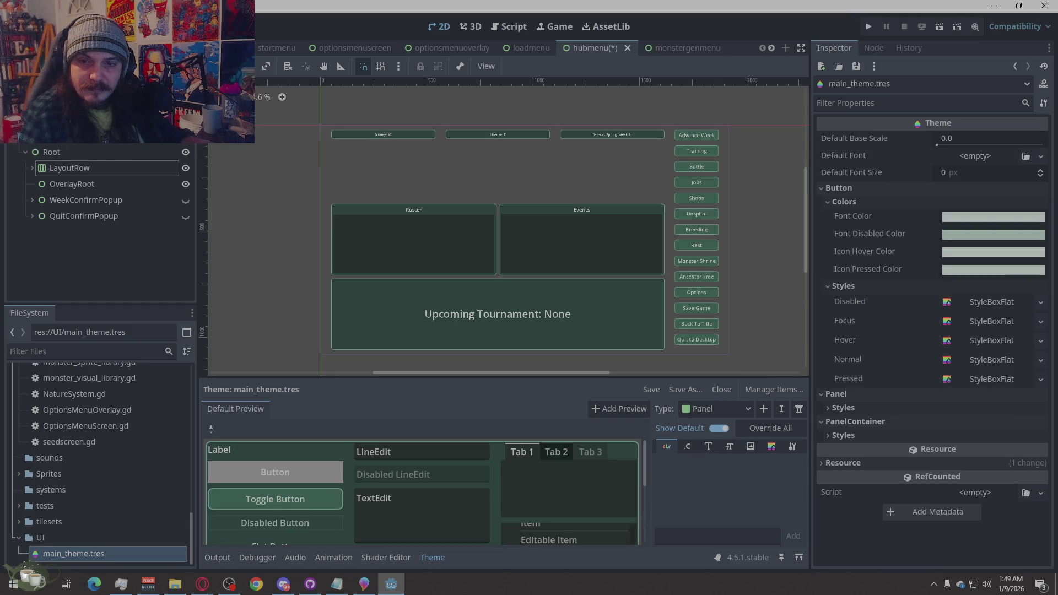
Return to the editor and run the game to test main_theme's green button styles
key(alt+Tab)
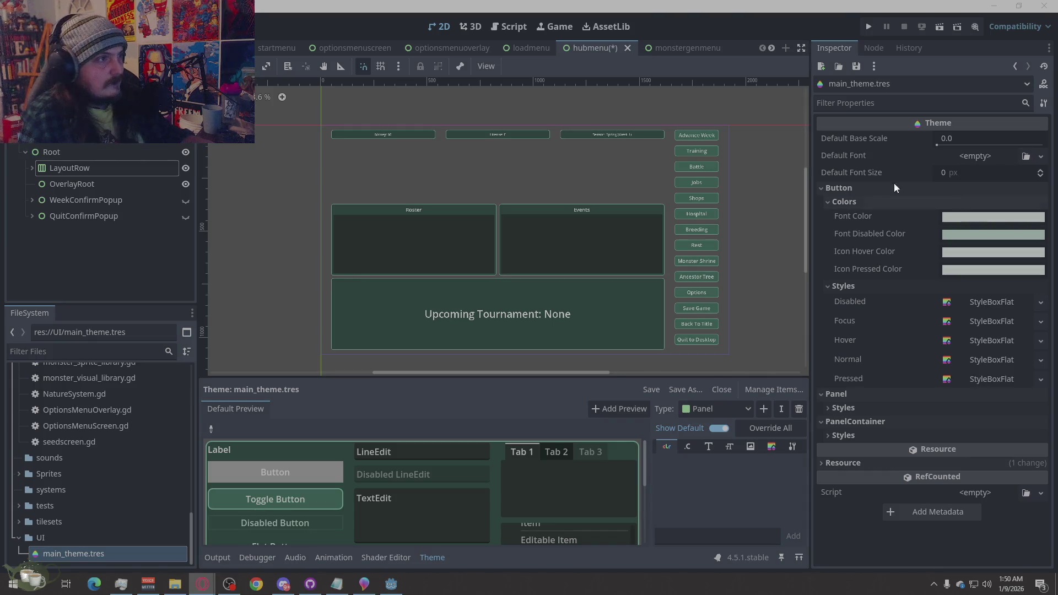
click(513, 84)
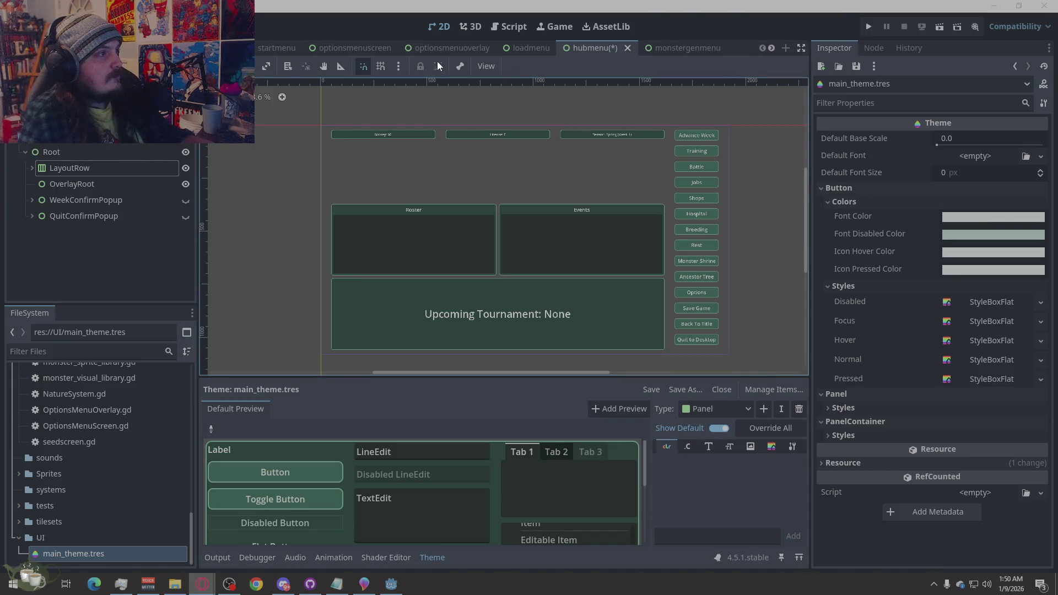
scroll(403, 48, down, 5)
scroll(422, 48, down, 1)
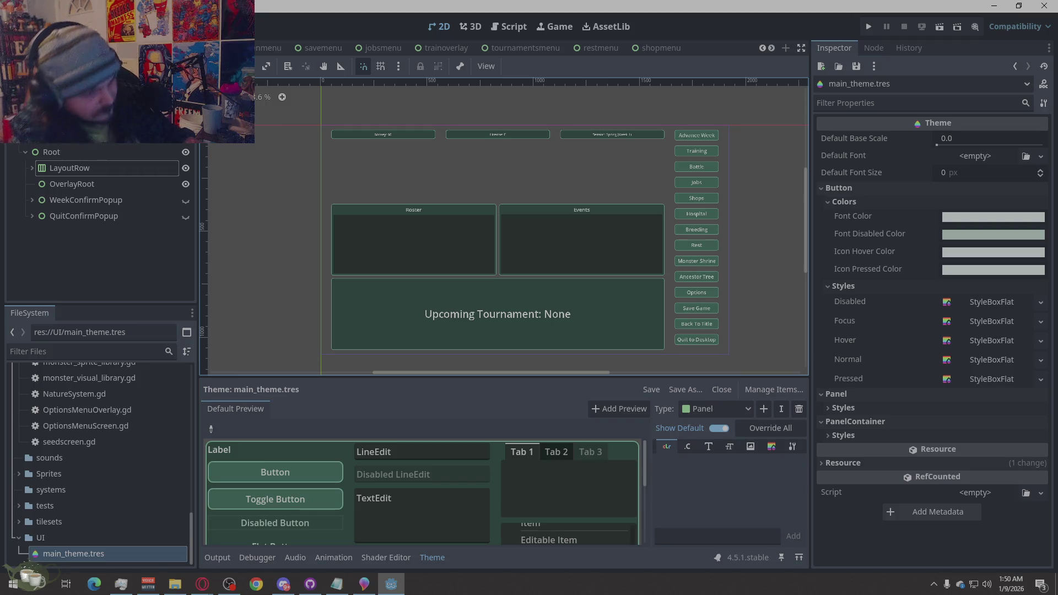
click(864, 28)
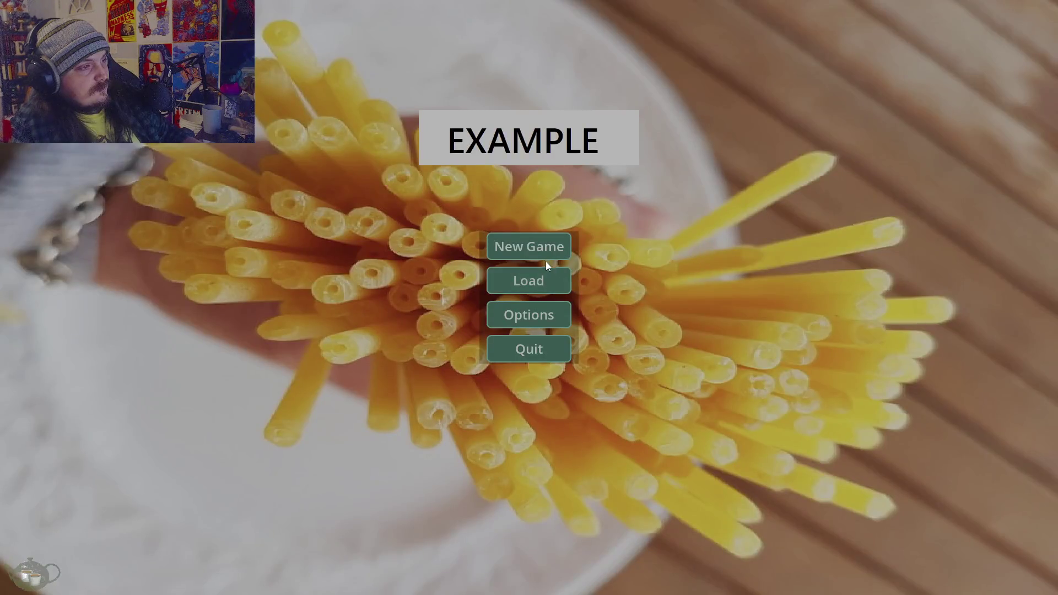
Start a new game, save it into slot 2, and return to the title screen
click(546, 250)
click(937, 519)
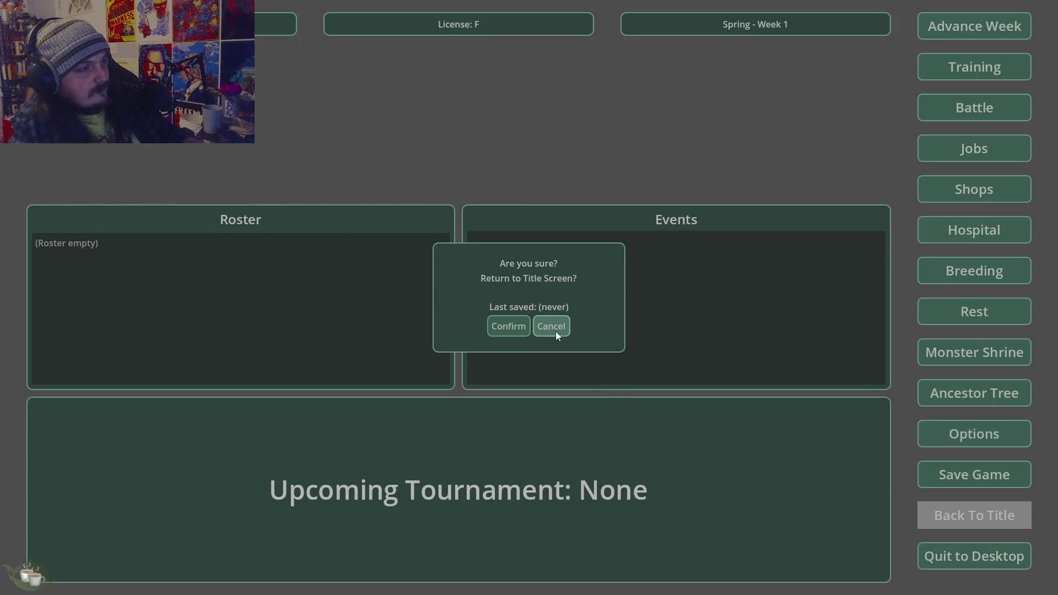
click(528, 326)
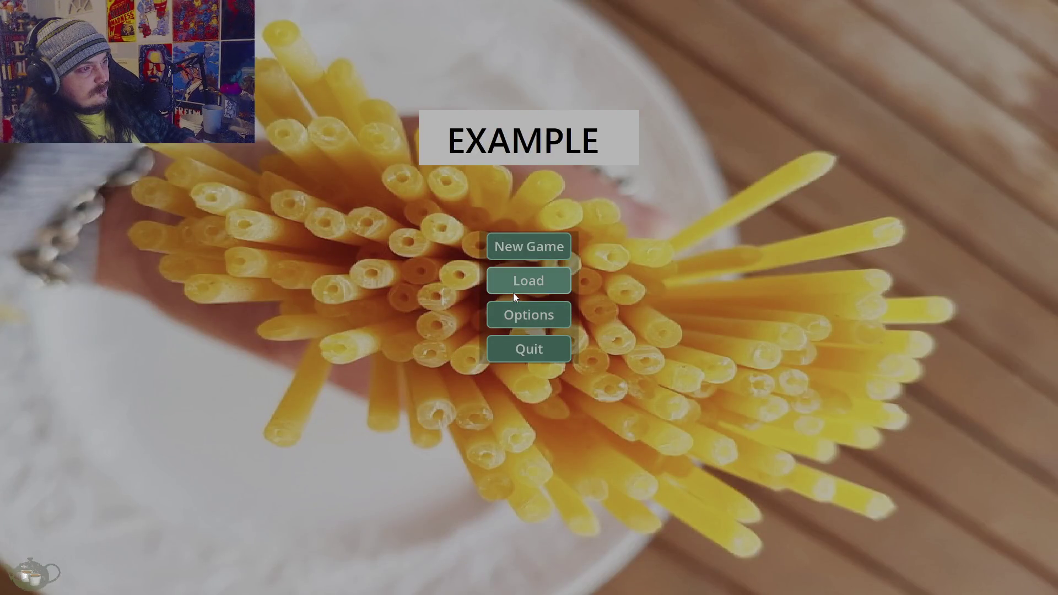
click(534, 254)
click(957, 472)
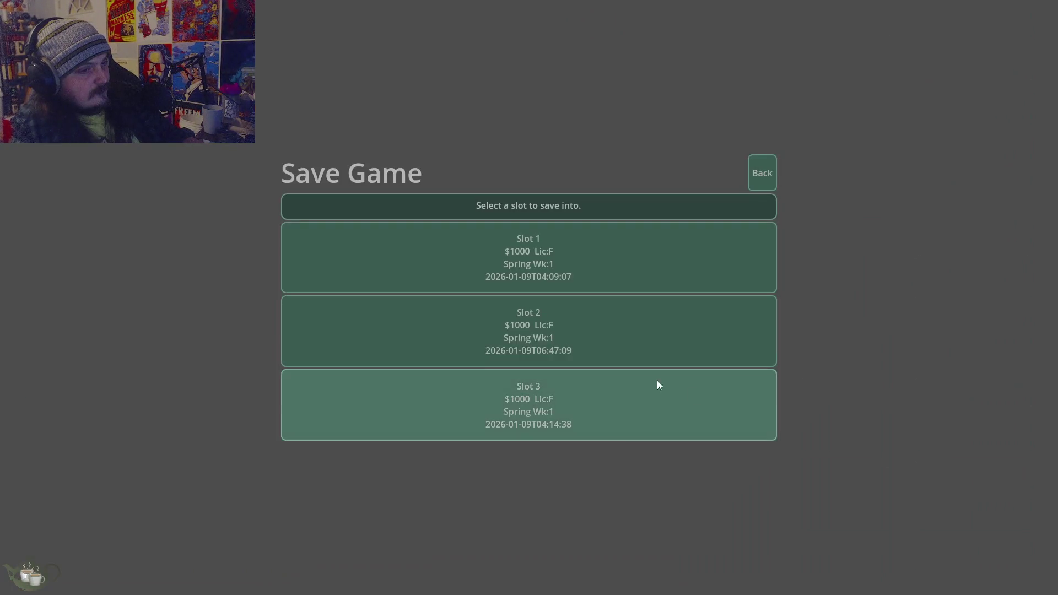
click(524, 335)
click(508, 296)
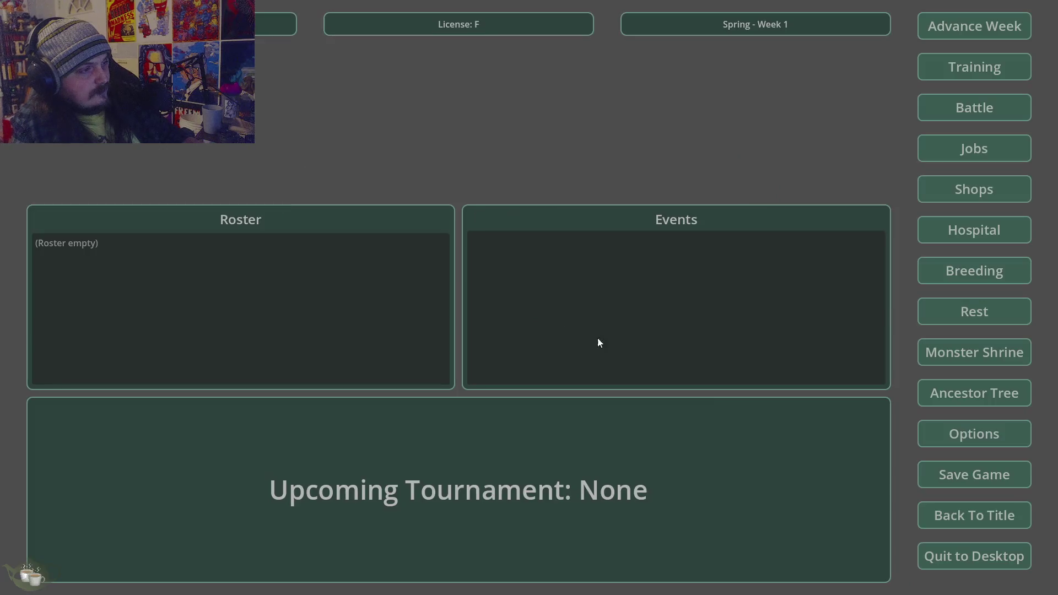
click(1026, 519)
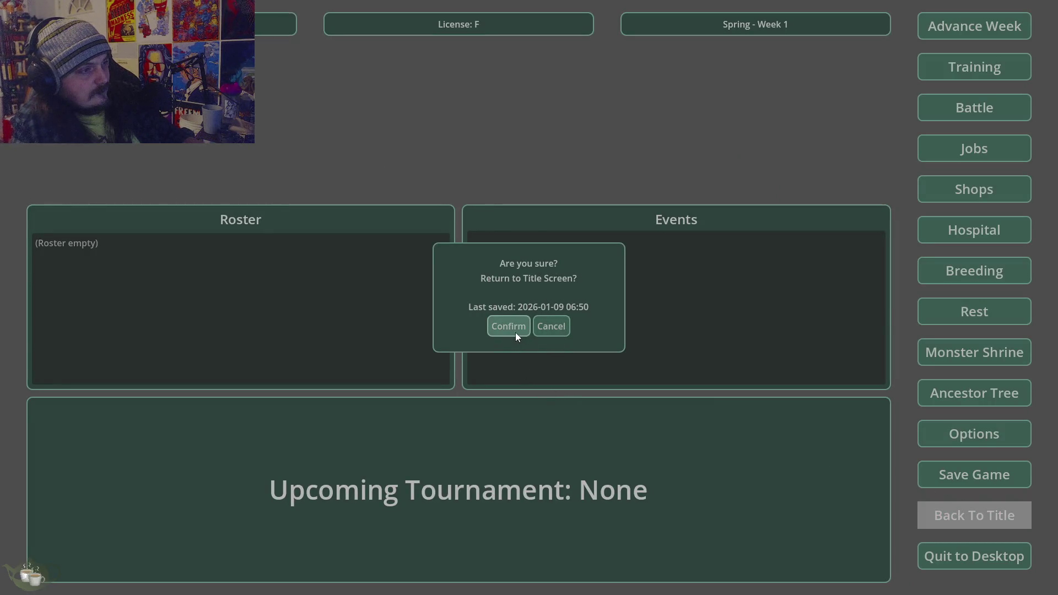
click(517, 334)
Load Save Slot 03, browse and close the Ancestor Tree, then quit to desktop
click(546, 280)
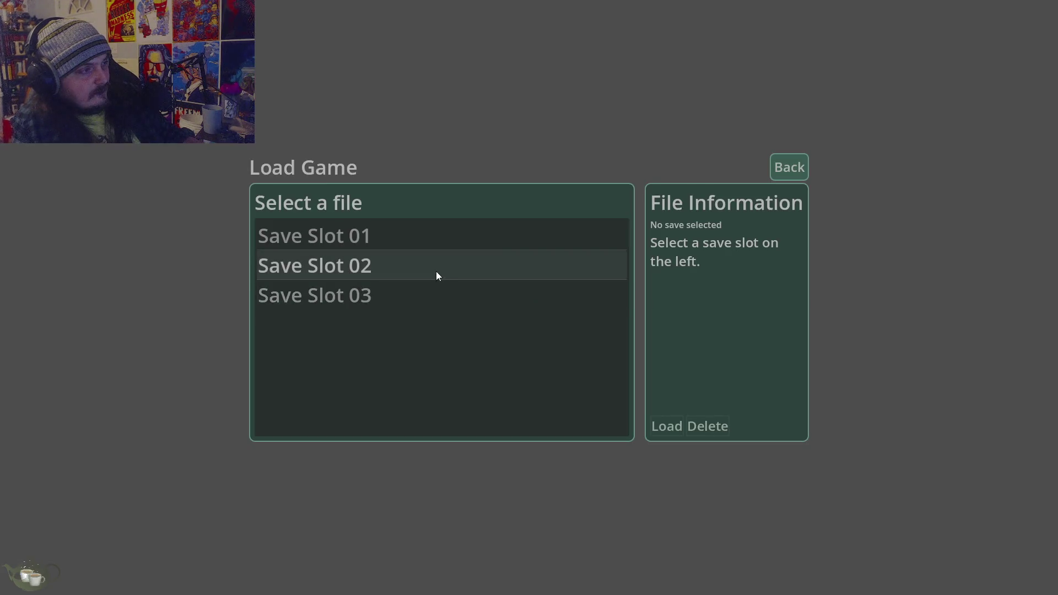
click(455, 292)
click(669, 425)
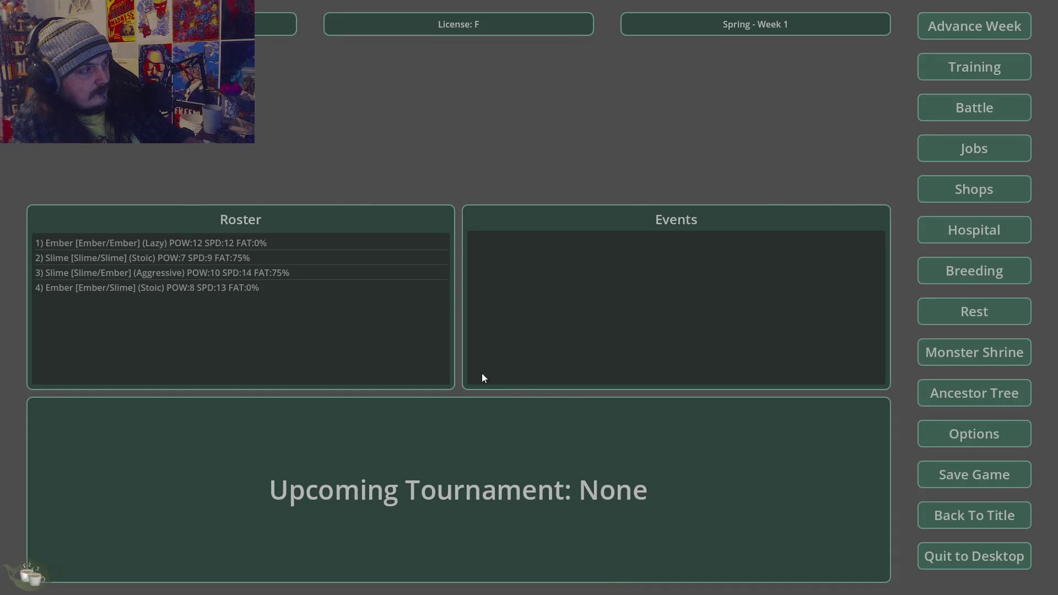
click(959, 400)
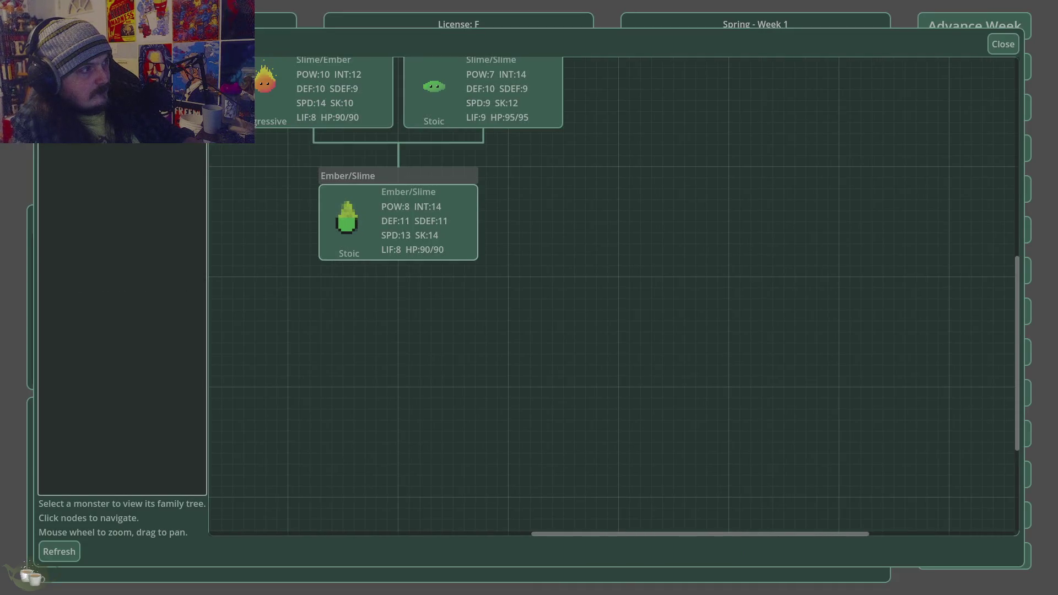
scroll(859, 403, down, 2)
scroll(484, 146, up, 3)
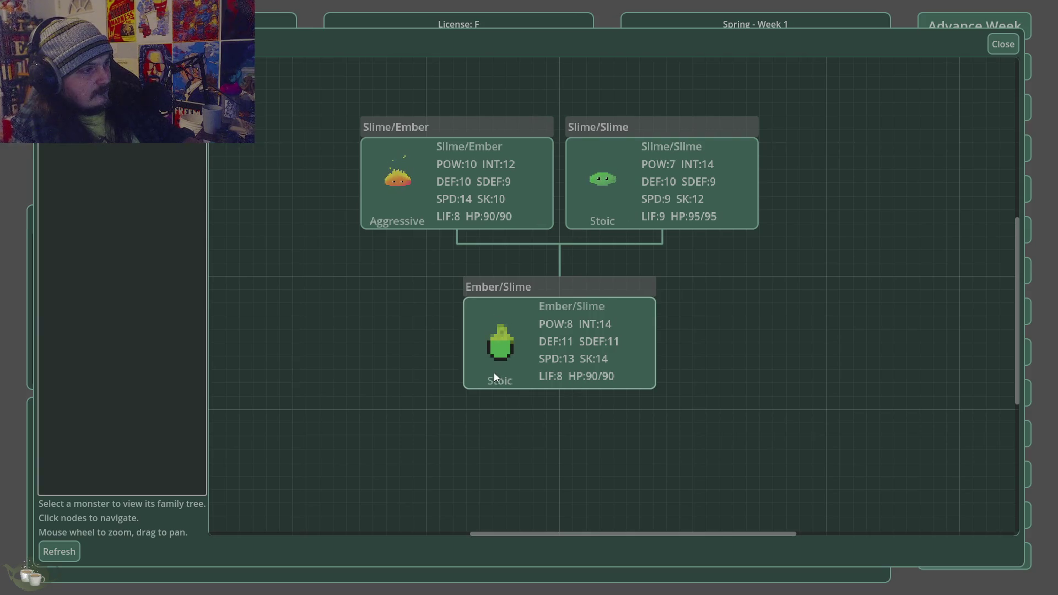
scroll(675, 107, up, 1)
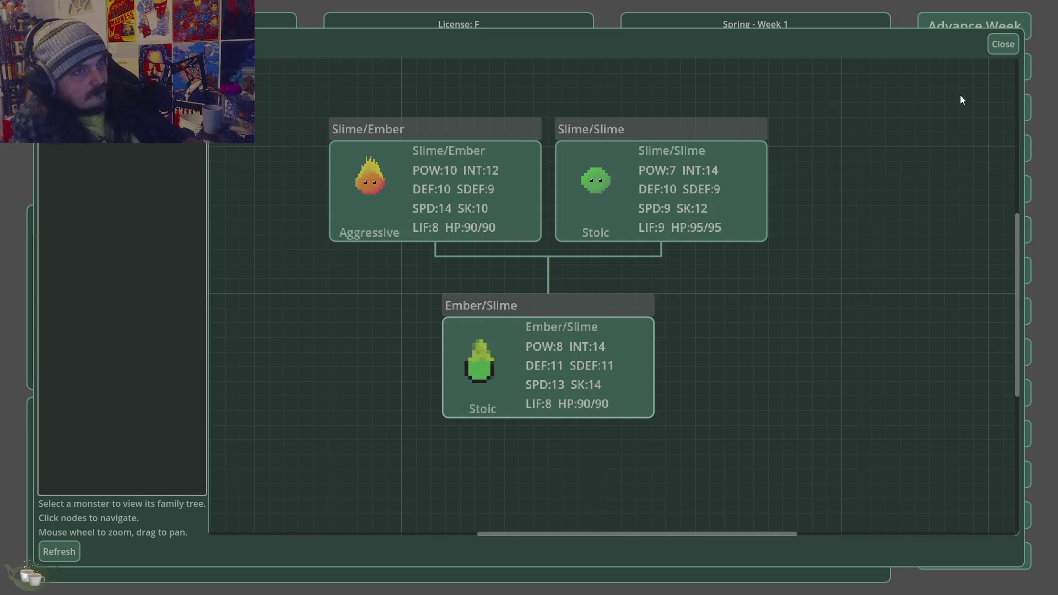
click(997, 44)
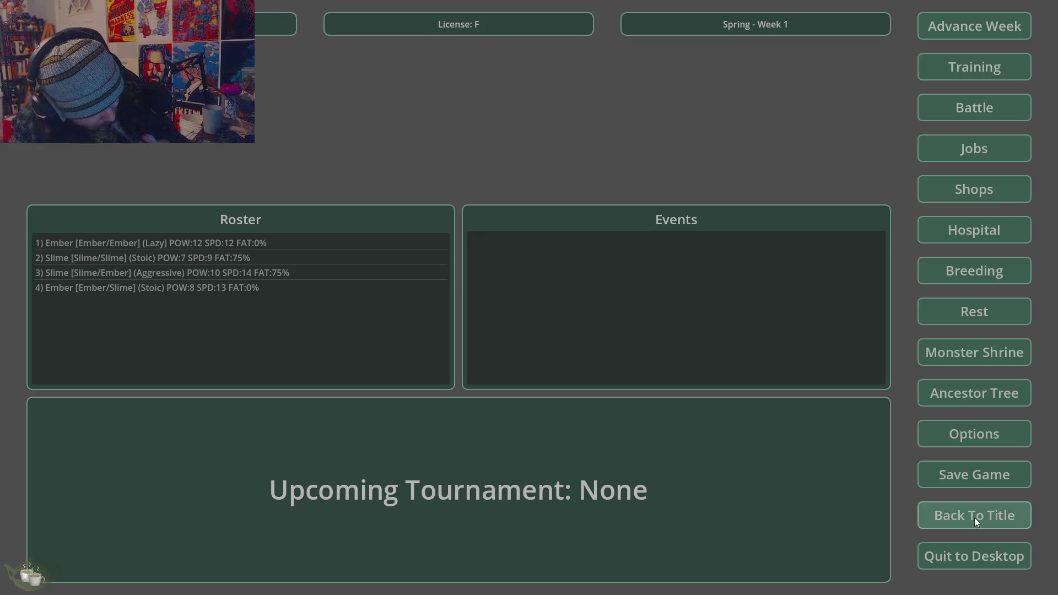
click(946, 555)
click(507, 329)
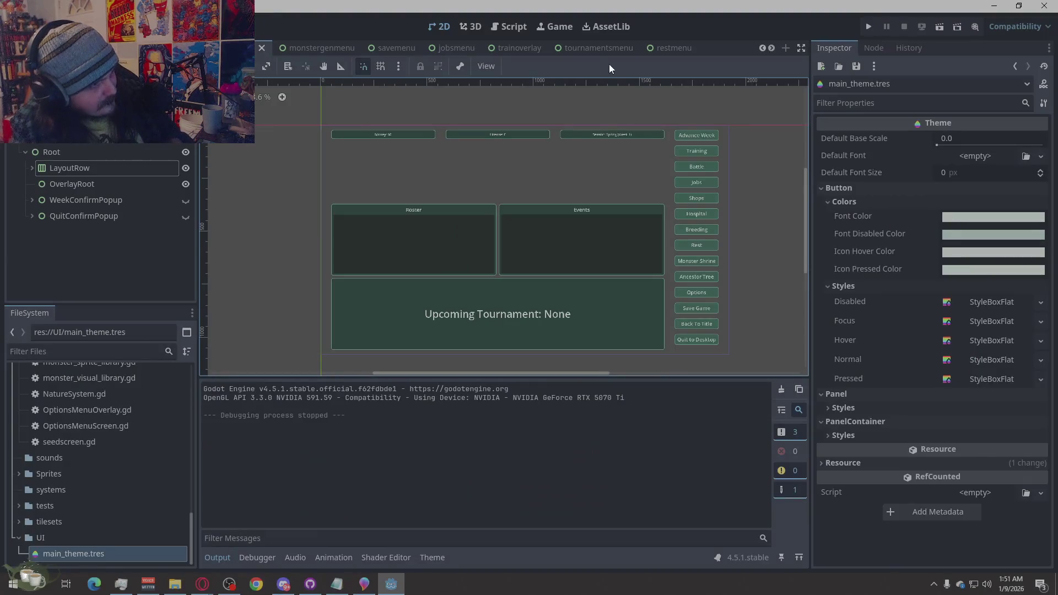
In the trainoverlay scene, remove the Panel's Theme Overrides > Styles > Panel override
click(592, 51)
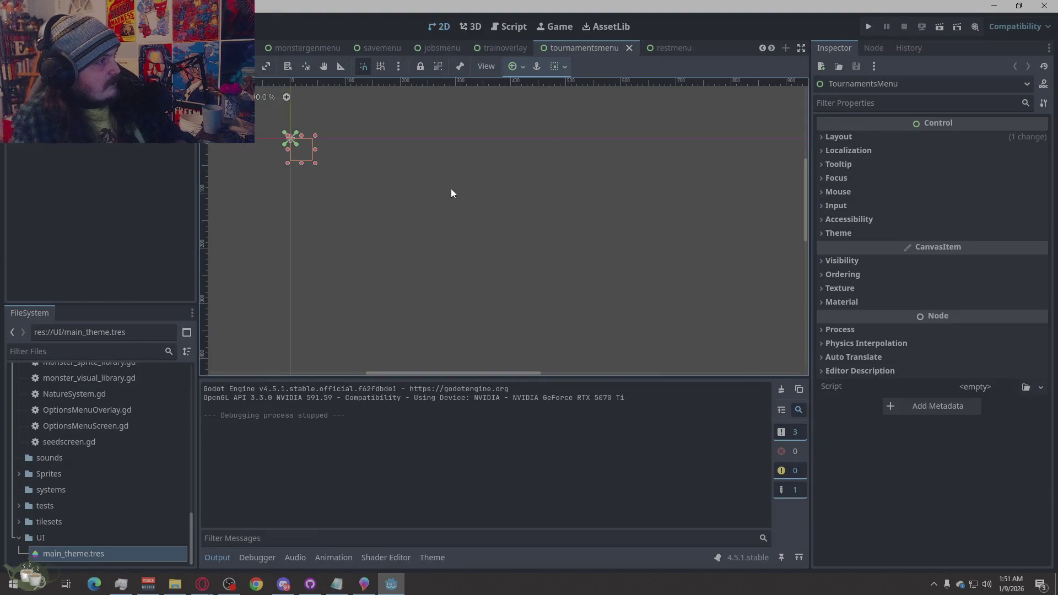
click(501, 48)
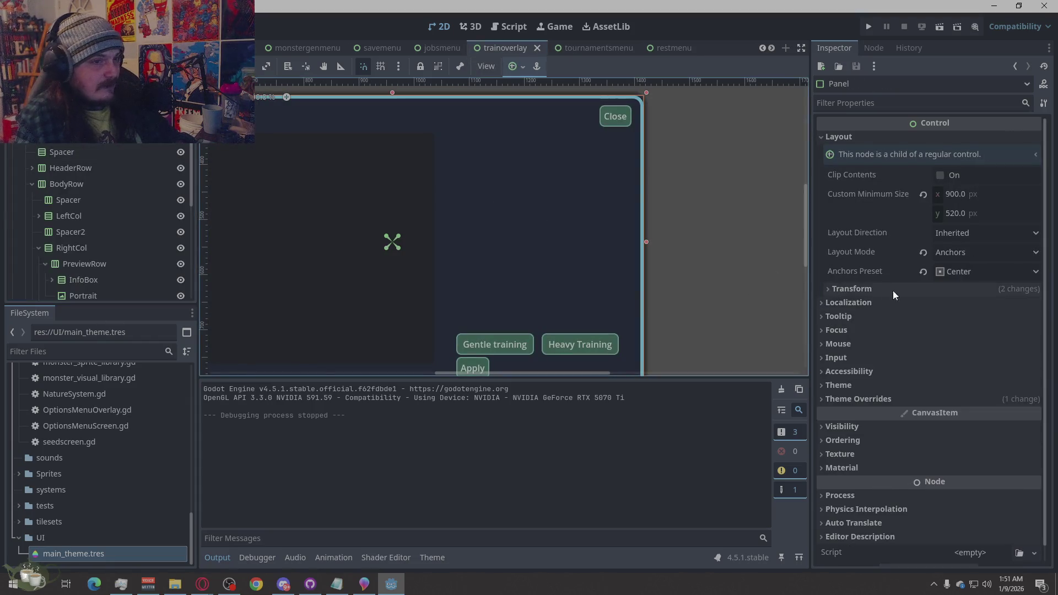
click(919, 397)
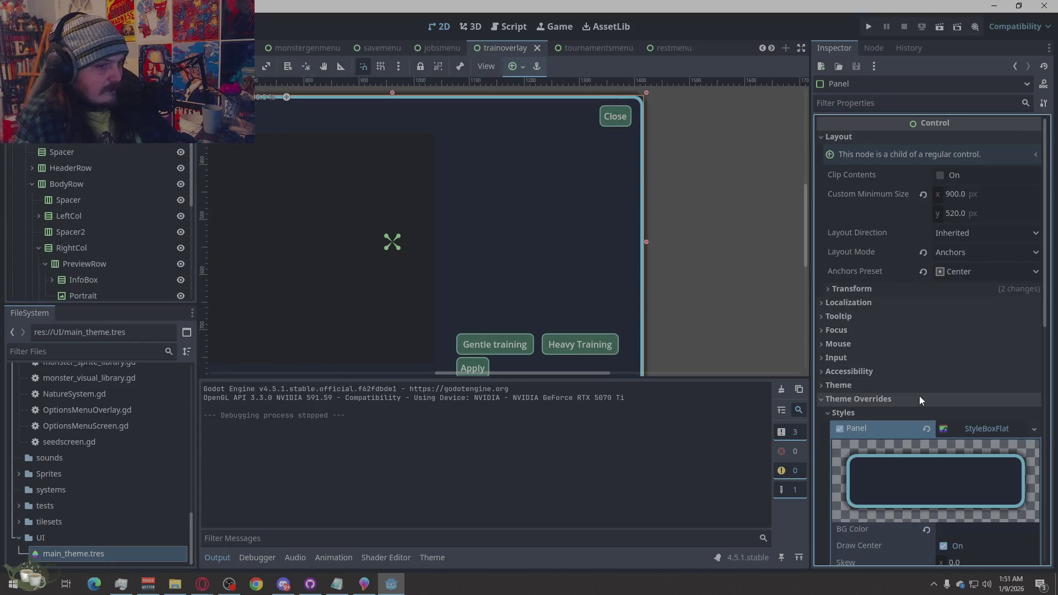
click(927, 426)
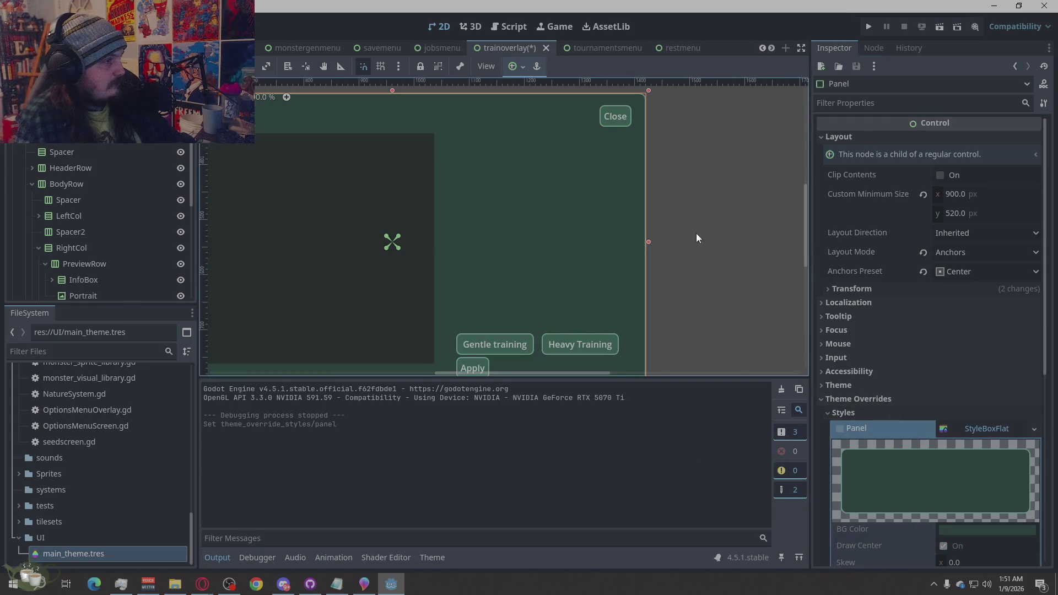
scroll(697, 233, down, 2)
Select the TrainOverlay root, save the trainoverlay scene, and run the game
click(737, 265)
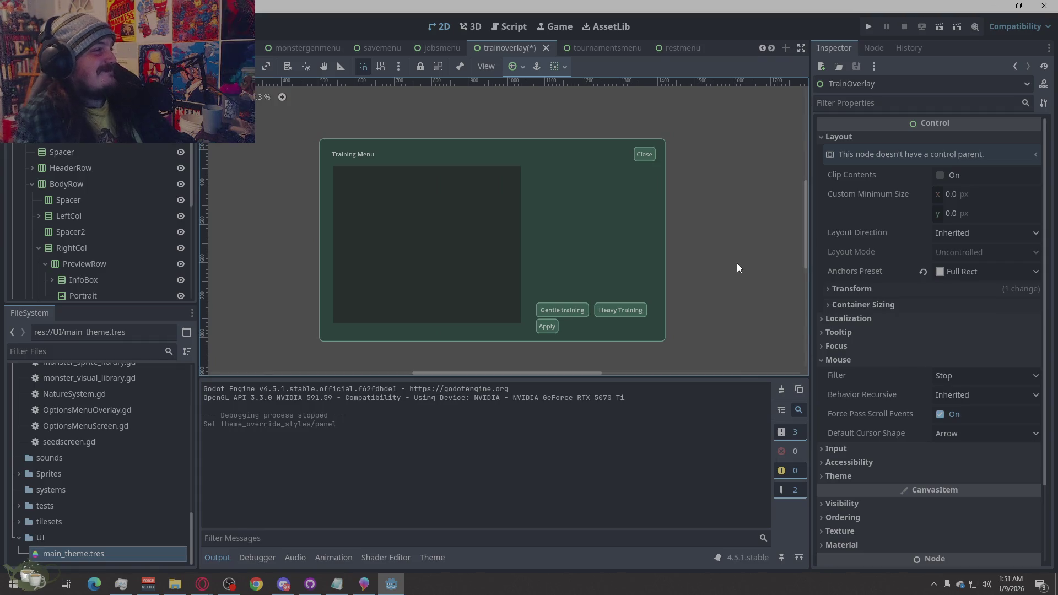
click(78, 150)
click(79, 182)
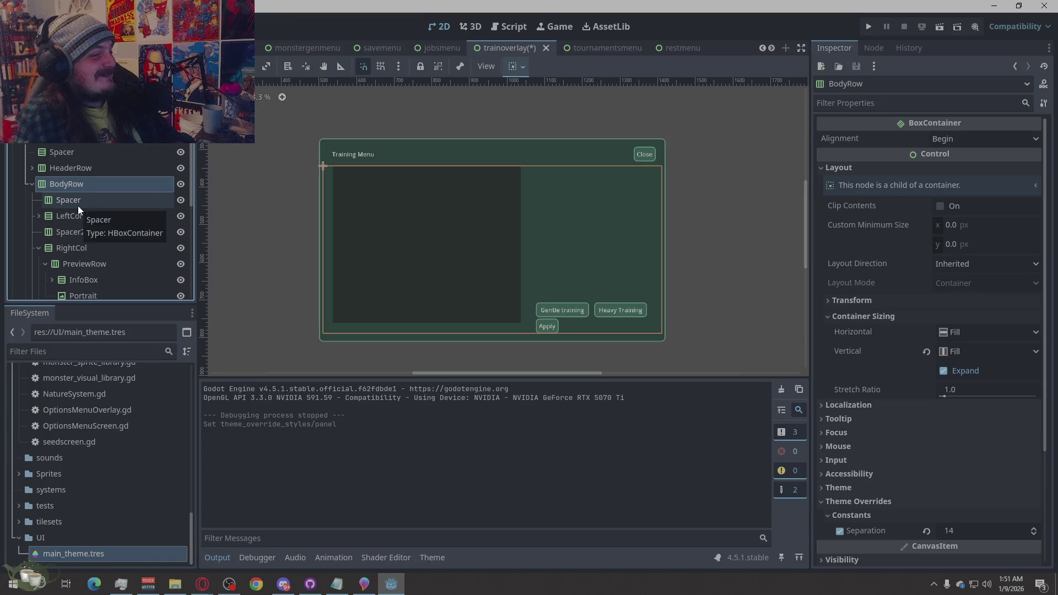
click(27, 183)
click(299, 150)
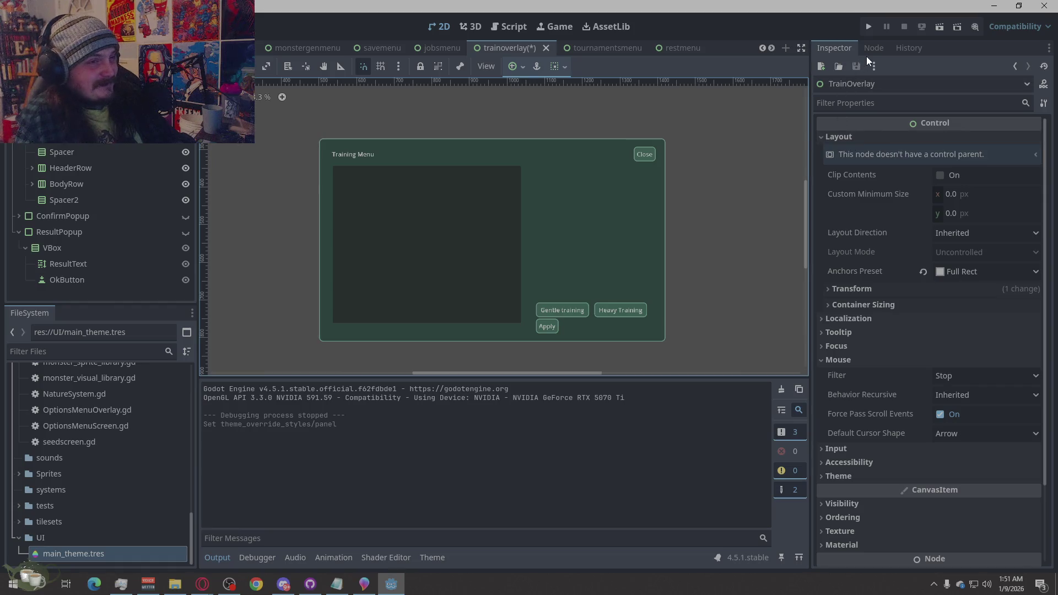
key(ctrl+s)
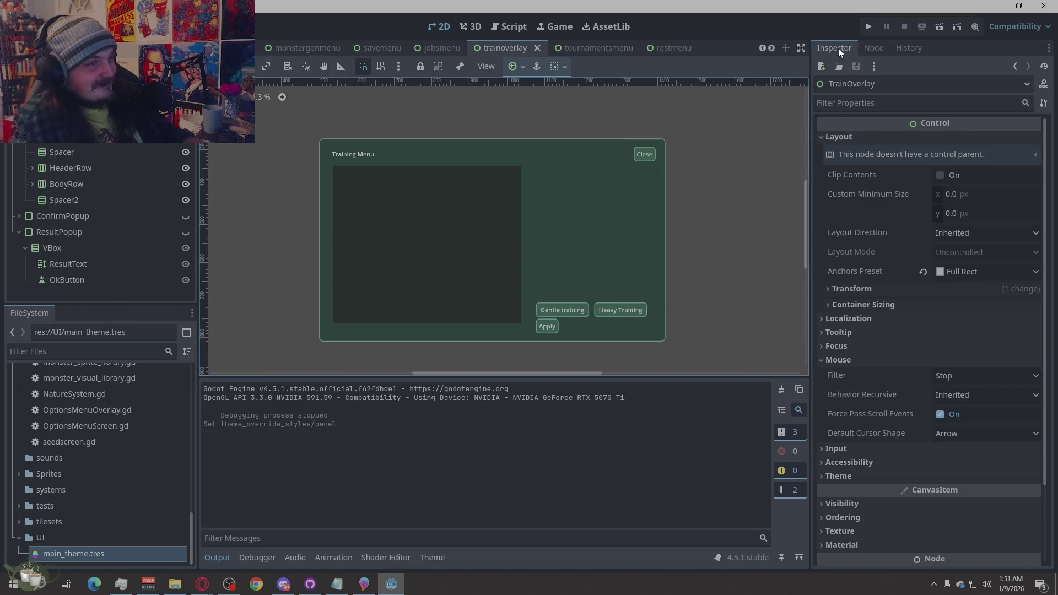
click(866, 27)
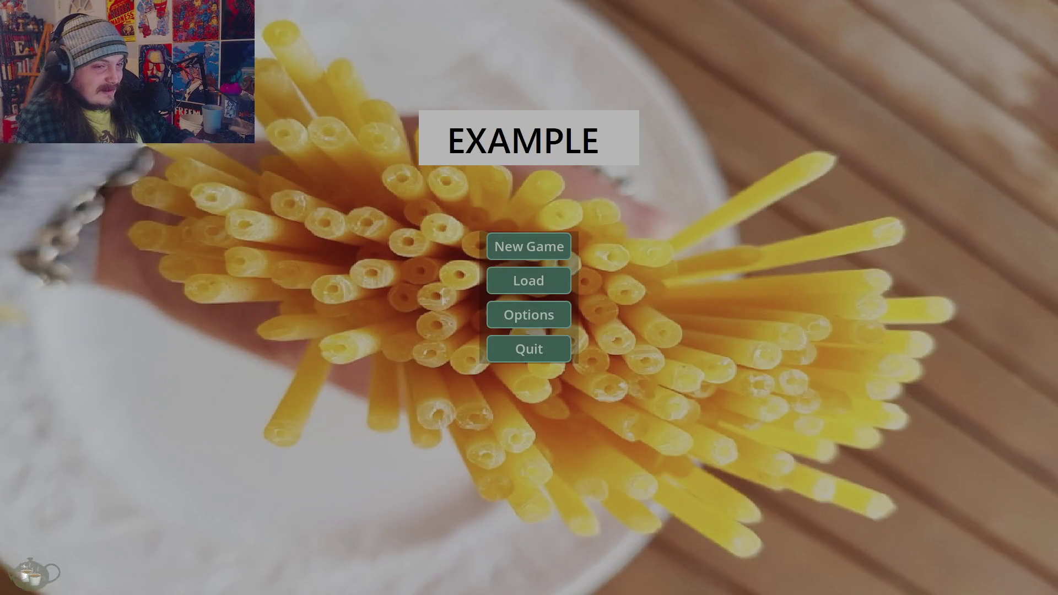
Start a new game, open the Training Menu and Jobs Board, then close the board
click(535, 256)
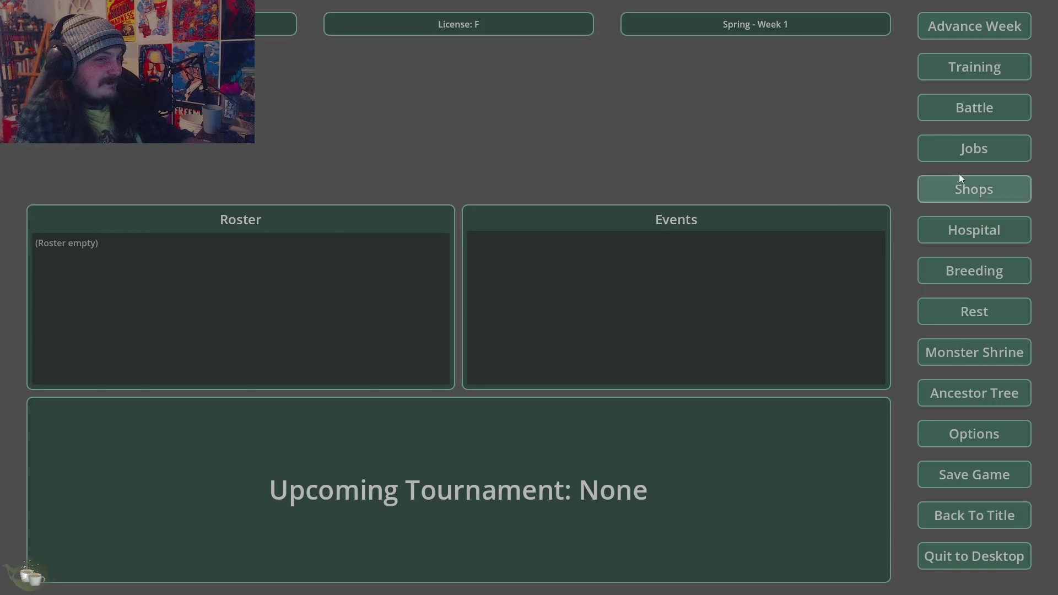
click(972, 71)
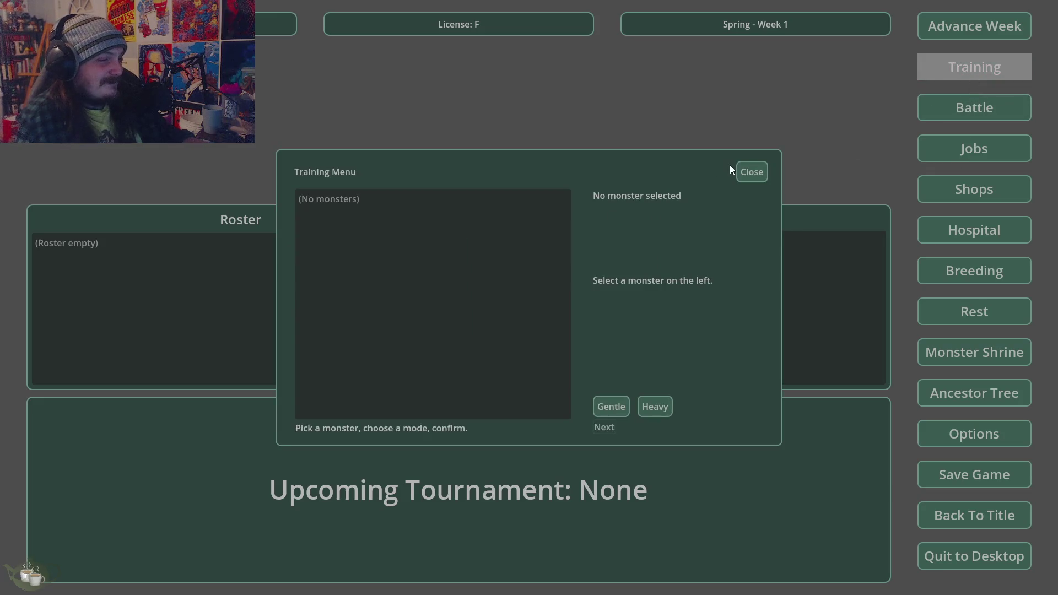
click(746, 172)
click(971, 157)
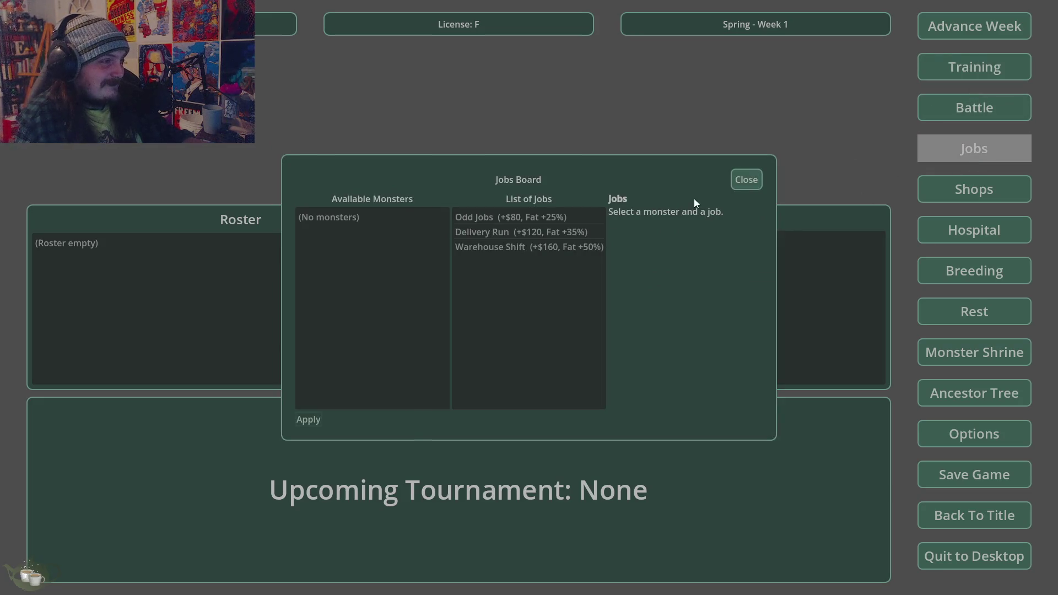
click(742, 182)
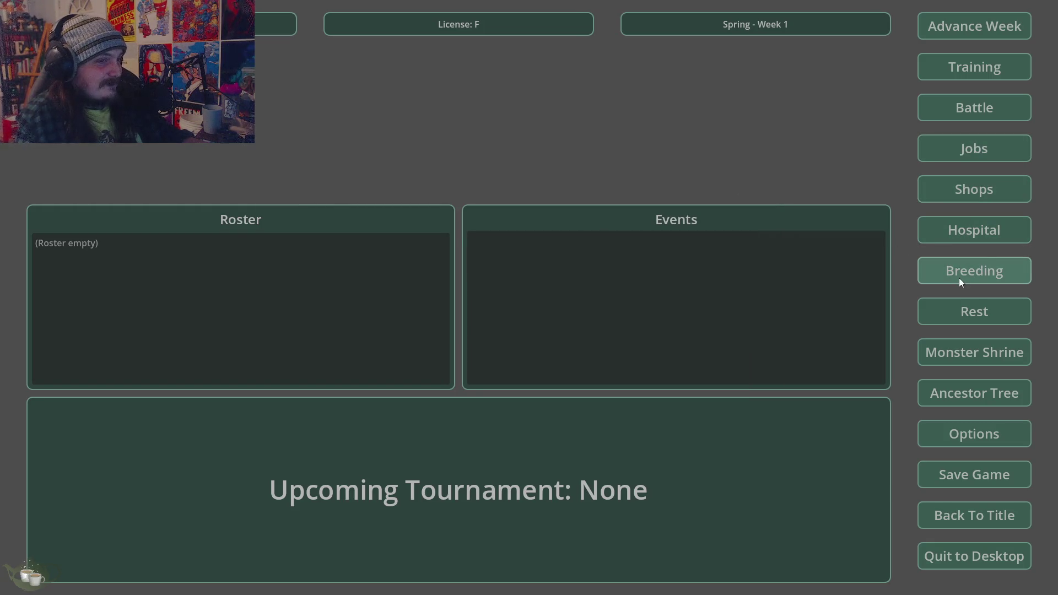
Open and close the Rest Menu twice to check its green styling
click(962, 312)
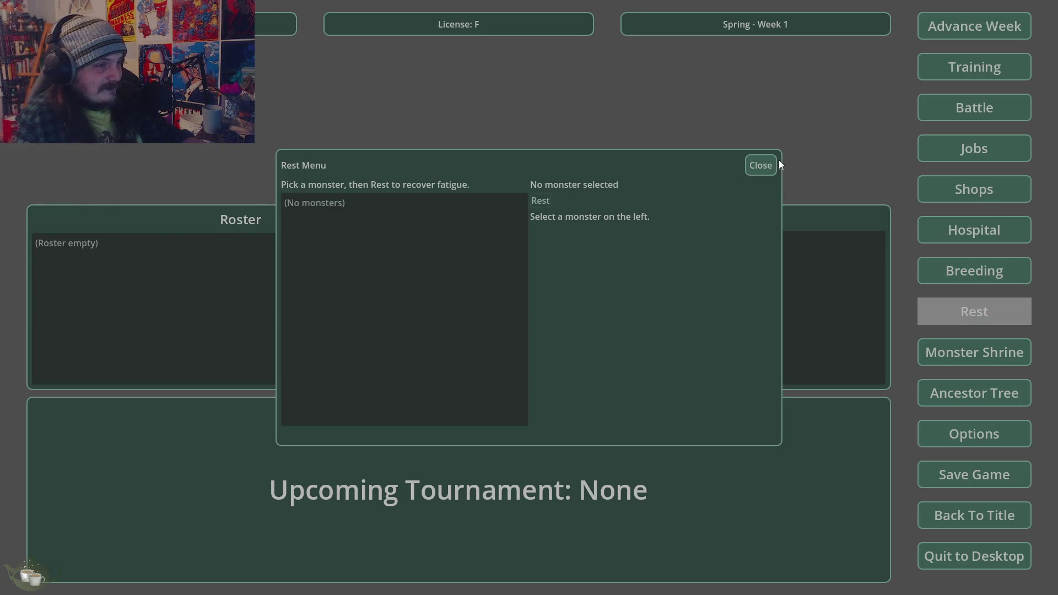
click(775, 165)
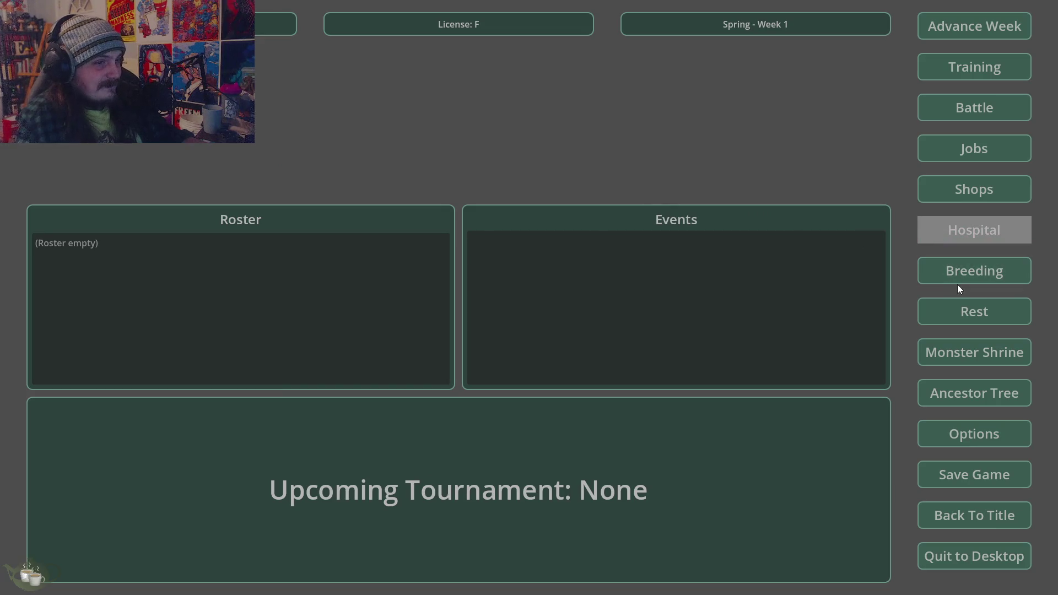
click(947, 323)
click(749, 163)
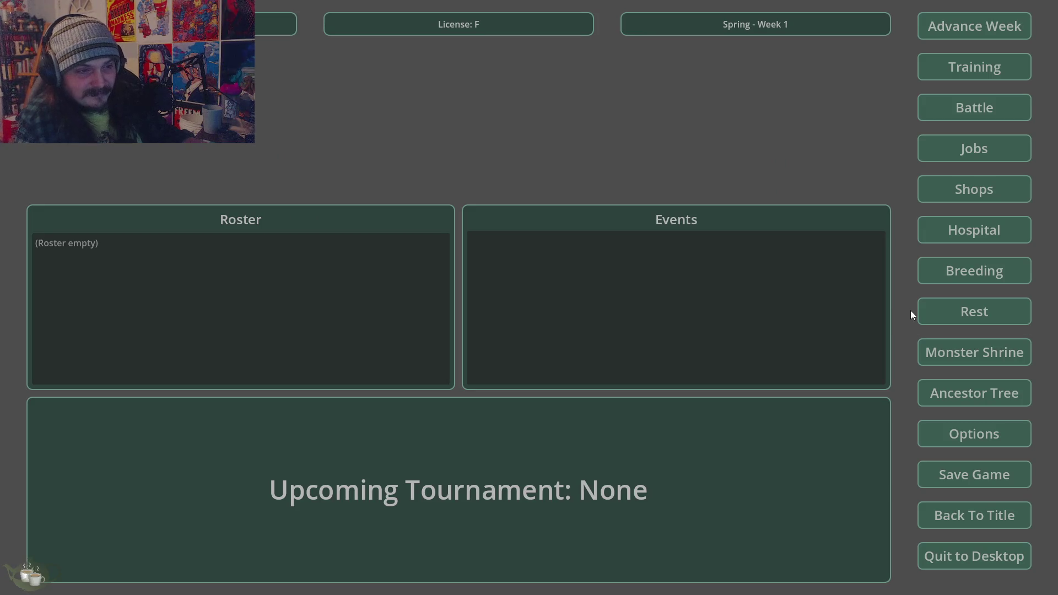
Stop the game, relaunch it, and confirm Quit to Desktop
key(alt+F4)
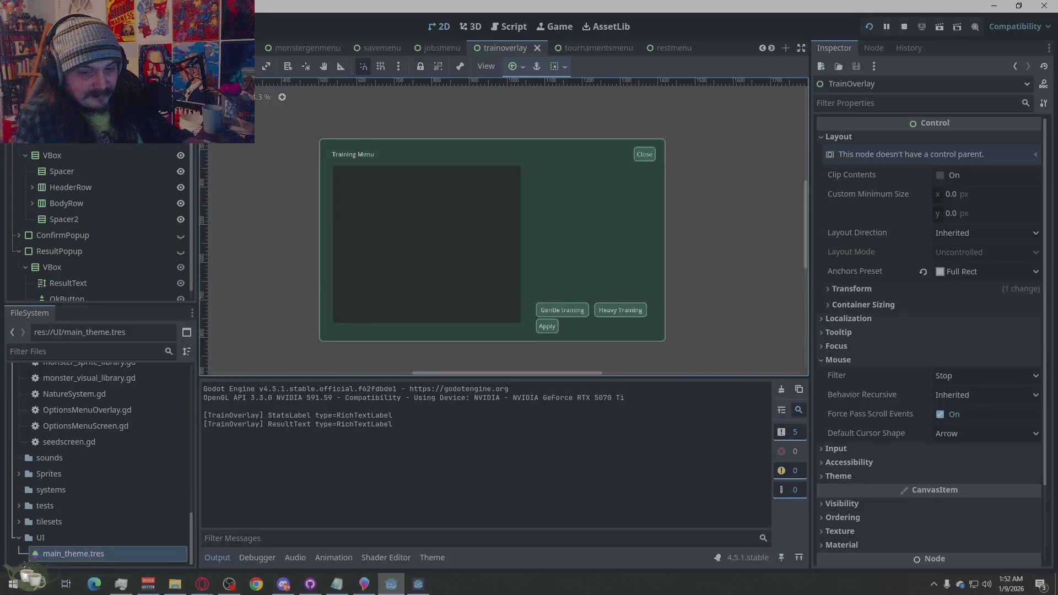
key(alt+Tab)
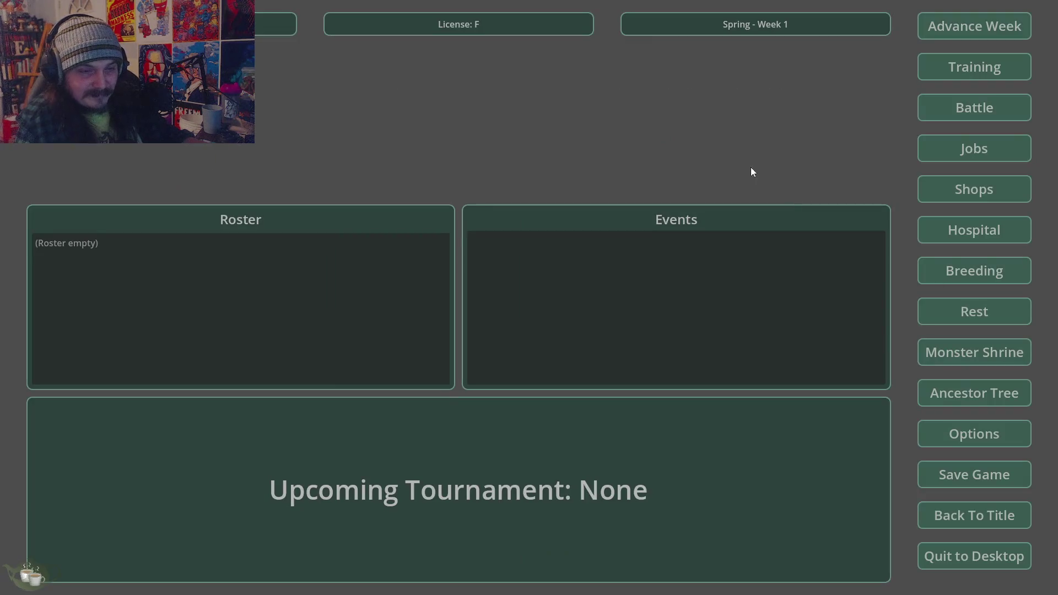
click(967, 557)
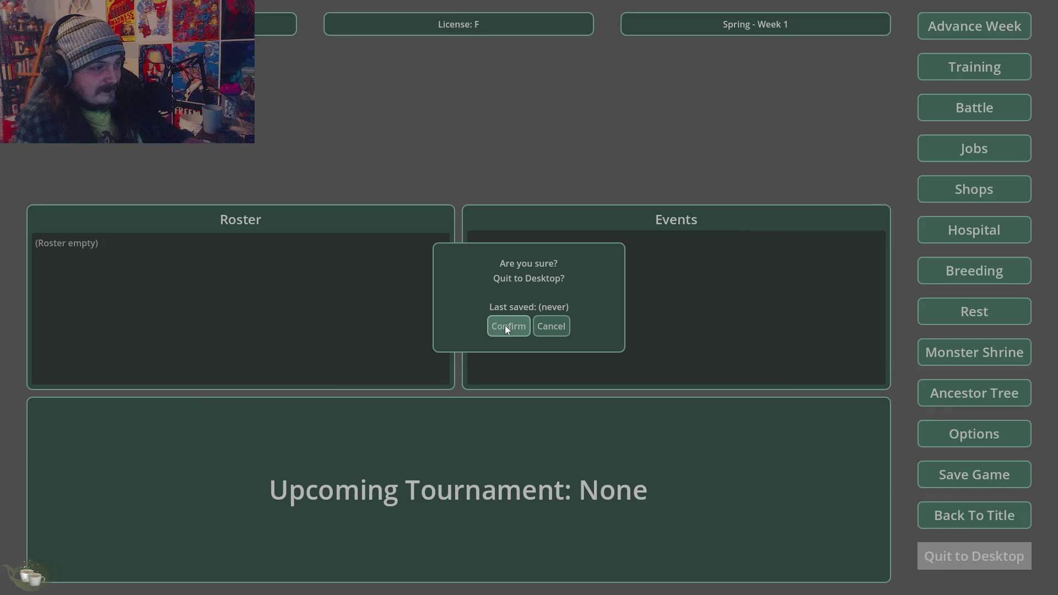
click(507, 328)
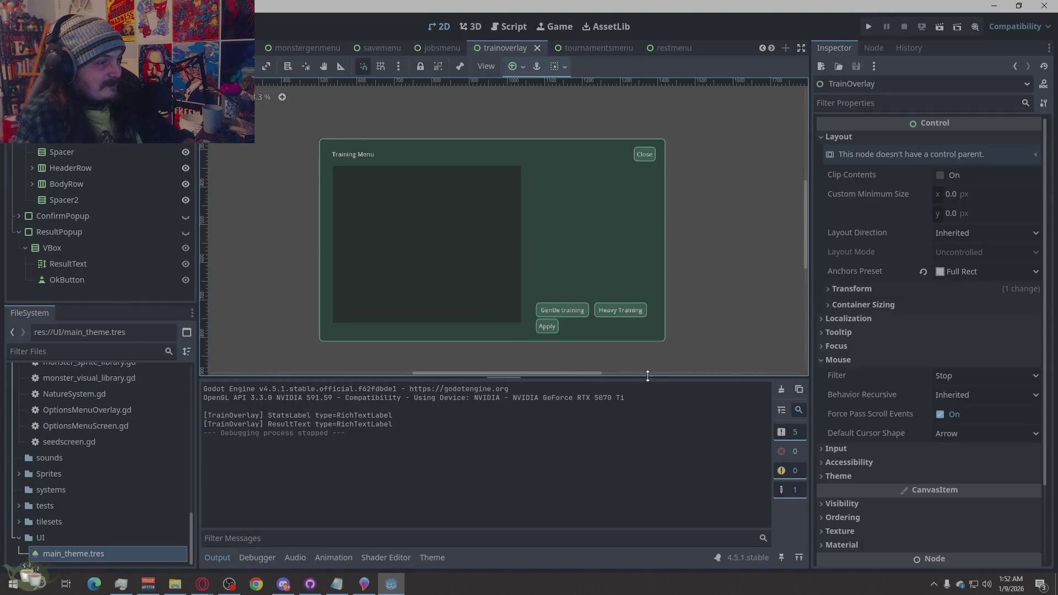
Collapse ResultPopup in the scene tree and open main_theme.tres in the Theme editor
scroll(745, 326, down, 2)
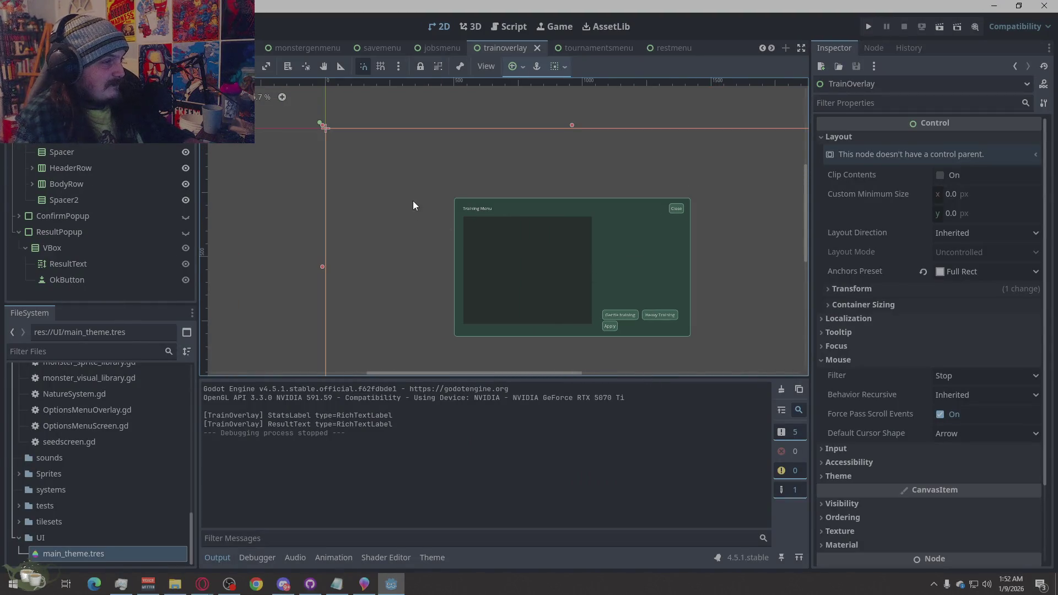
scroll(566, 243, down, 1)
scroll(600, 279, up, 1)
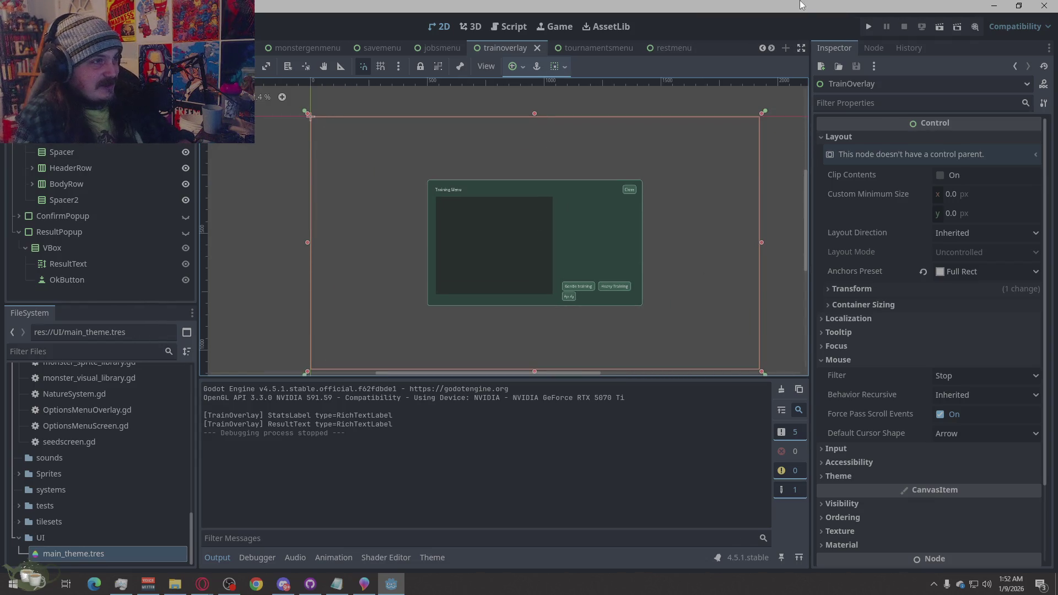
click(19, 232)
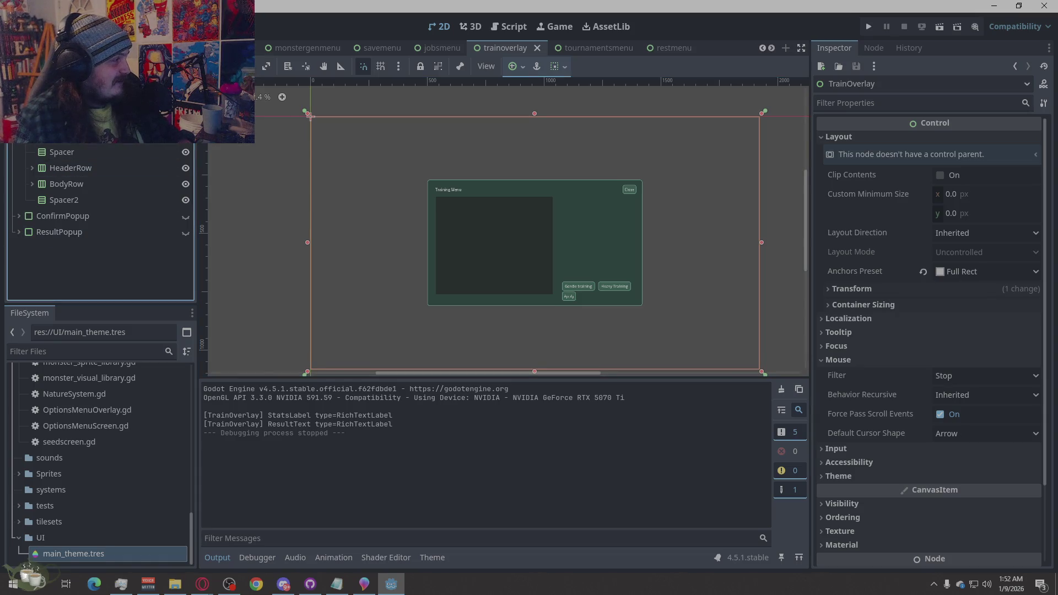
scroll(99, 220, down, 3)
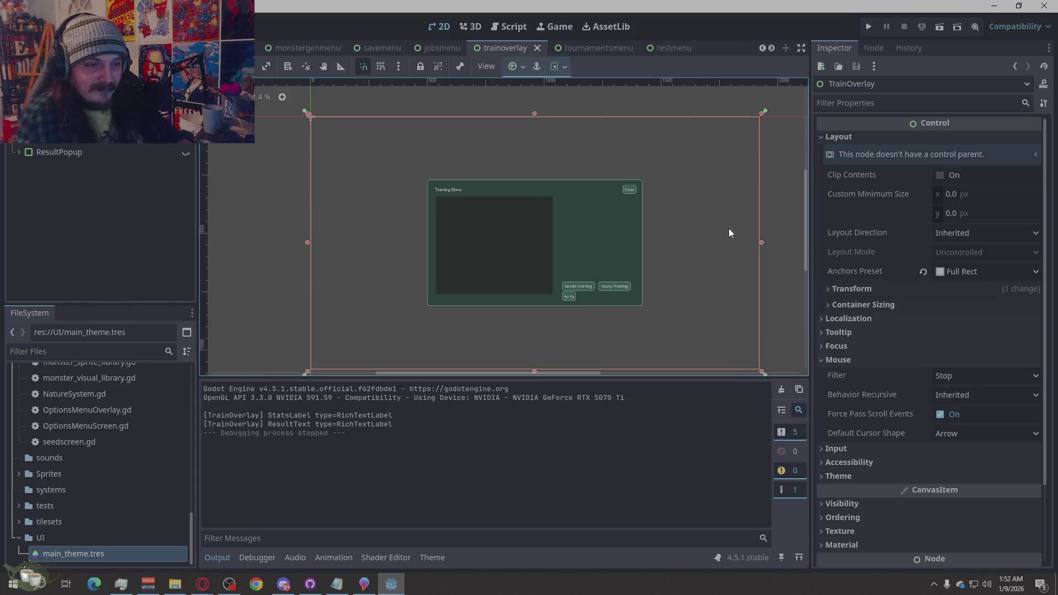
double_click(145, 553)
scroll(538, 339, up, 2)
scroll(497, 472, down, 5)
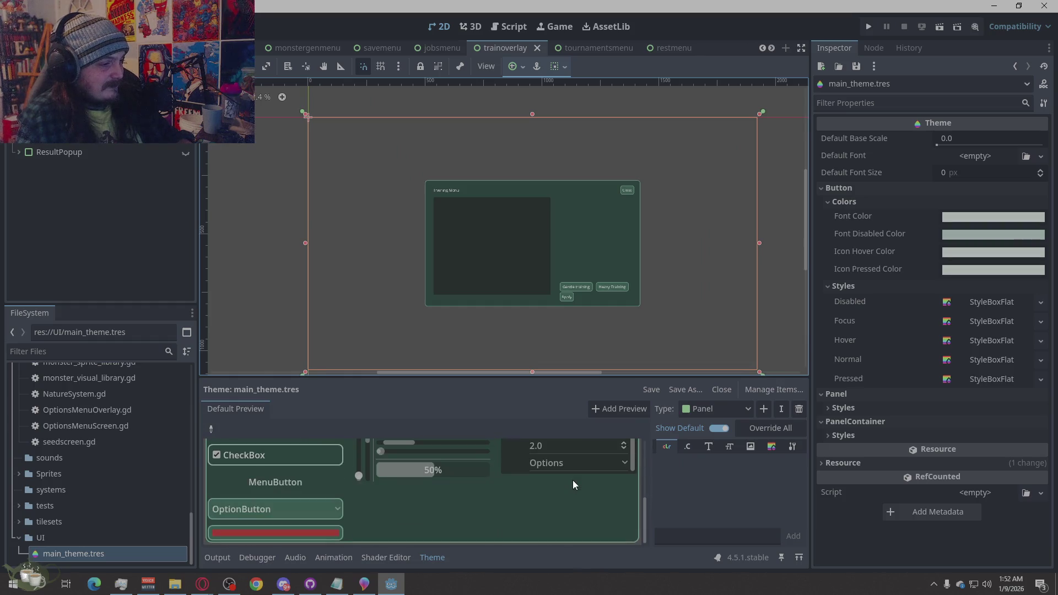
Switch via the tournamentsmenu tab to the restmenu scene
scroll(572, 481, up, 1)
scroll(572, 481, down, 1)
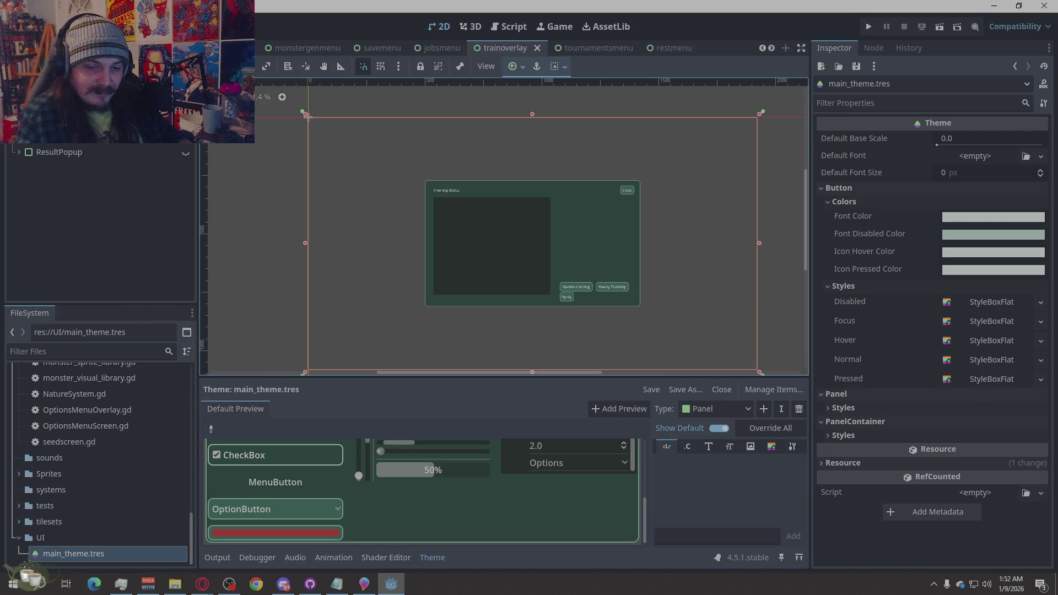
click(593, 50)
click(674, 51)
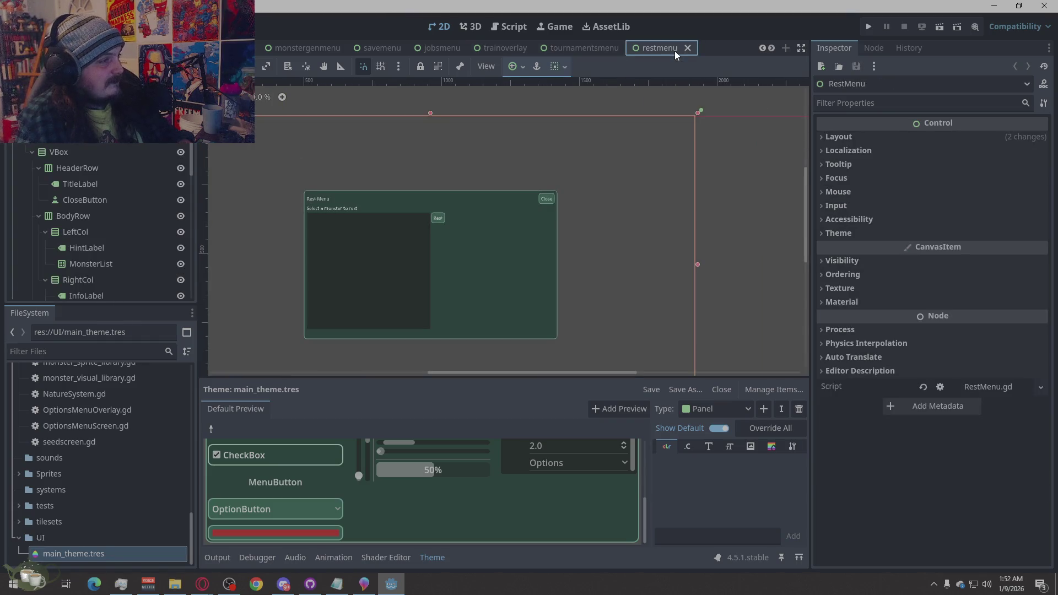
scroll(370, 48, up, 3)
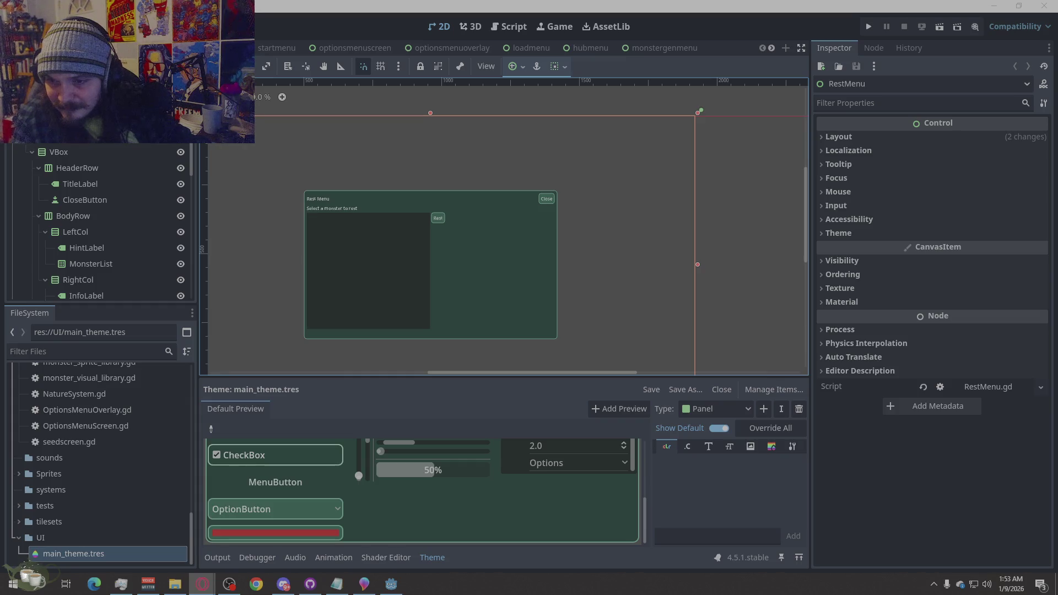
Run the game, open the options overlay with Escape, and show the Errors list
click(869, 27)
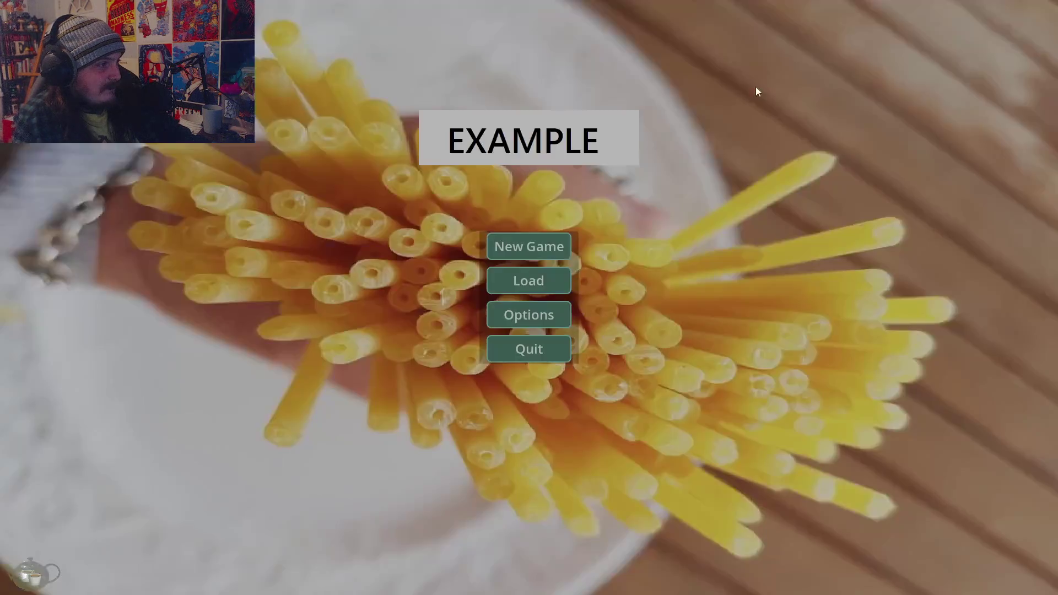
key(Escape)
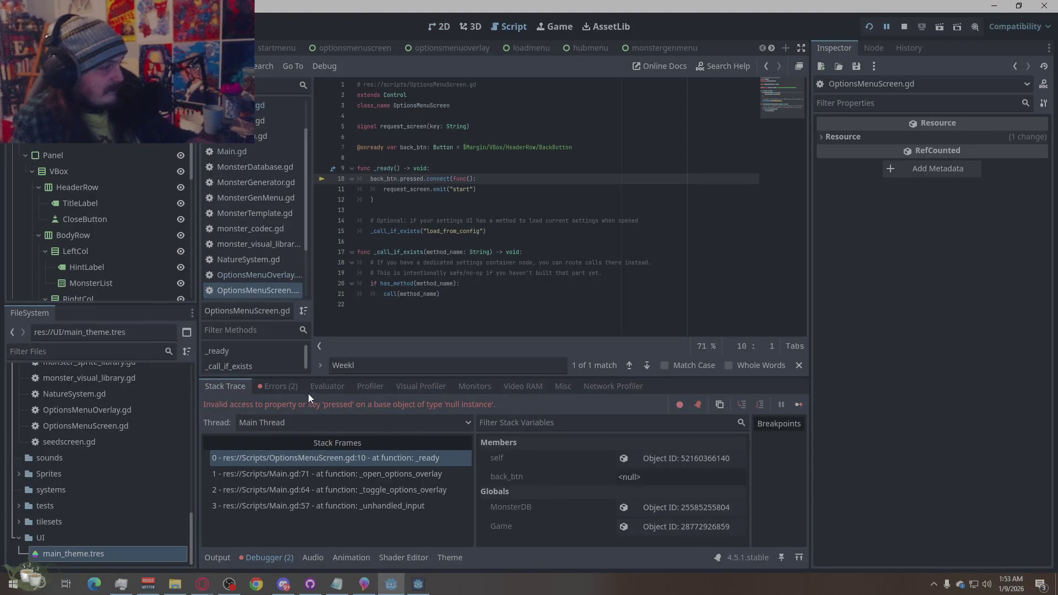
click(278, 386)
Jump between the missing BackButton error on line 7 and the null-instance error on line 10
click(434, 428)
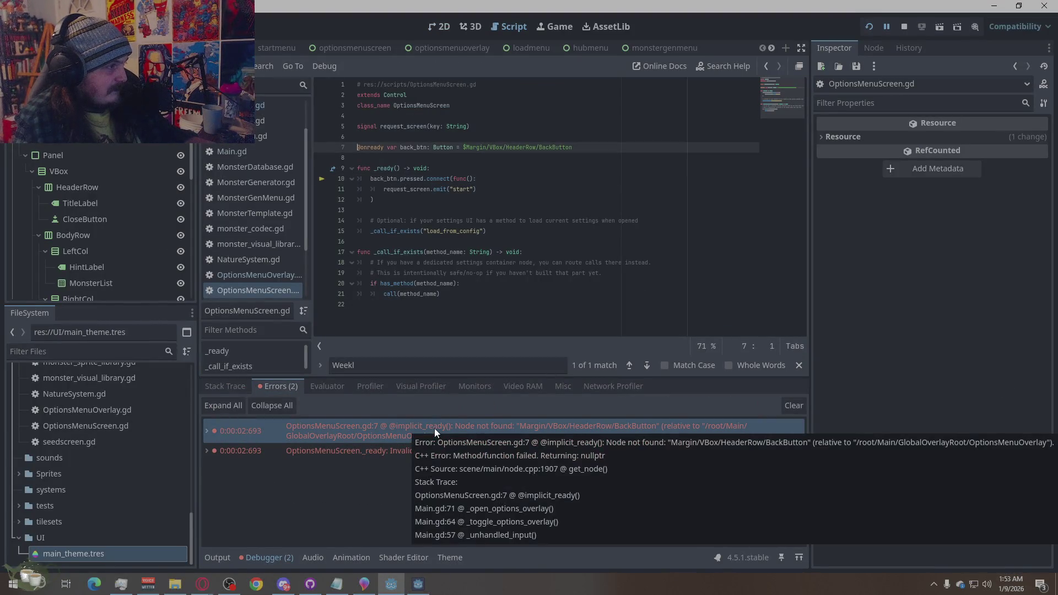
right_click(435, 428)
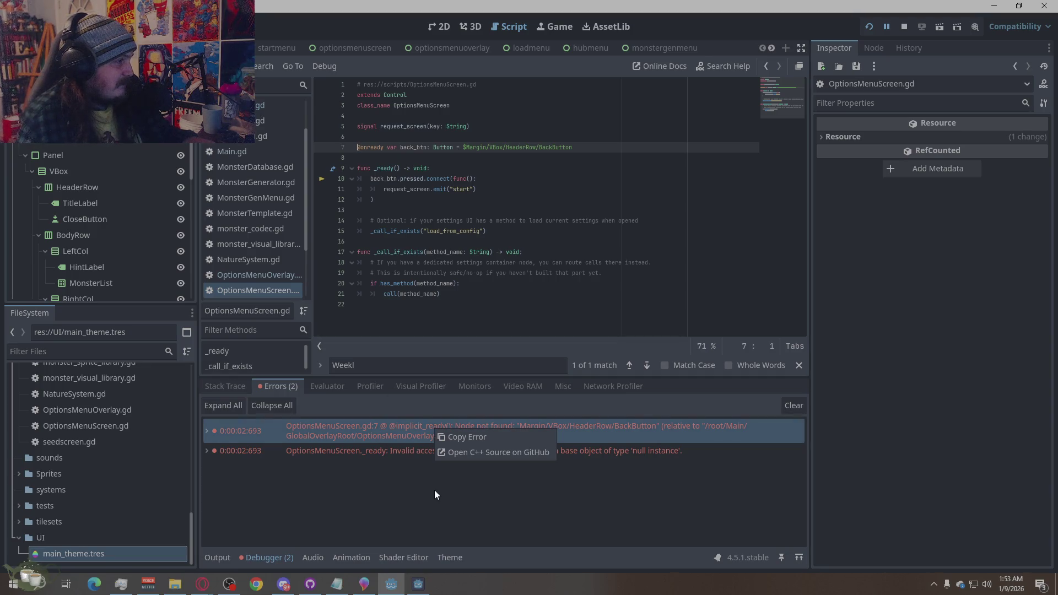
click(374, 469)
click(259, 279)
click(261, 290)
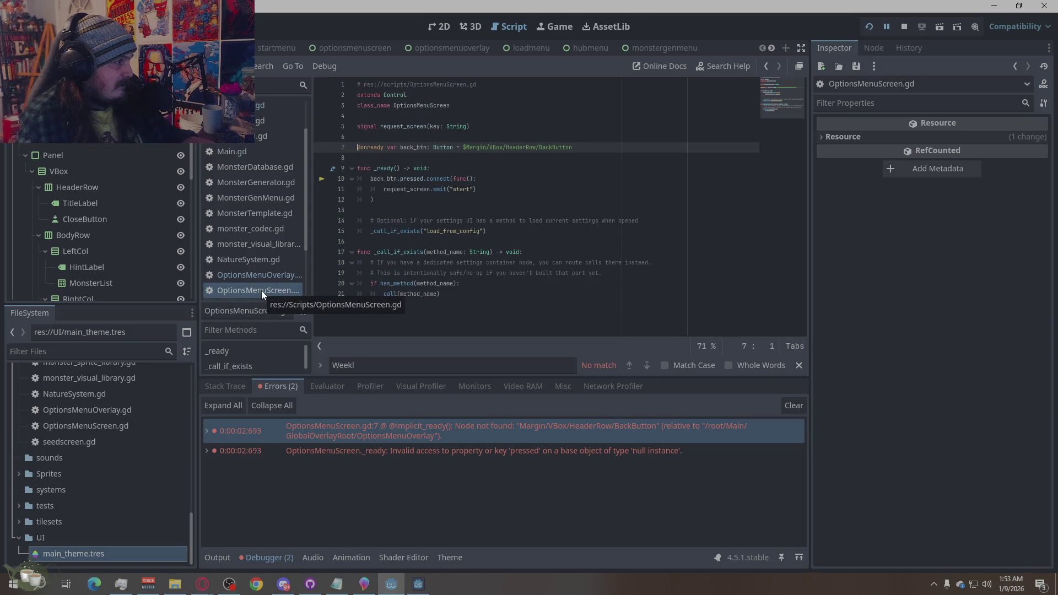
click(408, 451)
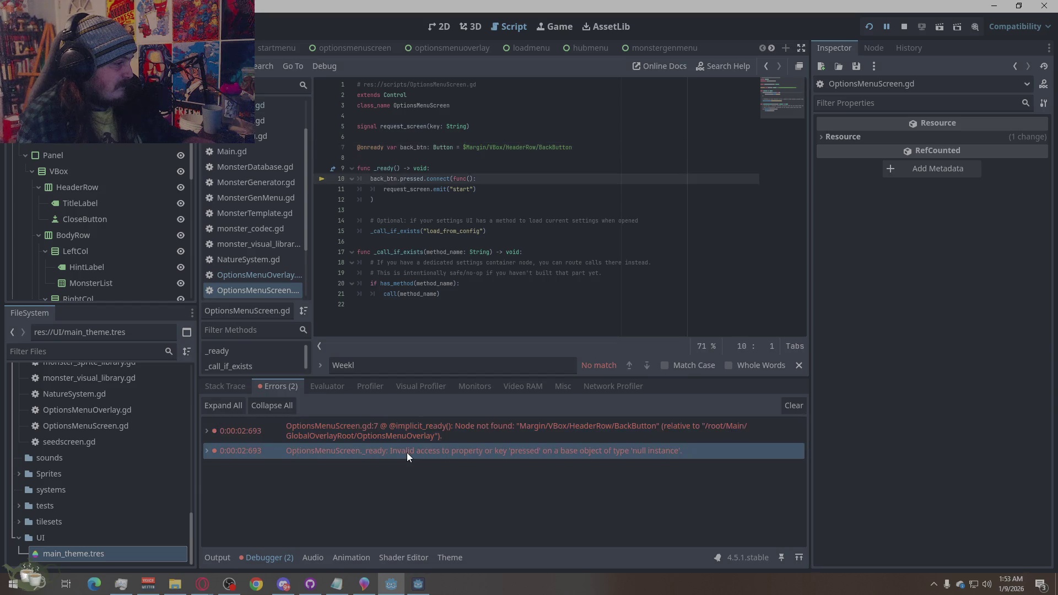
mouse_move(406, 452)
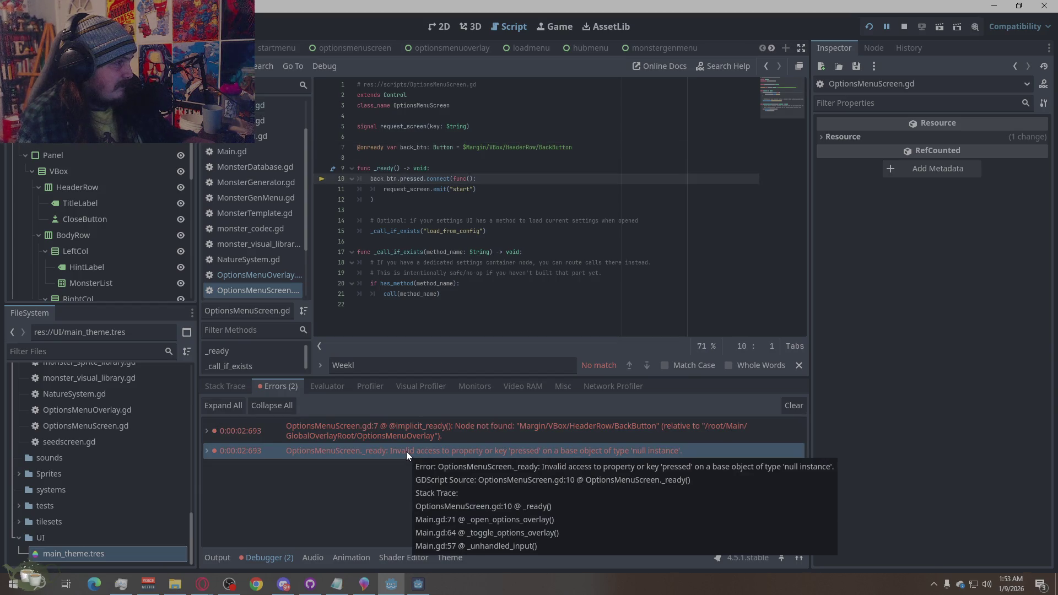
click(406, 431)
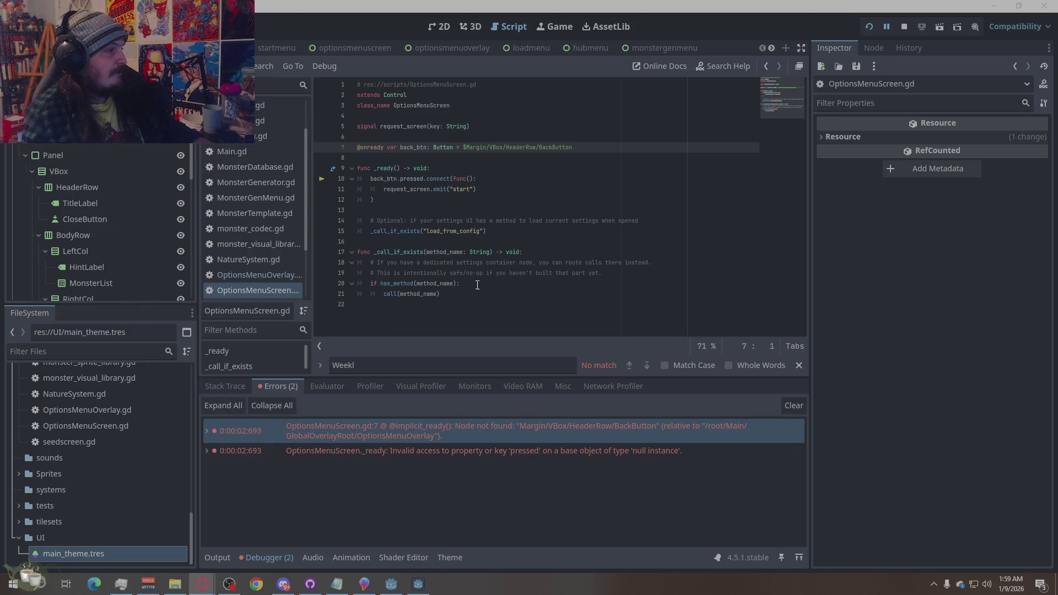
Bring up the text-editing context menu in OptionsMenuScreen.gd
right_click(502, 306)
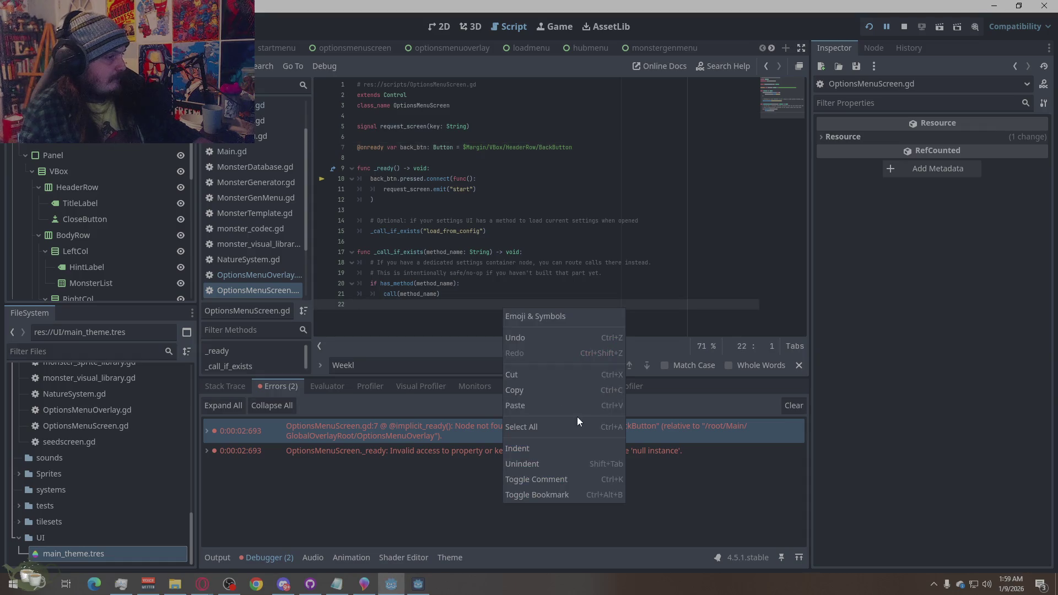
Select all the code of OptionsMenuScreen.gd and OptionsMenuOverlay.gd for the browser
click(567, 423)
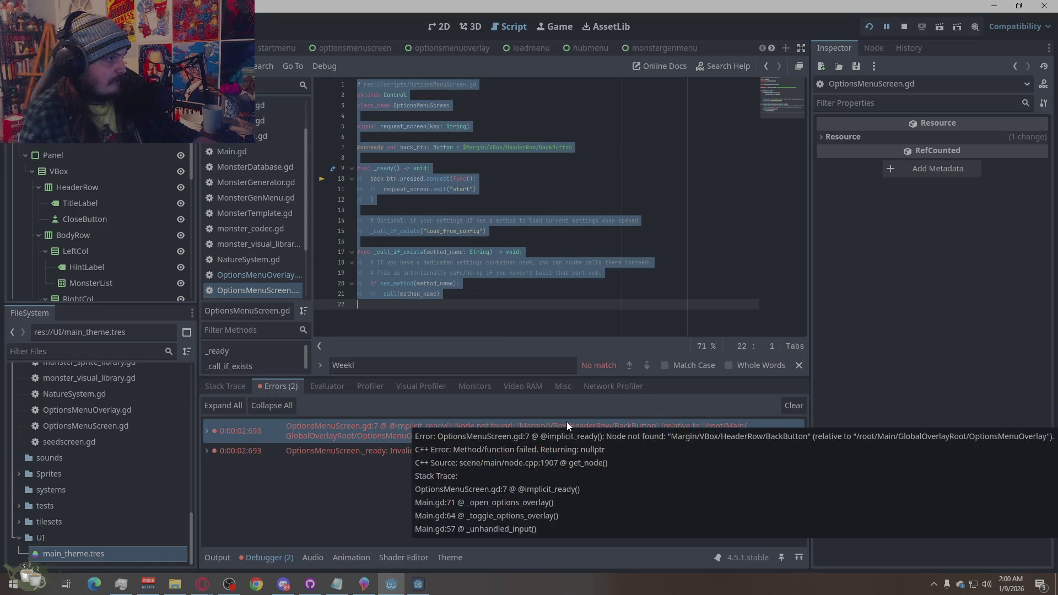
key(alt+Tab)
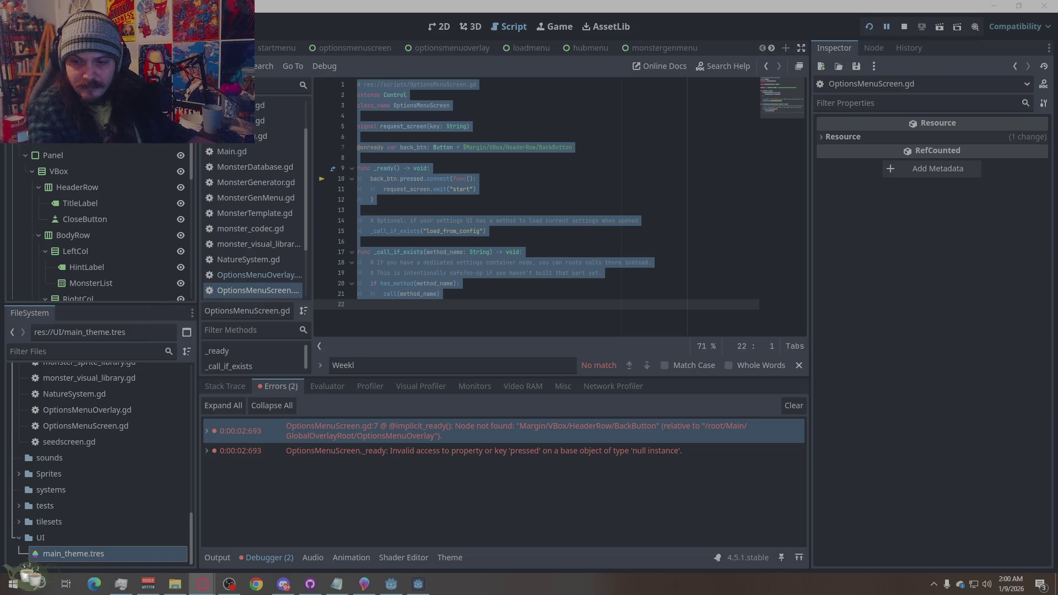
click(268, 274)
right_click(470, 278)
click(502, 398)
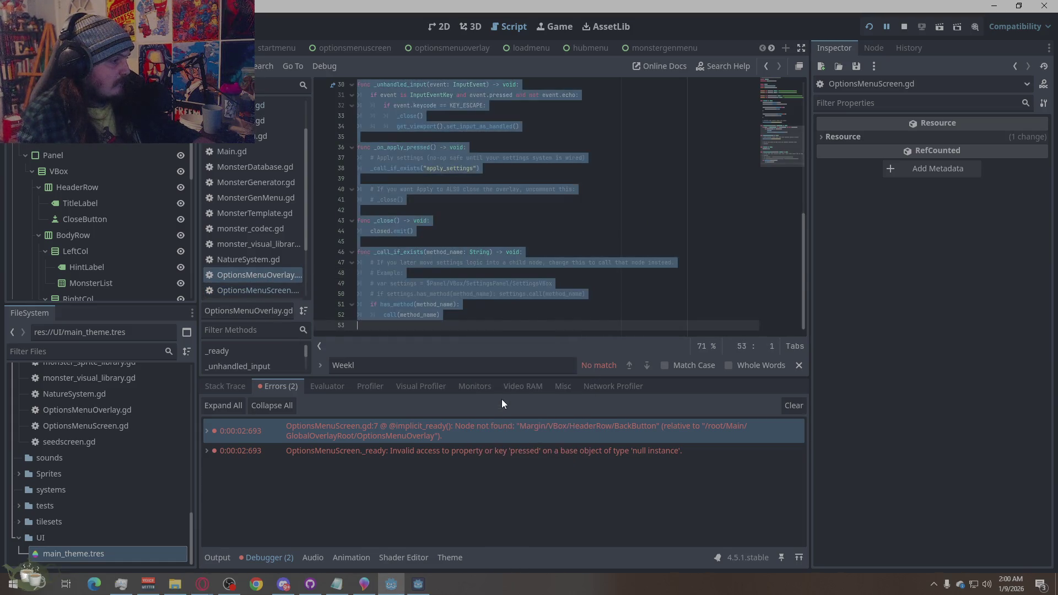
key(alt+Tab)
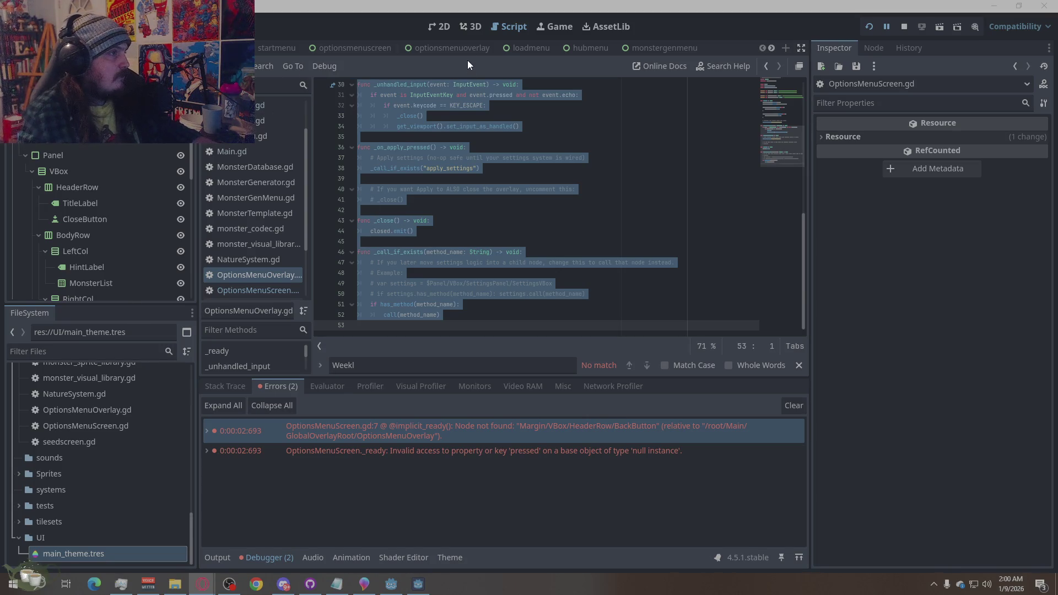
Select all of Main.gd's code, refresh the browser, and return to Godot
click(244, 151)
right_click(468, 232)
click(528, 350)
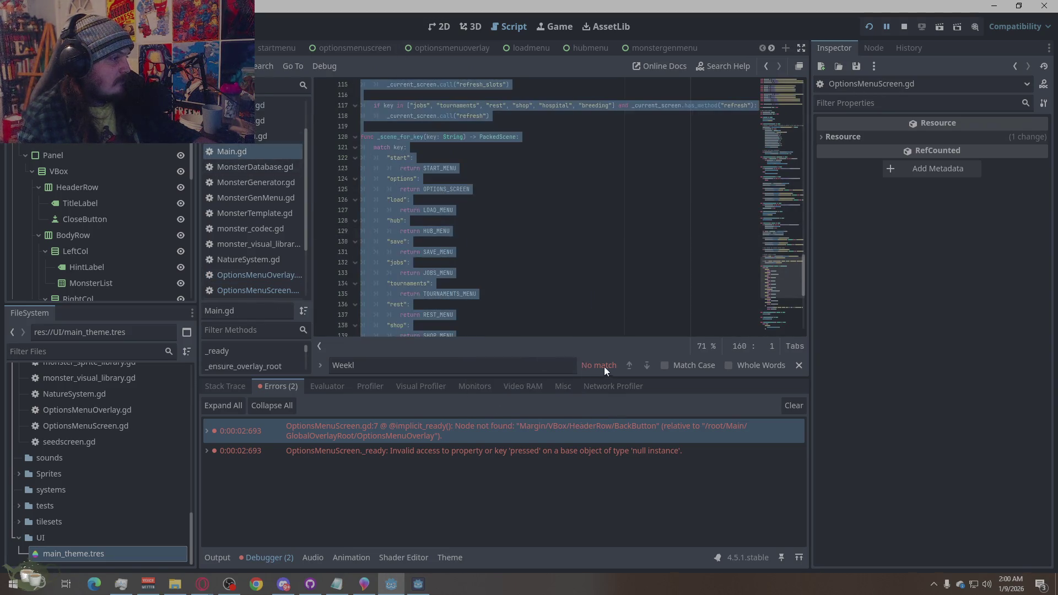
key(alt+Tab)
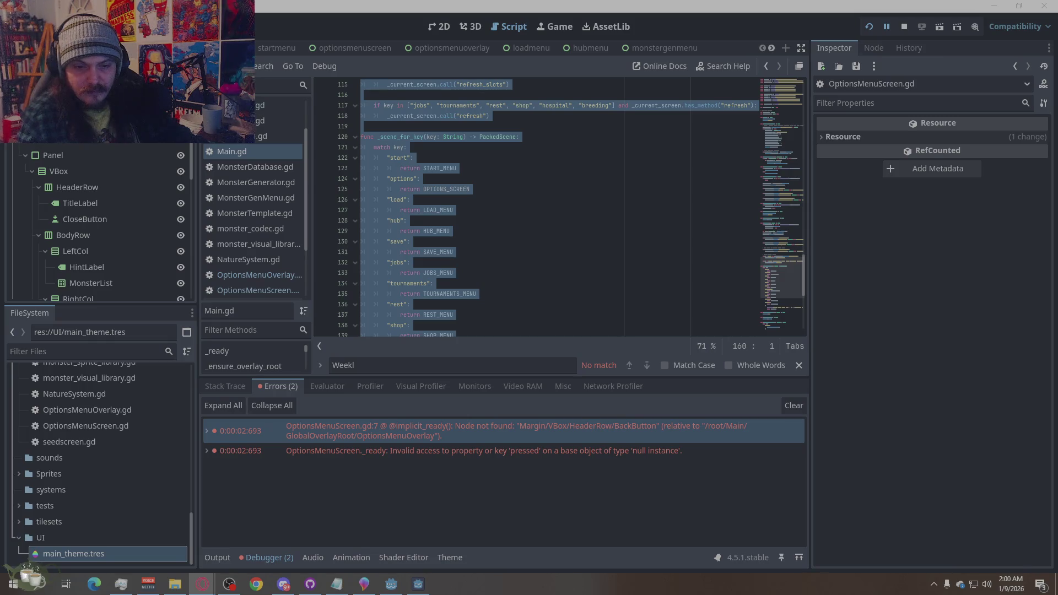
key(F5)
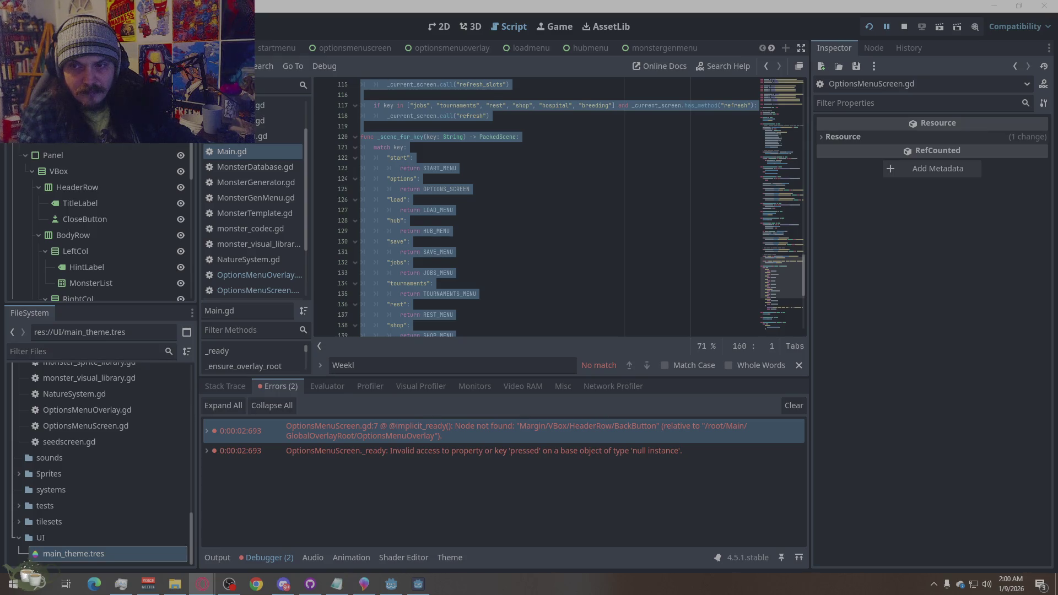
click(441, 283)
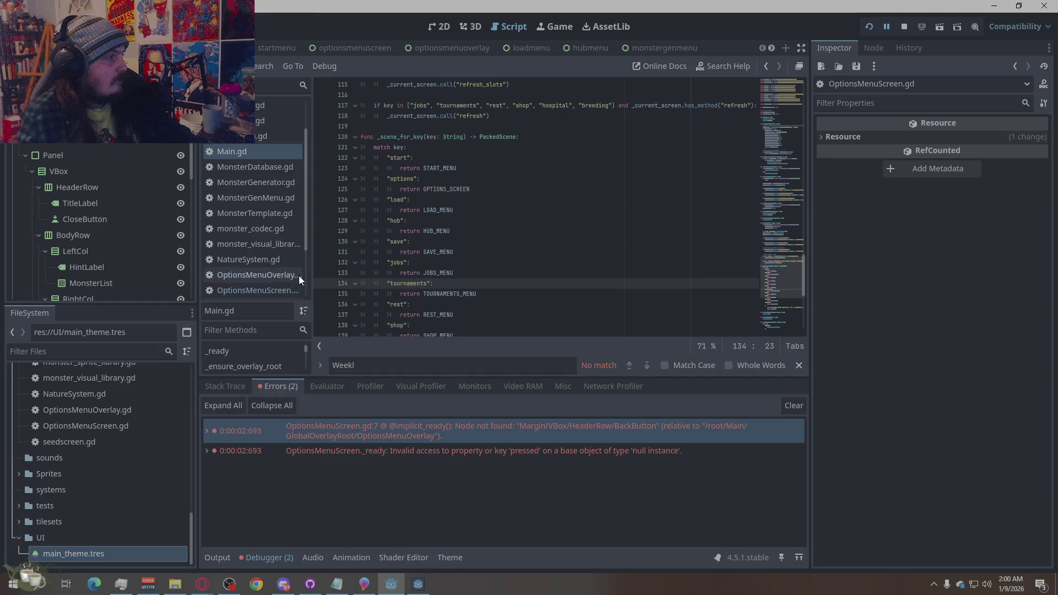
Replace OptionsMenuScreen.gd with the new 16-line code and save it
click(269, 291)
right_click(469, 389)
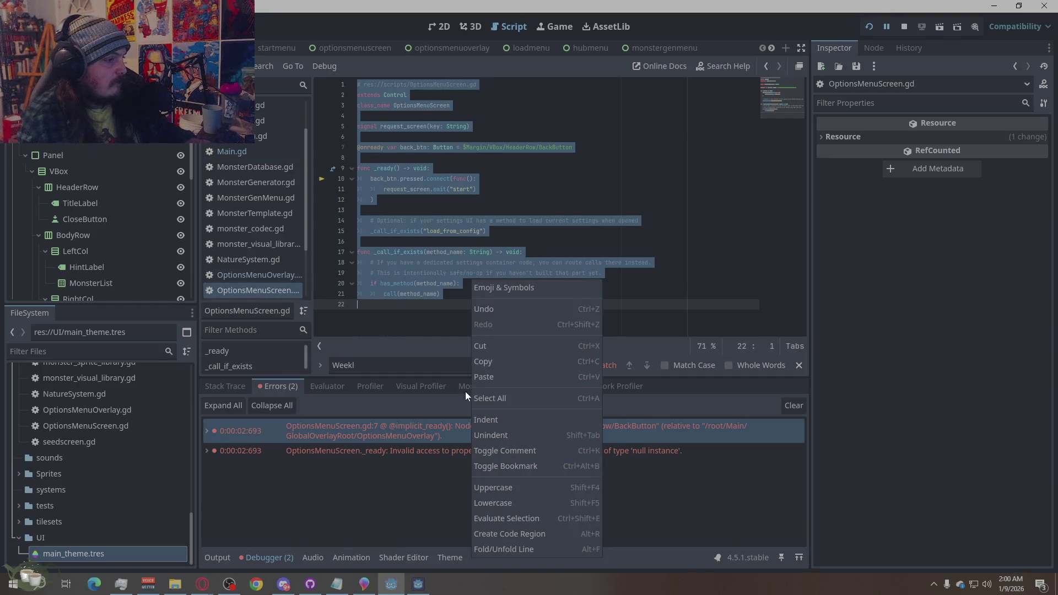
click(495, 403)
text(# res://scripts/OptionsMenuScreen.gd extends Control class_name OptionsMenuScreen  signal request_screen(key: String)  @onready var back_btn: Button = $Margin/VBox/HeaderRow/BackButton  func _ready() -> void: 	back_btn.pressed.connect(func(): request_screen.emit("start")) 	_call_if_exists("load_from_config")  func _call_if_exists(method_name: String) -> void: 	if has_method(method_name): 		call(method_name))
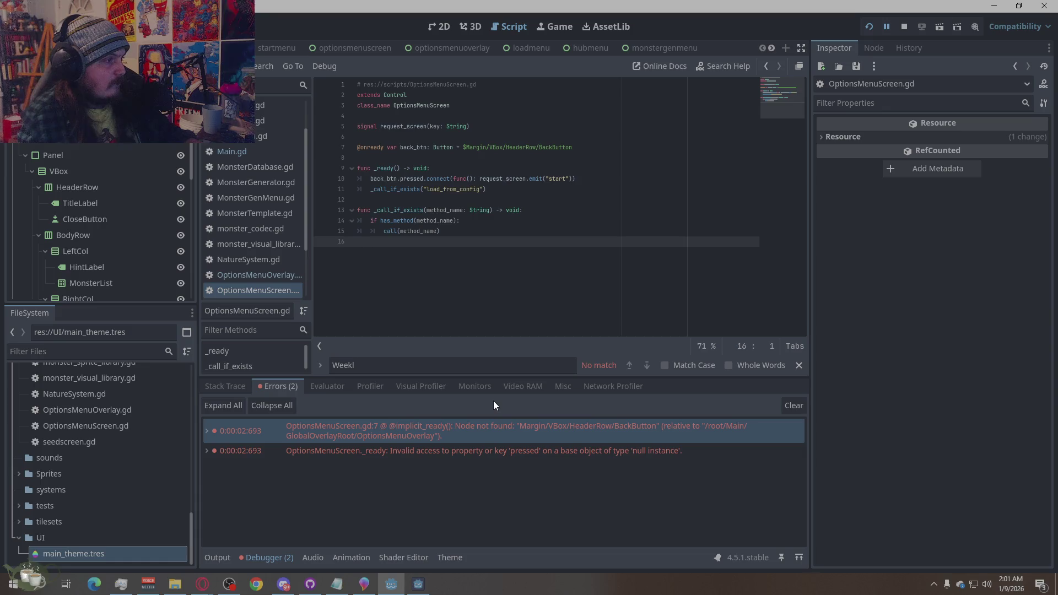
key(ctrl+s)
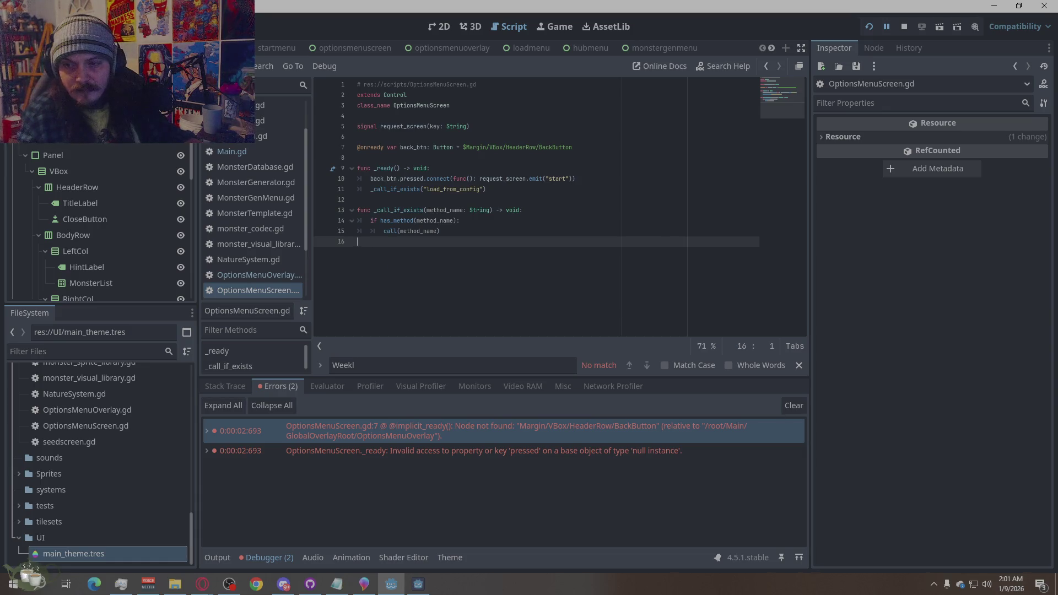
key(alt+Tab)
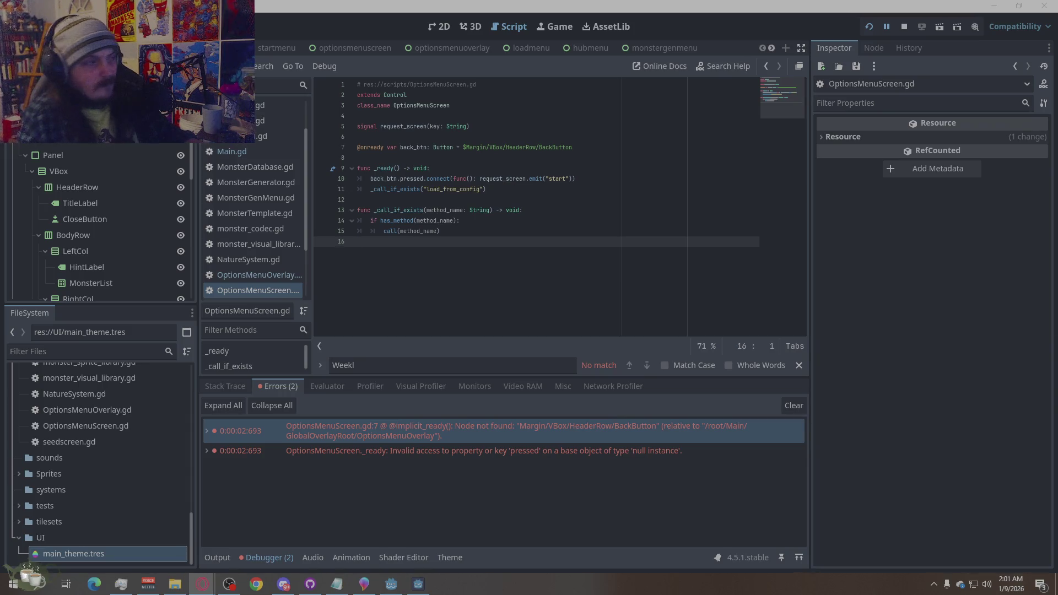
Paste the trimmed 34-line code over all of OptionsMenuOverlay.gd
click(259, 274)
key(ctrl+a)
right_click(477, 237)
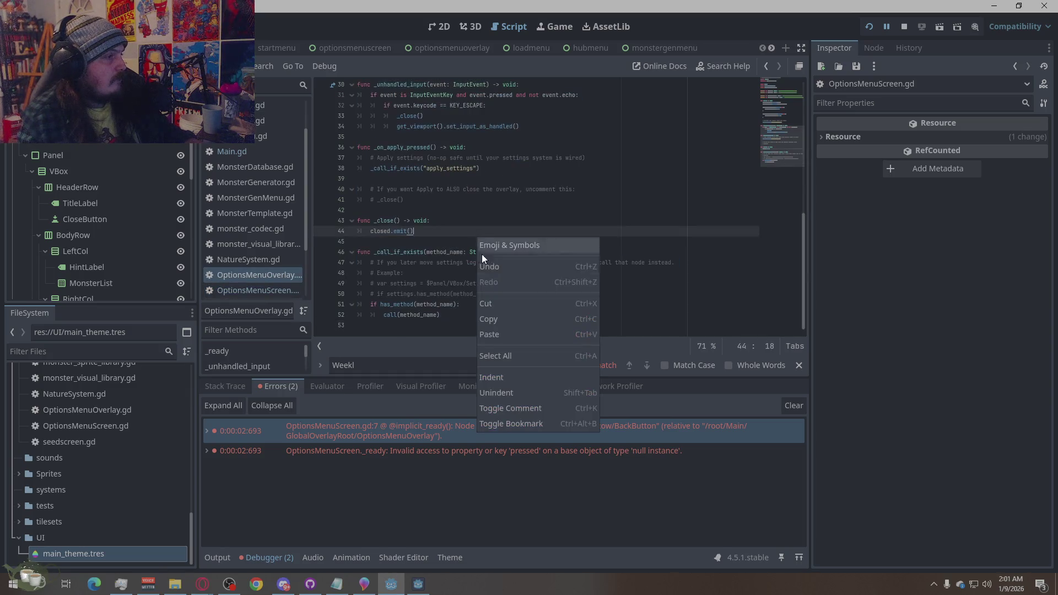
click(508, 353)
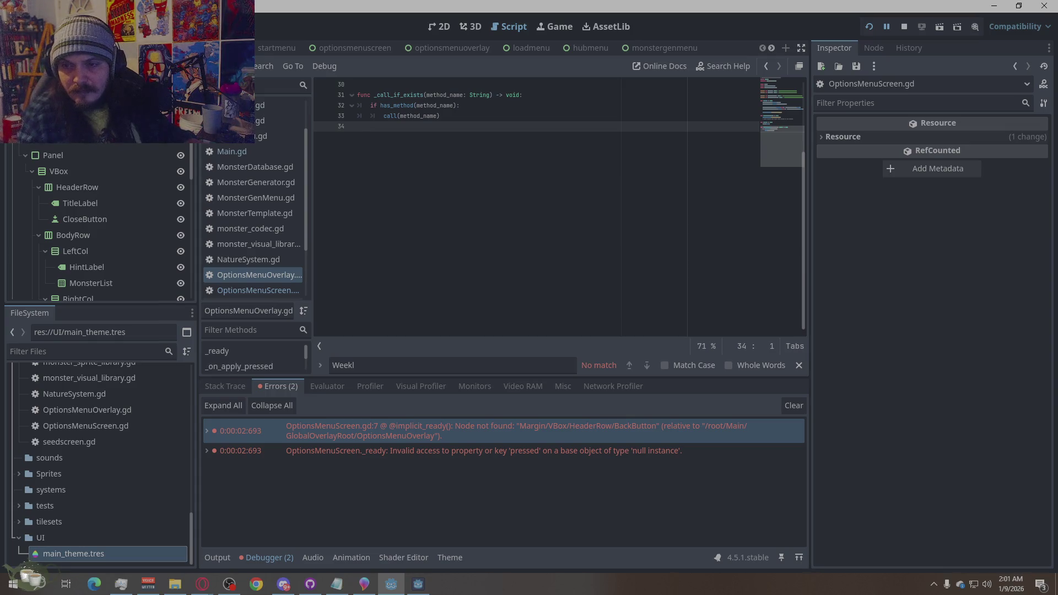
key(alt+Tab)
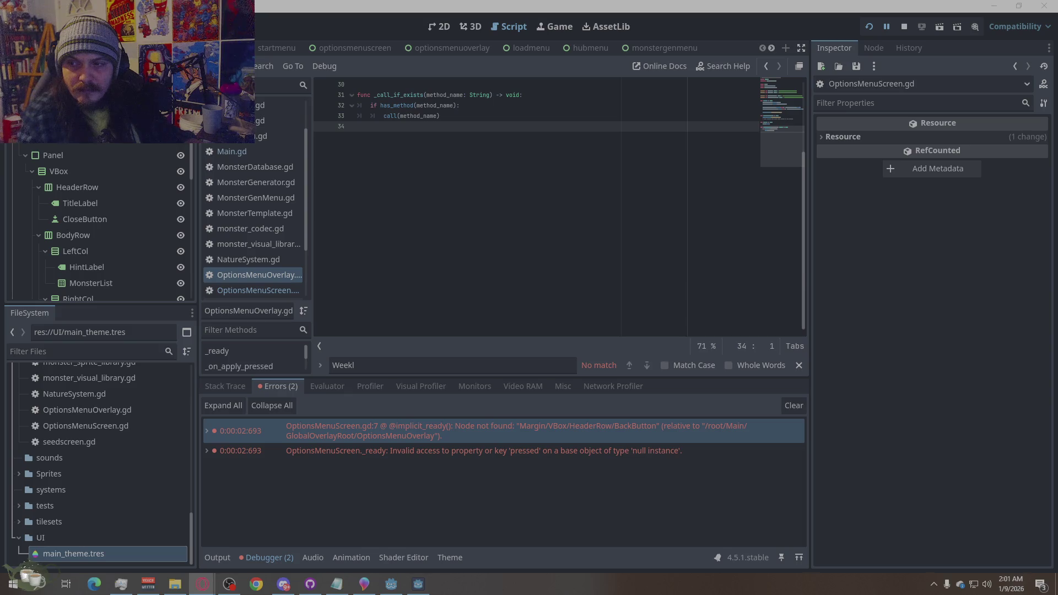
Replace all of Main.gd's code with the pasted updated version, then return to the hubmenu scene
click(266, 151)
right_click(560, 231)
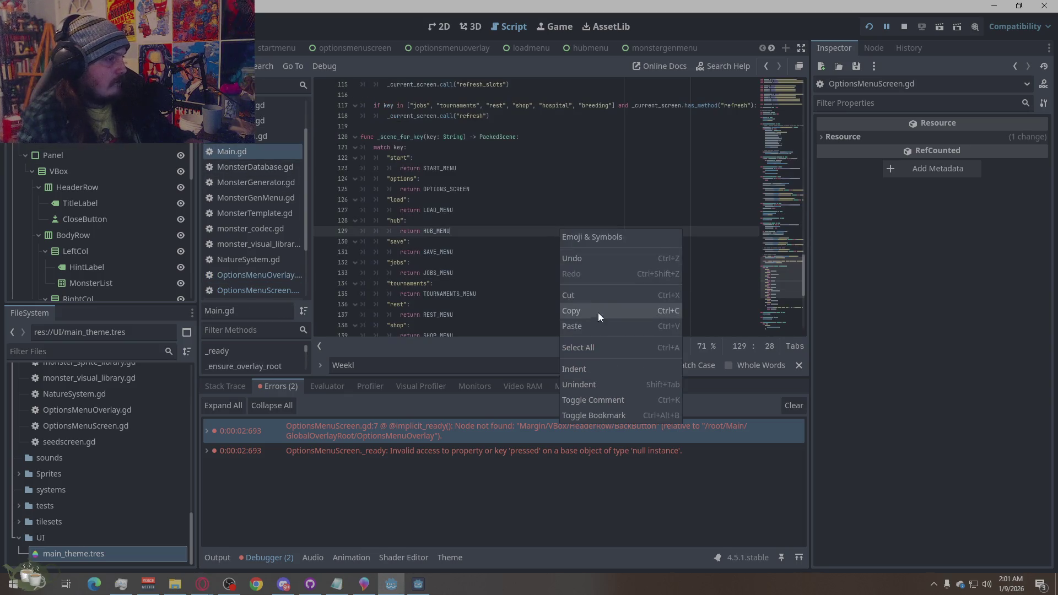
click(590, 348)
key(ctrl+v)
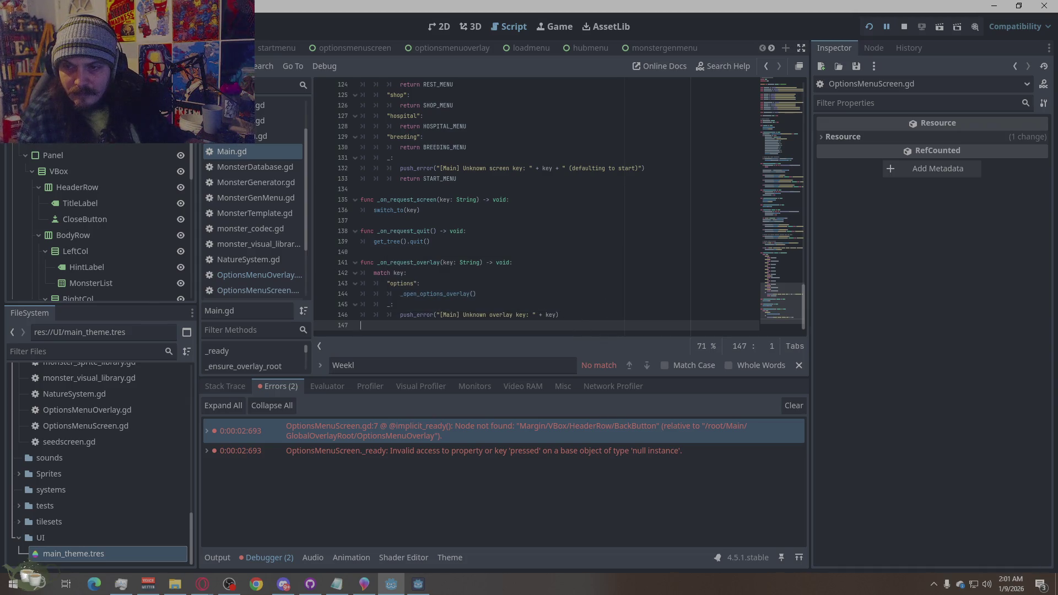
key(alt+Tab)
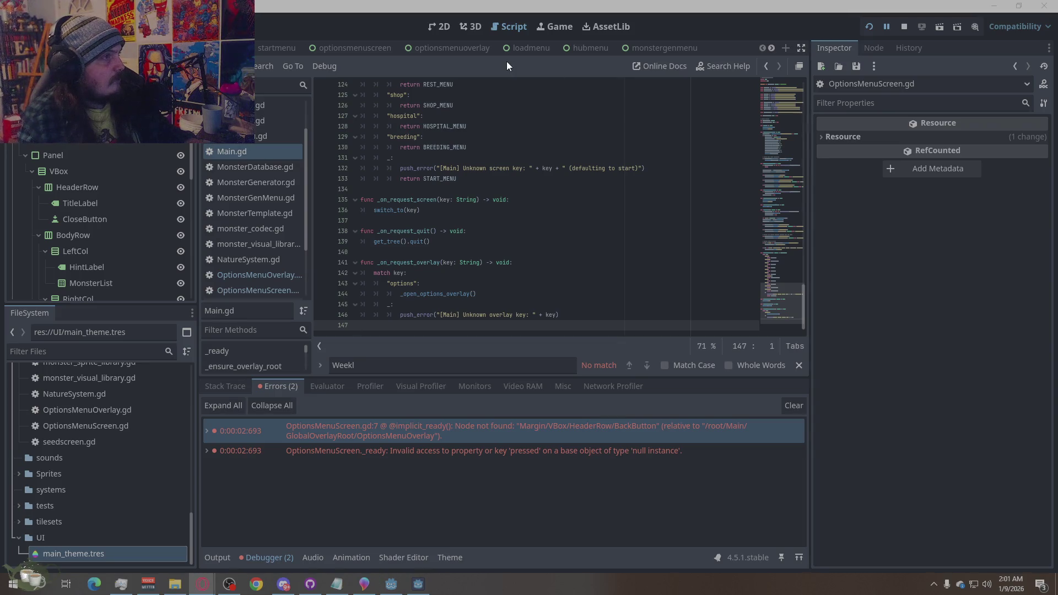
click(581, 49)
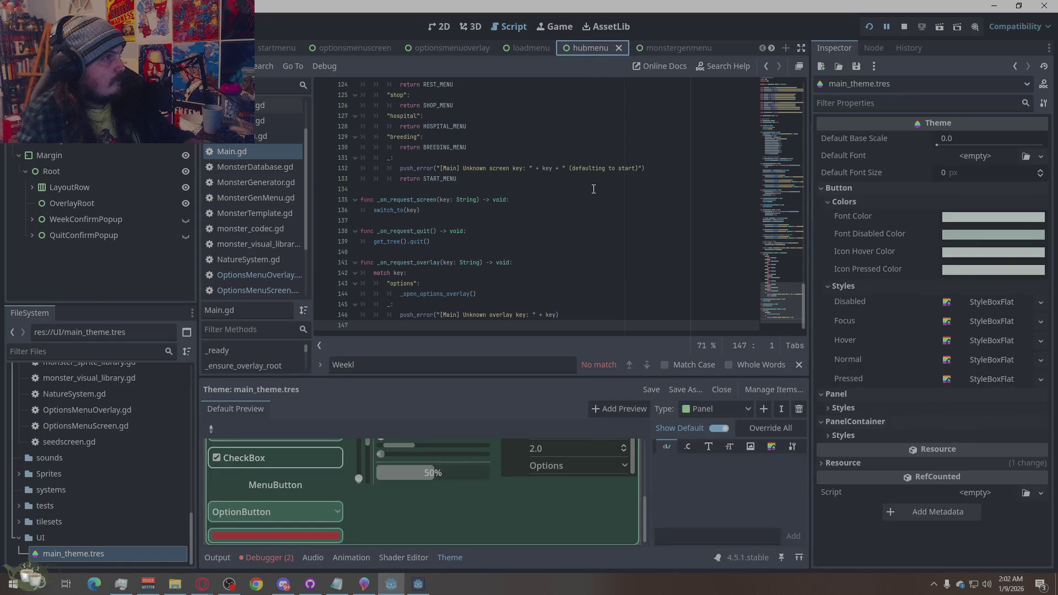
View the hubmenu scene in 2D, then open HubMenu.gd and scroll to its top
click(439, 27)
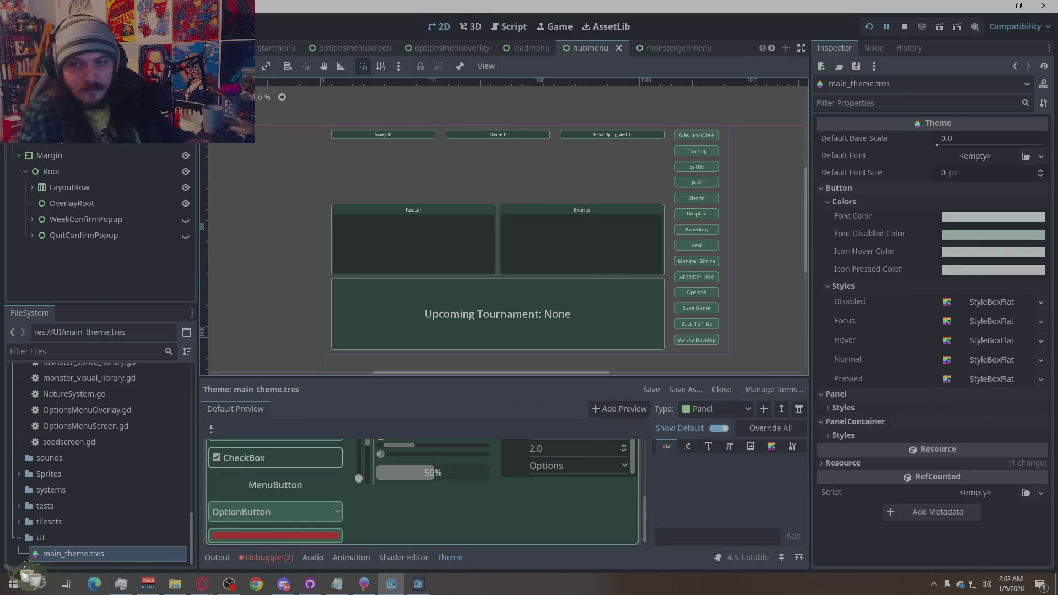
click(203, 584)
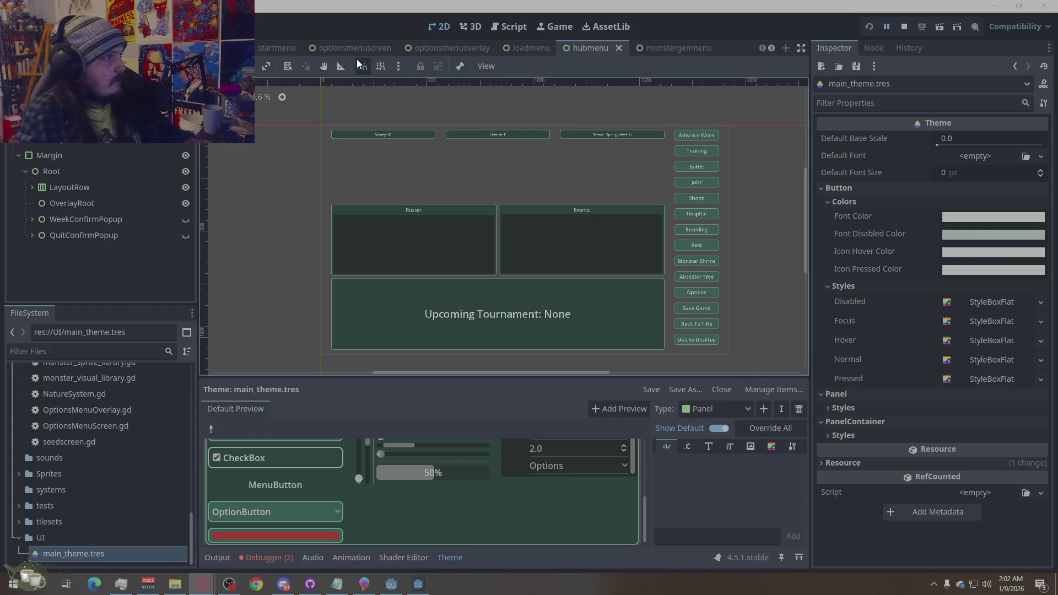
click(499, 27)
click(268, 106)
scroll(541, 233, up, 5)
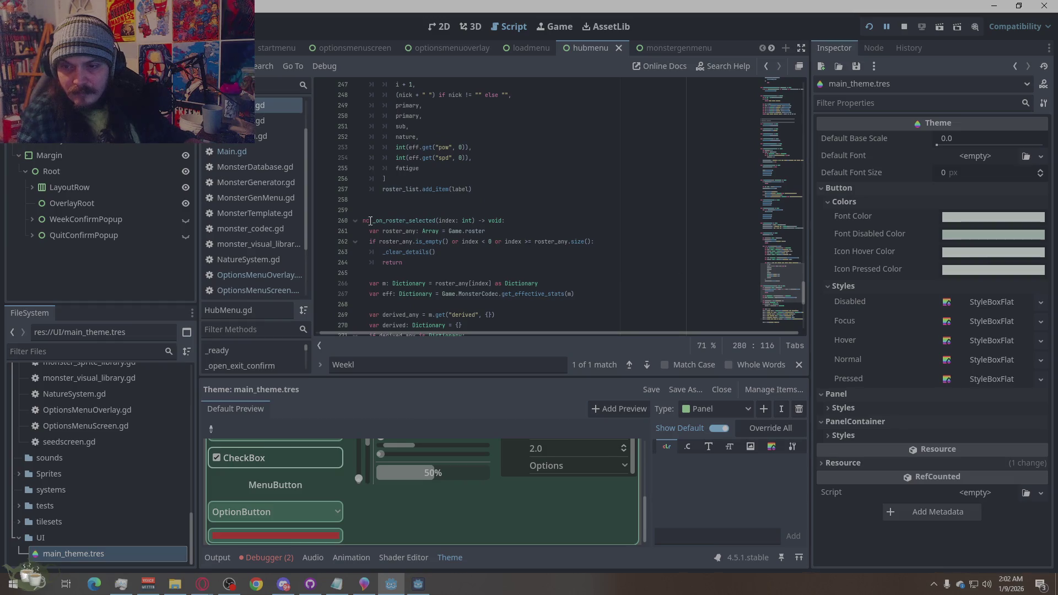
scroll(435, 237, up, 4)
scroll(435, 237, up, 20)
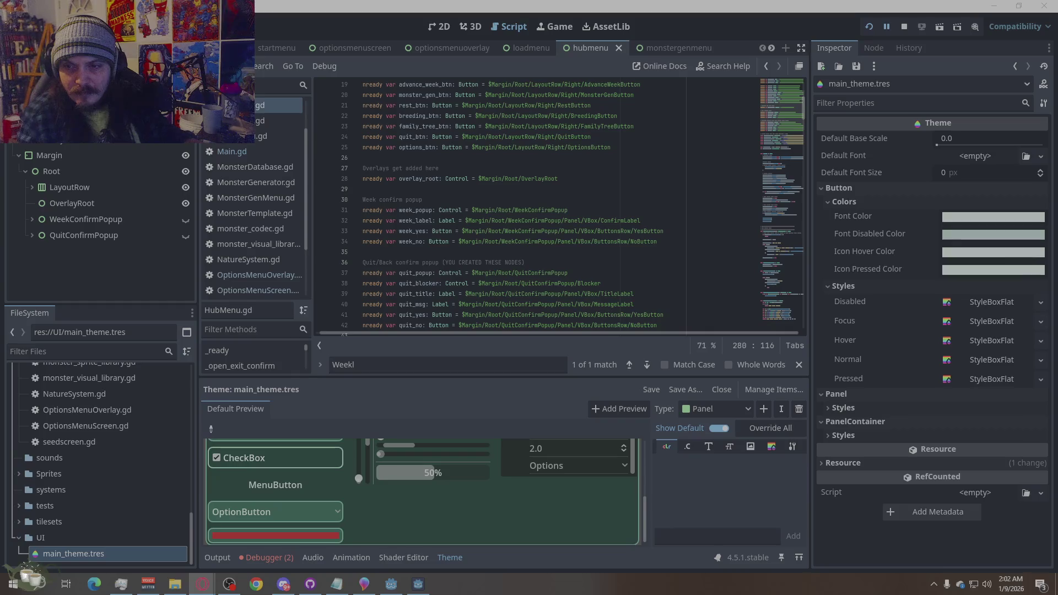
click(458, 371)
Find _ready in HubMenu.gd and delete the old options button connection block on lines 60–66
text(_ready)
click(629, 365)
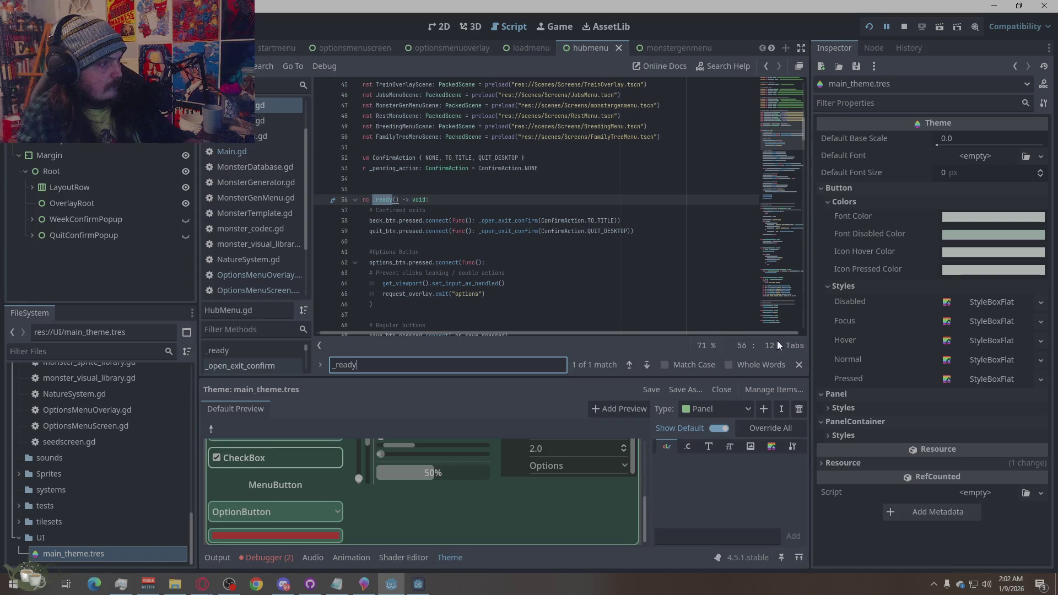
scroll(528, 305, down, 1)
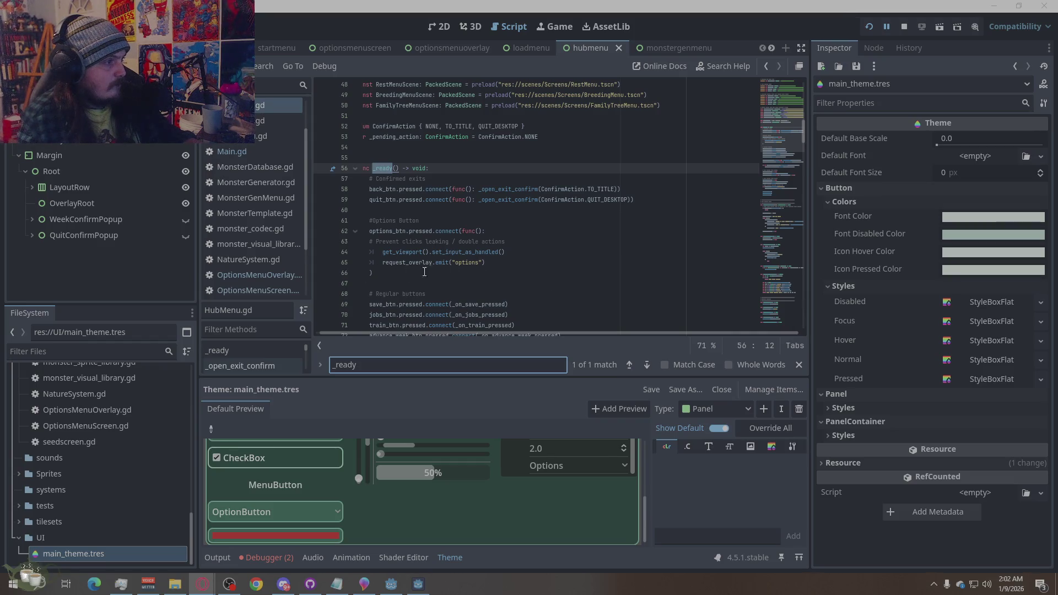
drag(435, 272, 350, 254)
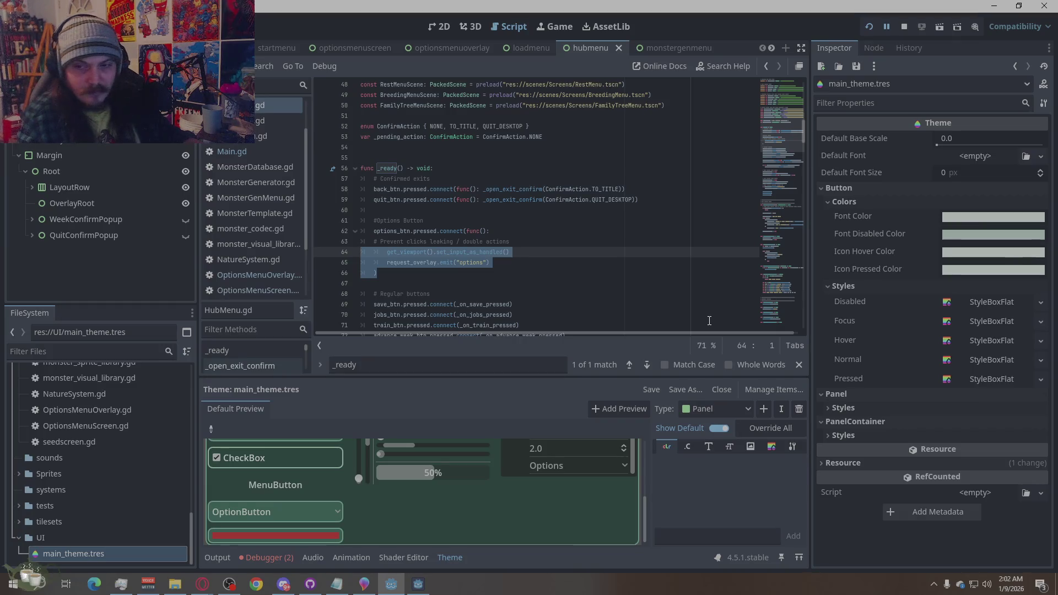
click(385, 232)
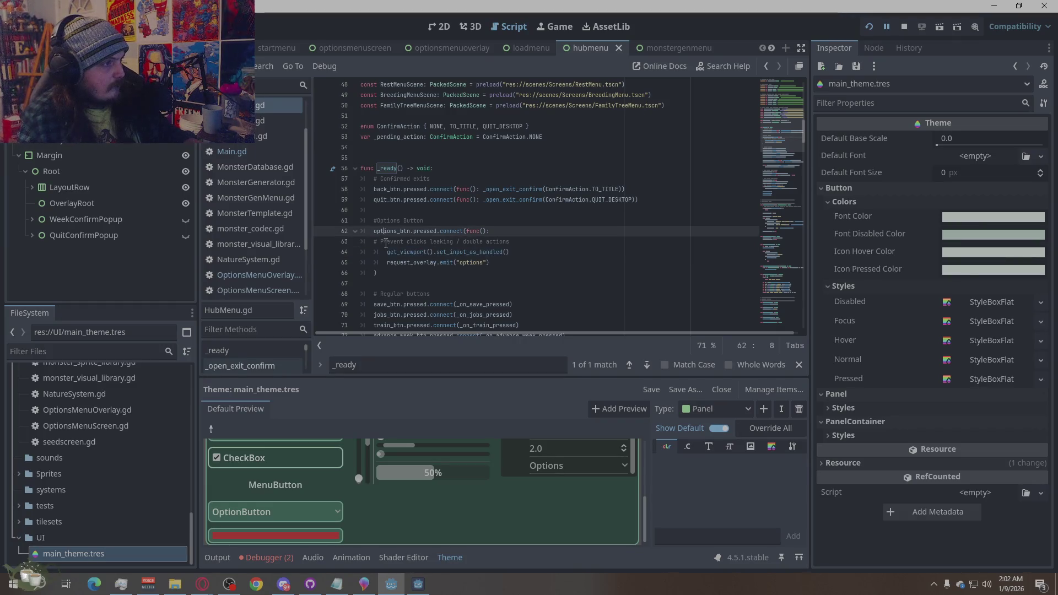
drag(378, 273, 335, 233)
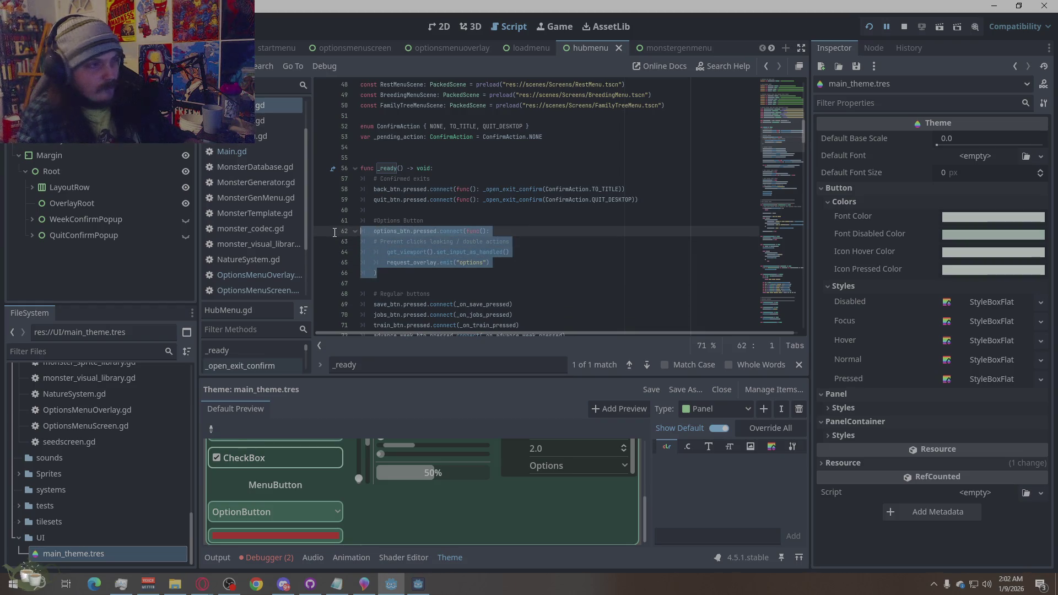
shift+click(339, 219)
shift+click(339, 210)
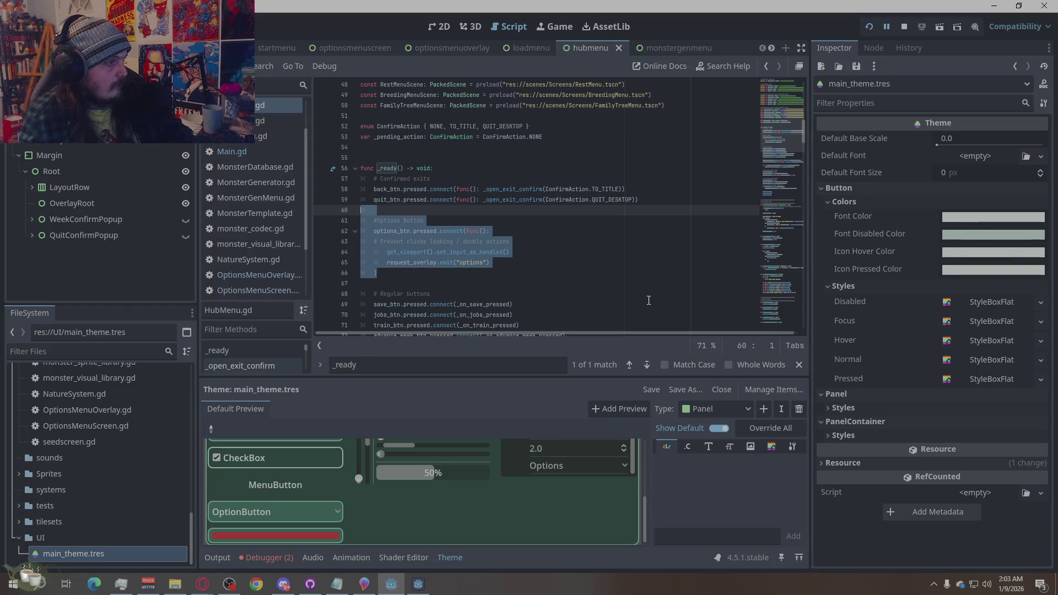
key(Delete)
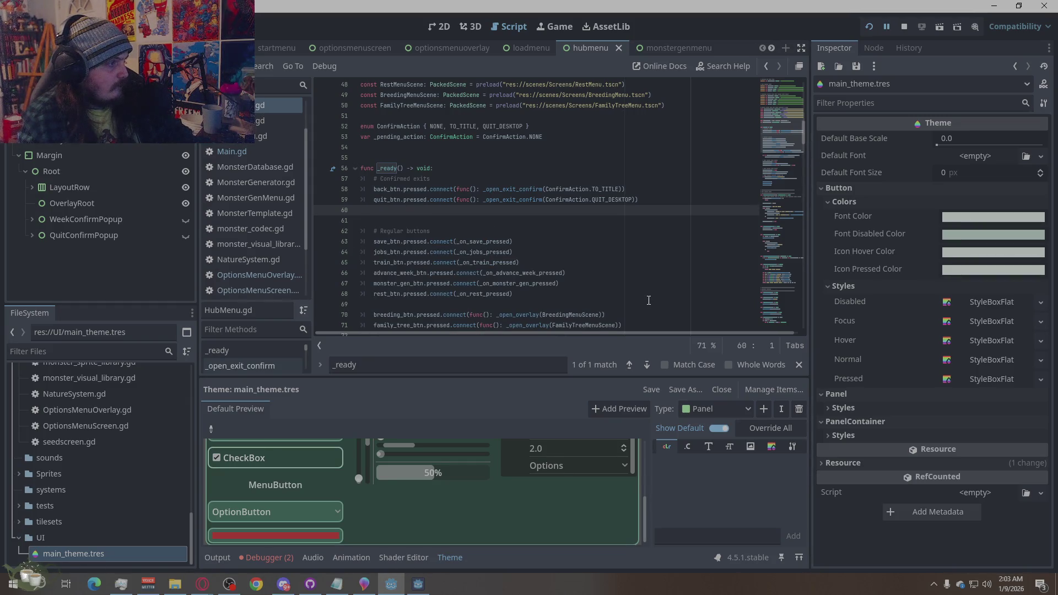
Undo a misplaced paste and add an indented blank line below the exit connections
click(649, 298)
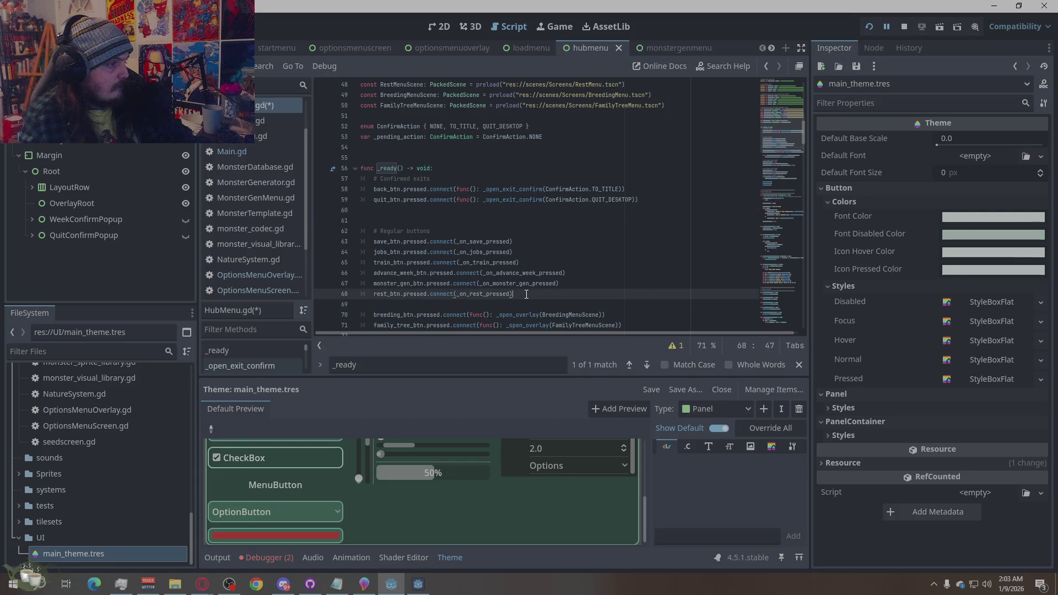
key(Return)
text(options_btn.pressed.connect(func(): 	request_overlay.emit("options") ))
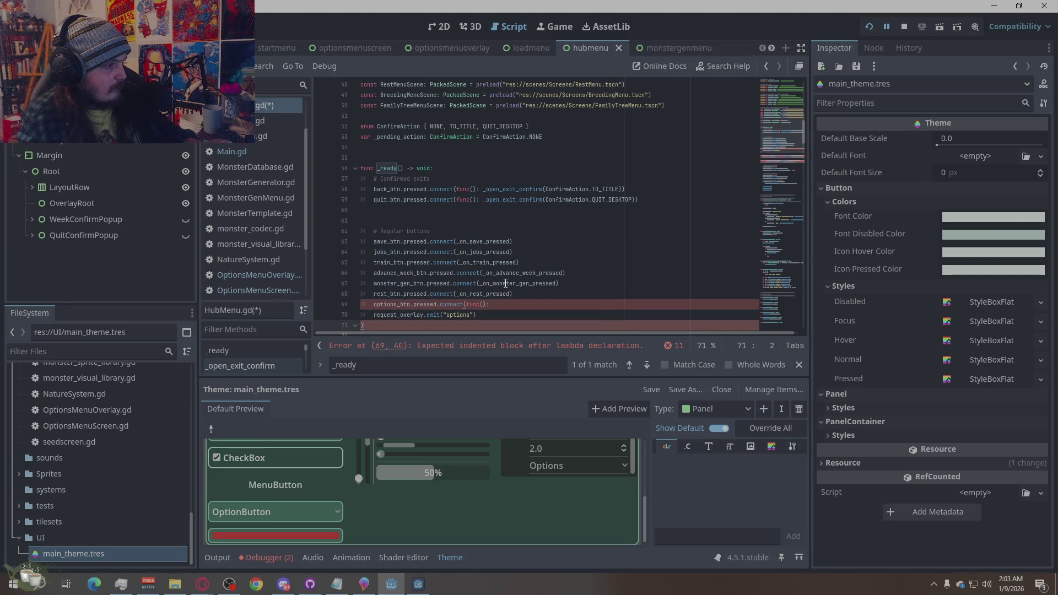
key(ctrl+z)
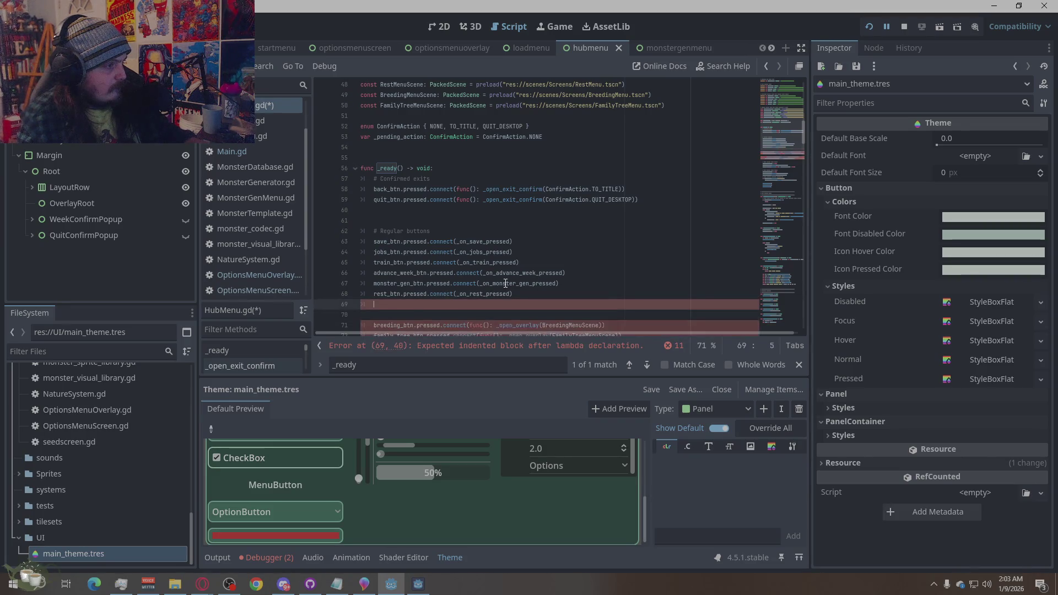
scroll(502, 212, down, 2)
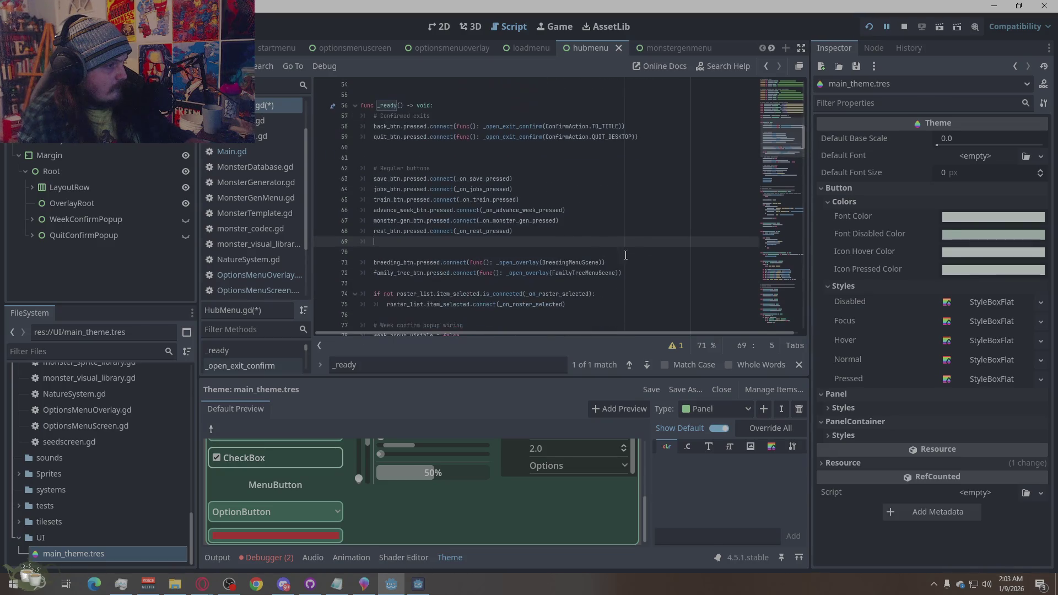
click(386, 160)
click(416, 148)
key(Return)
key(Tab)
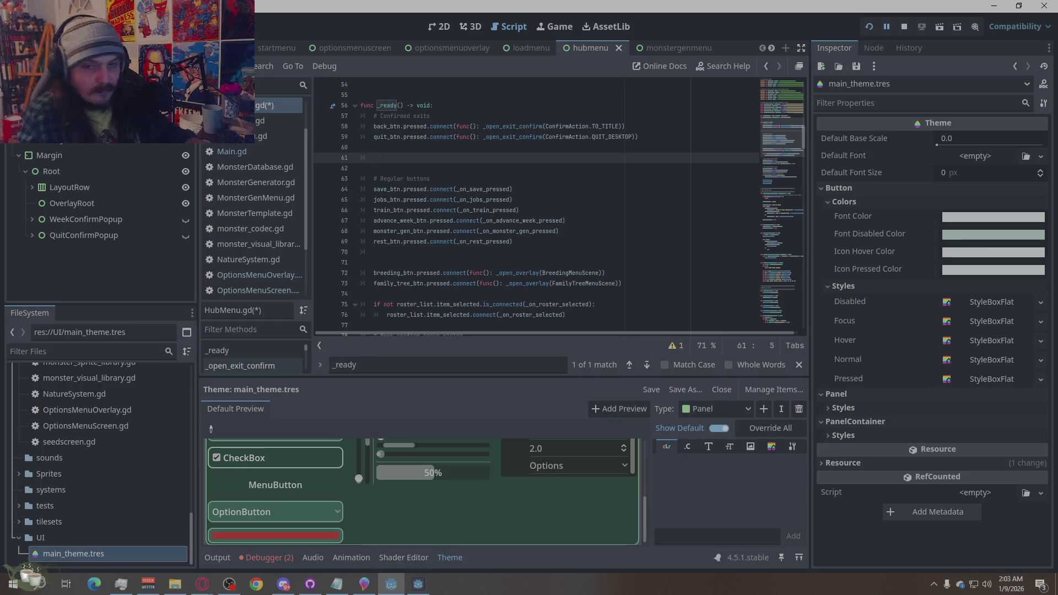
Paste the options_btn request_overlay.emit("options") connection at line 61 and fix its indentation
key(alt+Tab)
click(395, 161)
text(options_btn.pressed.connect(func(): 	request_overlay.emit("options") ))
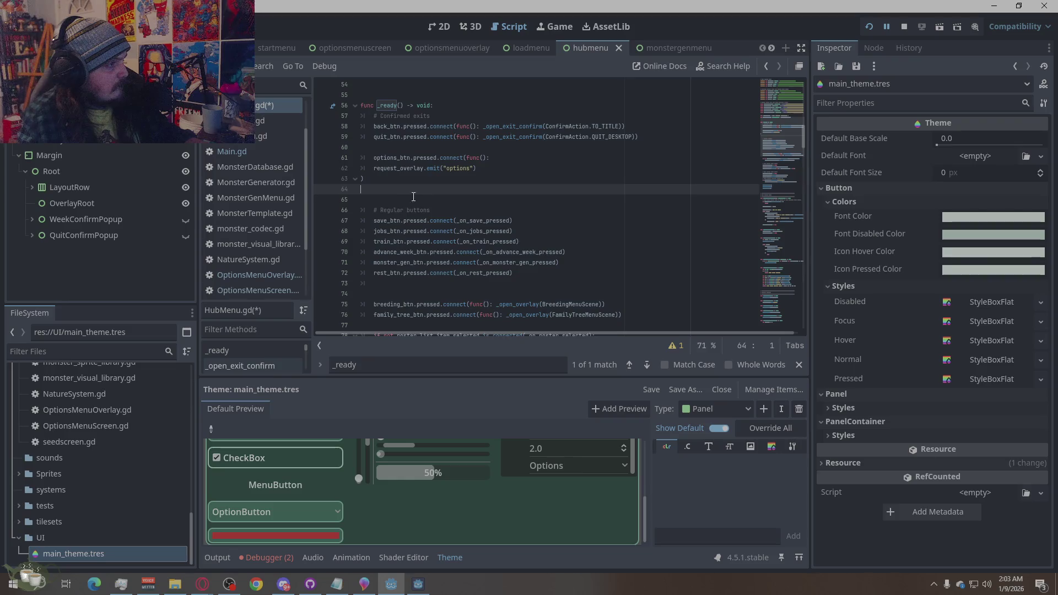
click(365, 164)
key(Tab)
click(359, 181)
click(387, 158)
key(BackSpace)
click(388, 168)
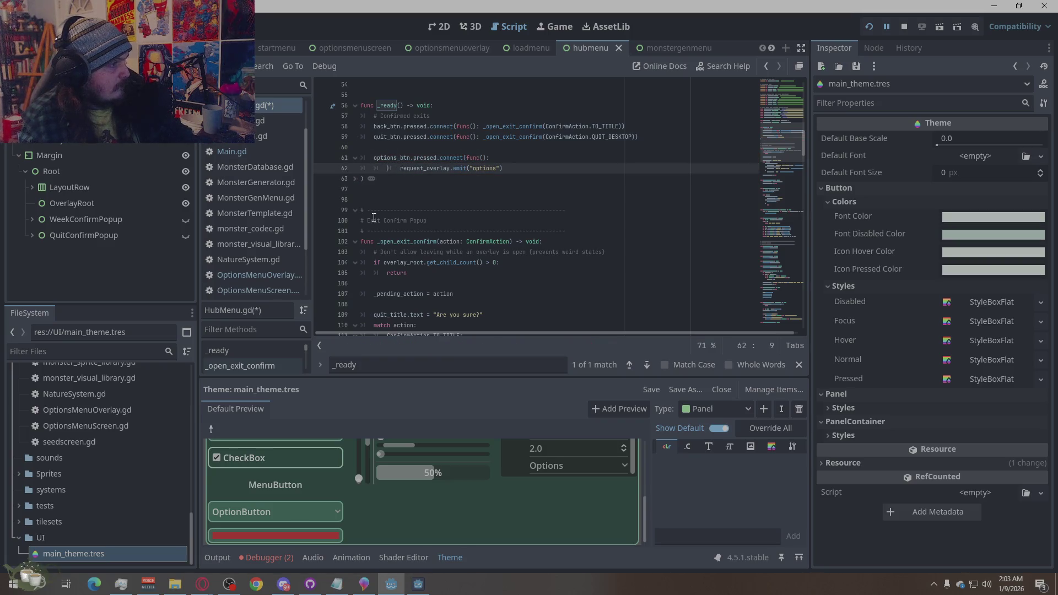
key(BackSpace)
click(366, 182)
key(Tab)
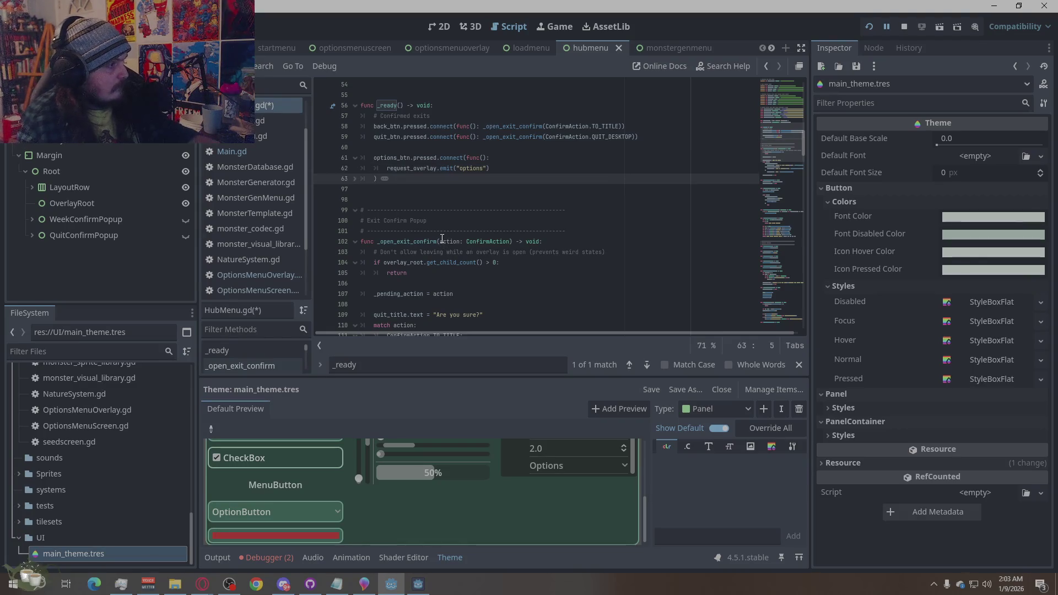
Save HubMenu.gd and stop the running game
click(514, 165)
key(ctrl+s)
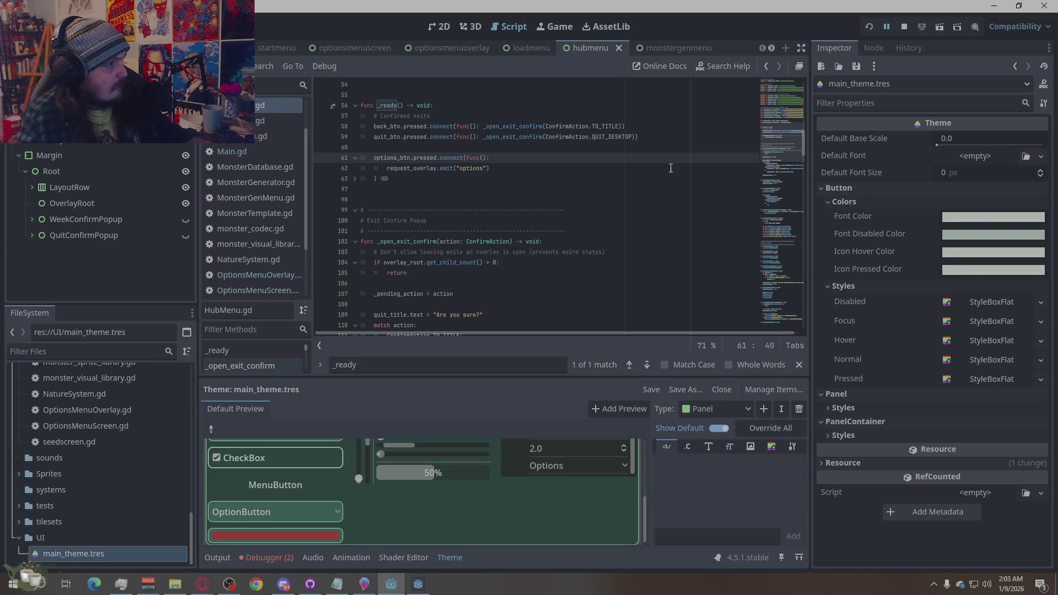
click(904, 26)
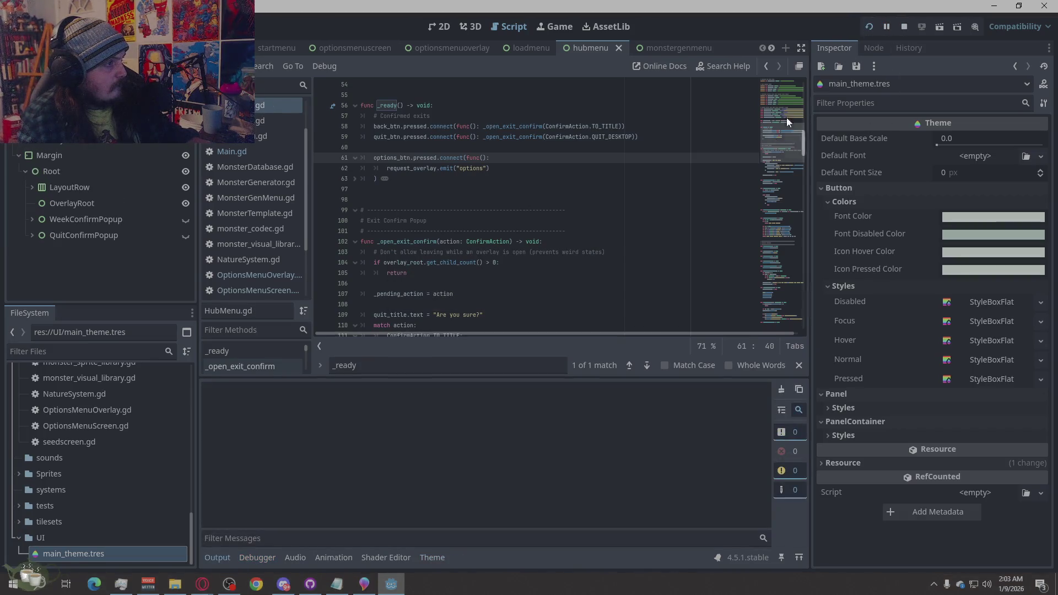
Run the game, start New Game, and press Options on the hub screen
key(F5)
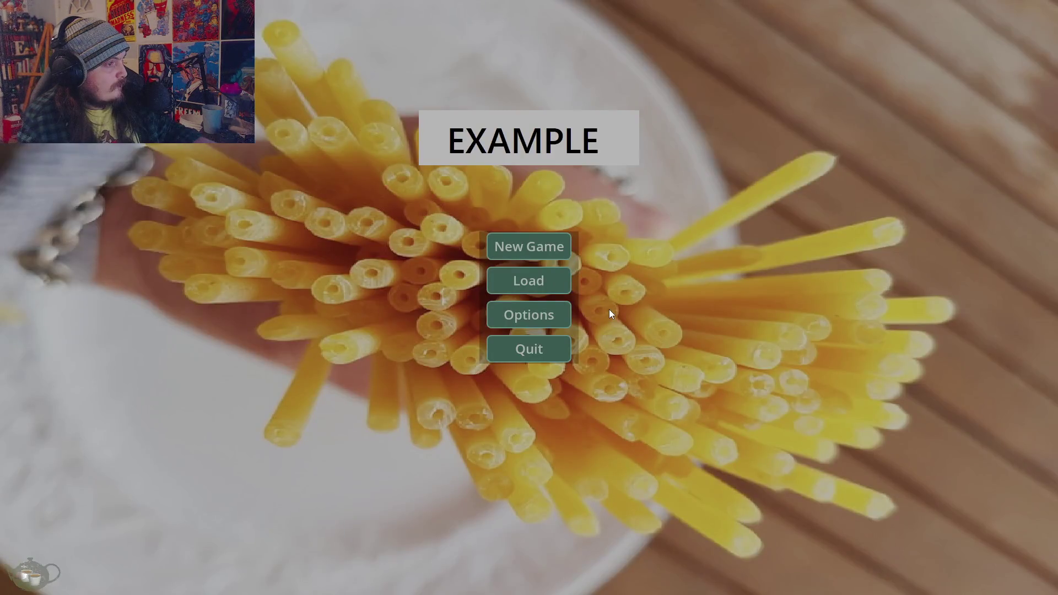
click(535, 247)
click(973, 433)
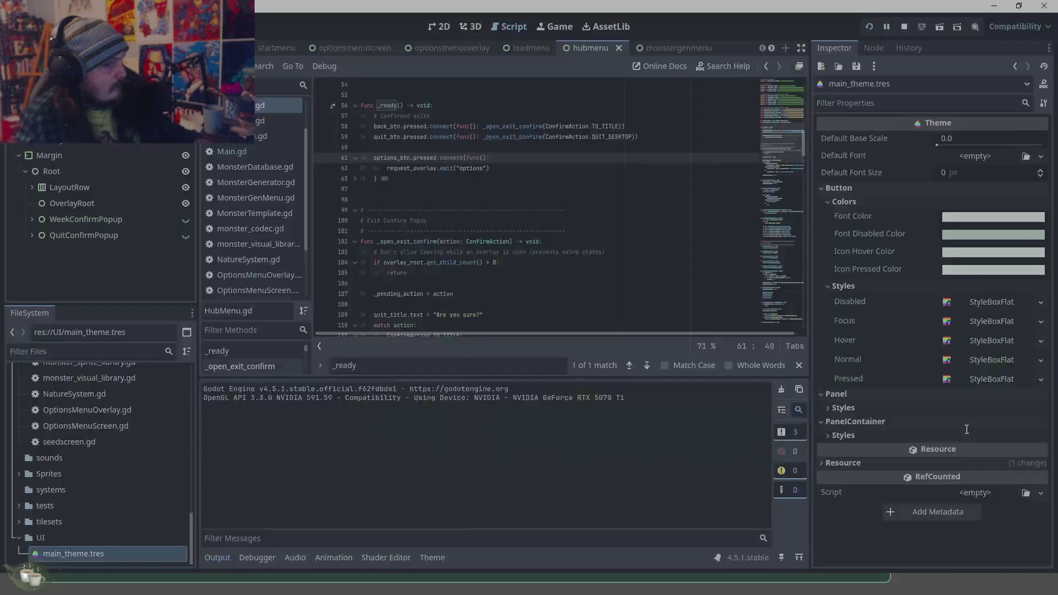
Trace the first BackButton node-not-found error to line 7 of OptionsMenuScreen.gd
click(285, 387)
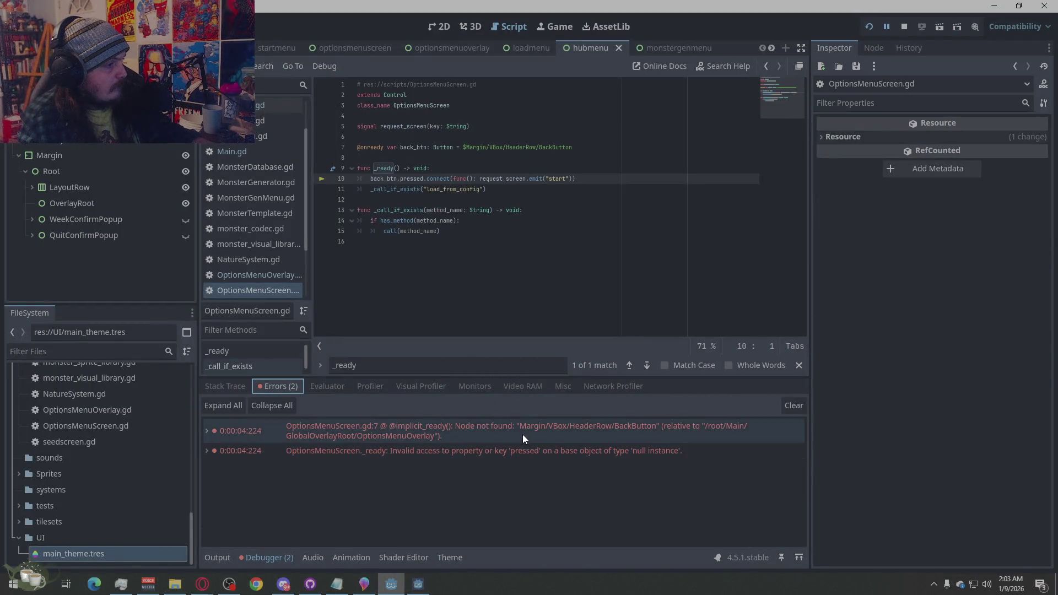
mouse_move(524, 432)
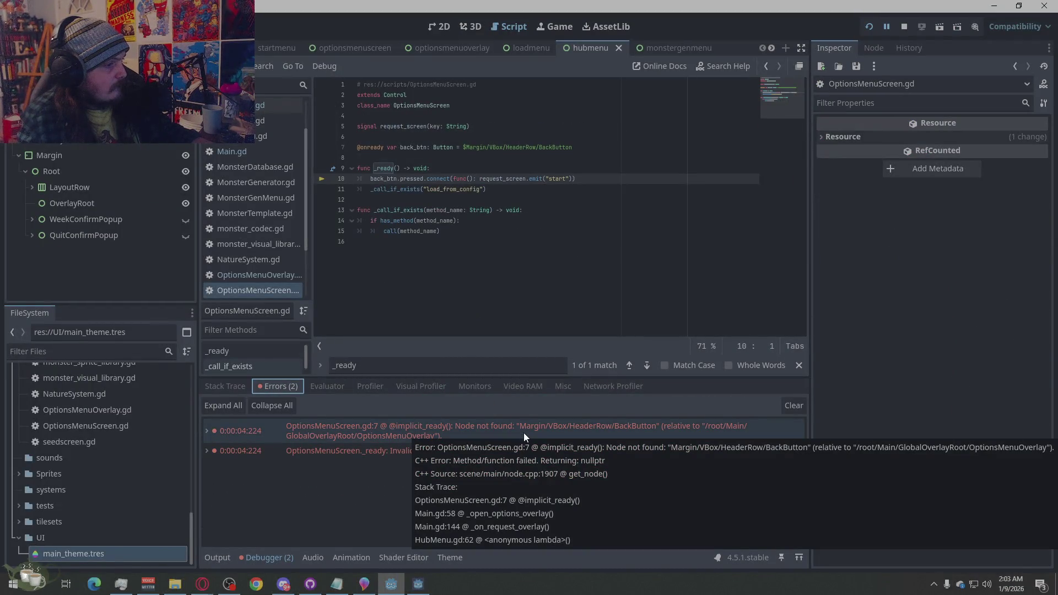
click(524, 432)
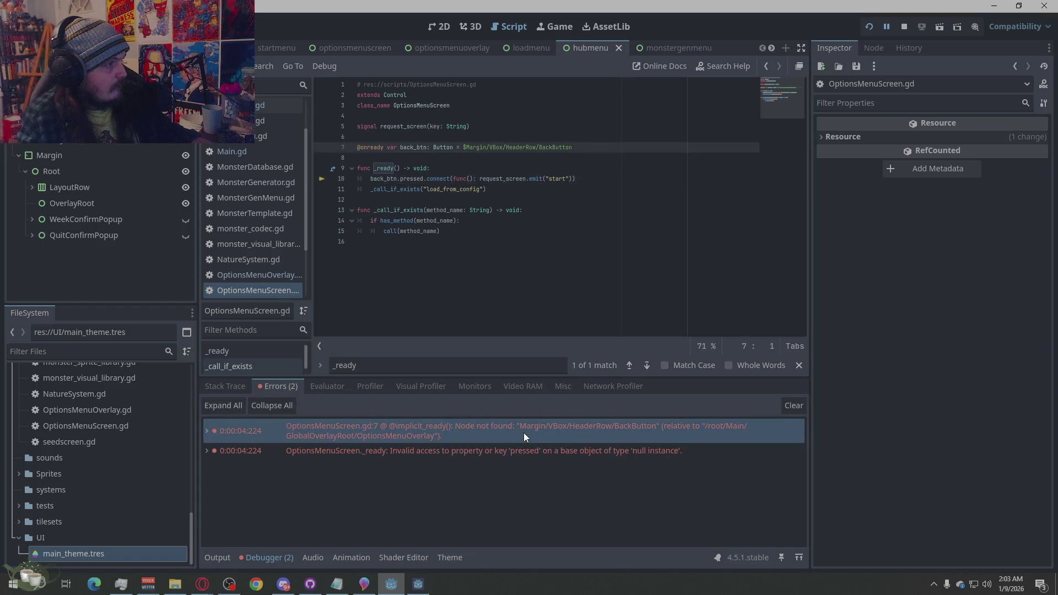
double_click(524, 432)
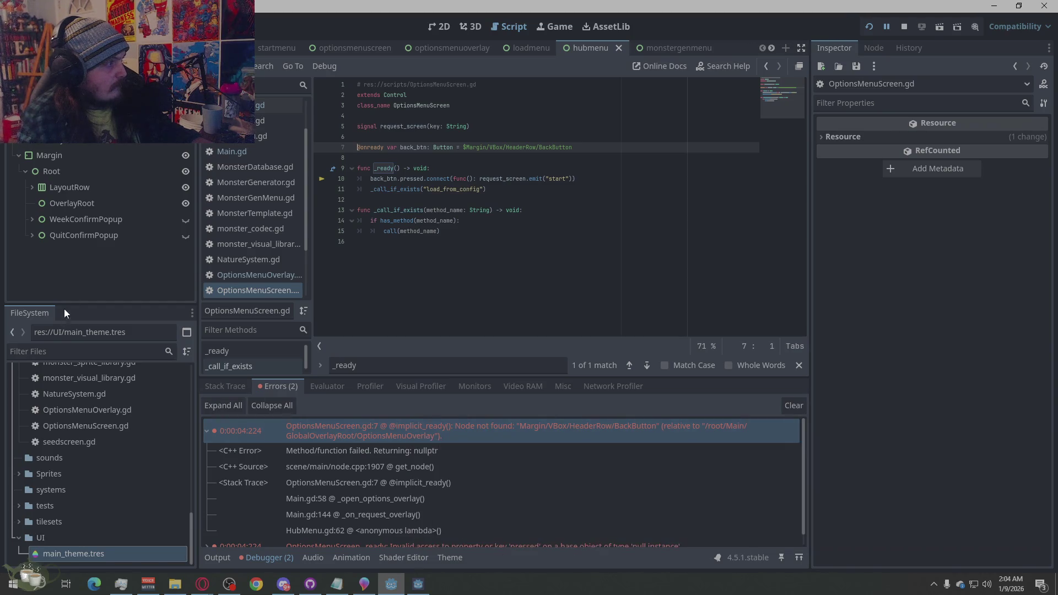
double_click(456, 426)
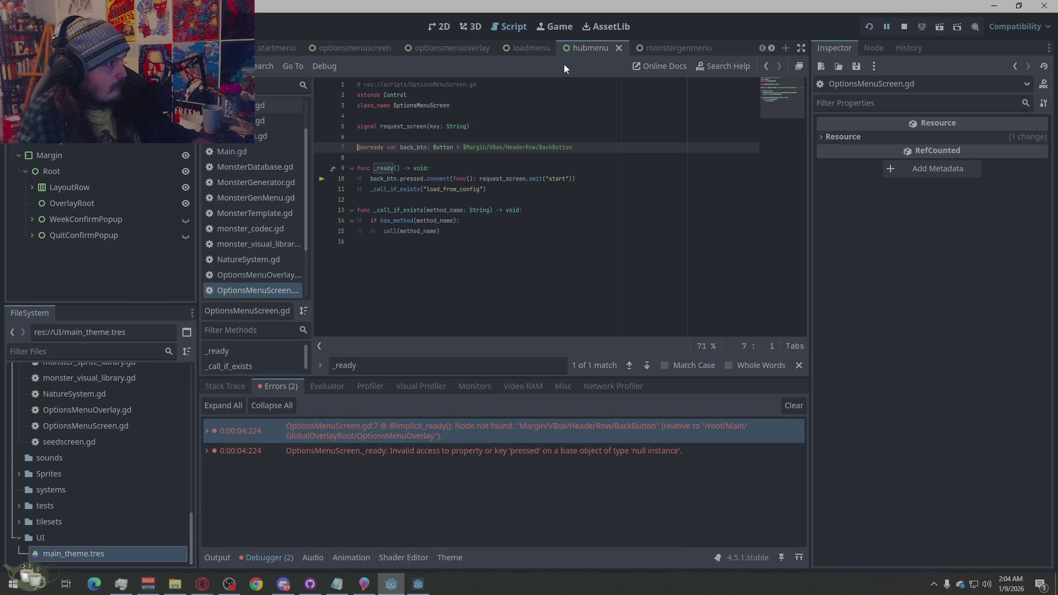
click(563, 84)
Open the options menu scene and compare the BackButton errors at lines 7 and 10
click(563, 126)
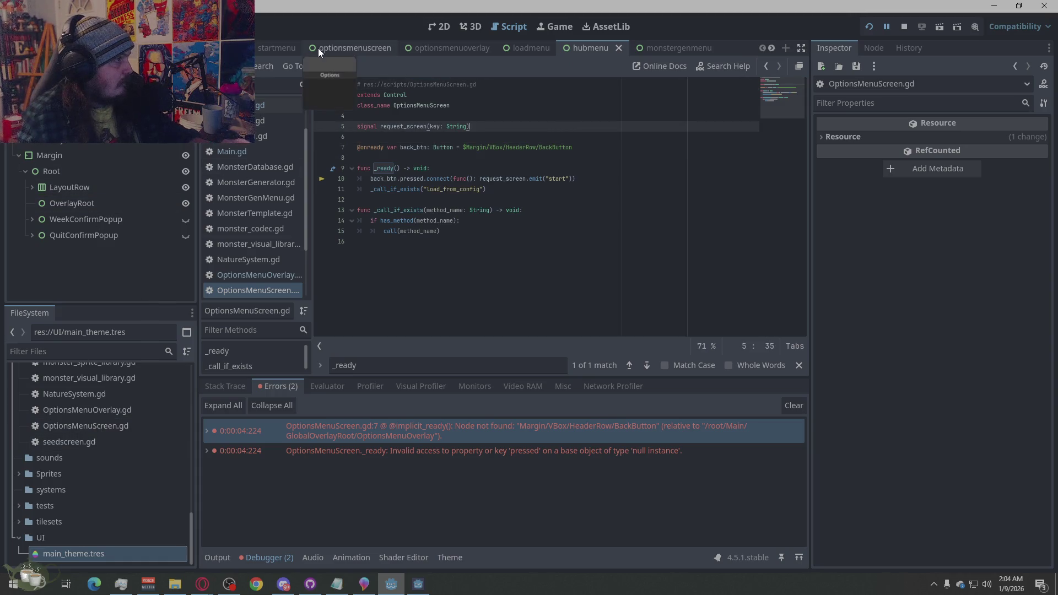
click(336, 45)
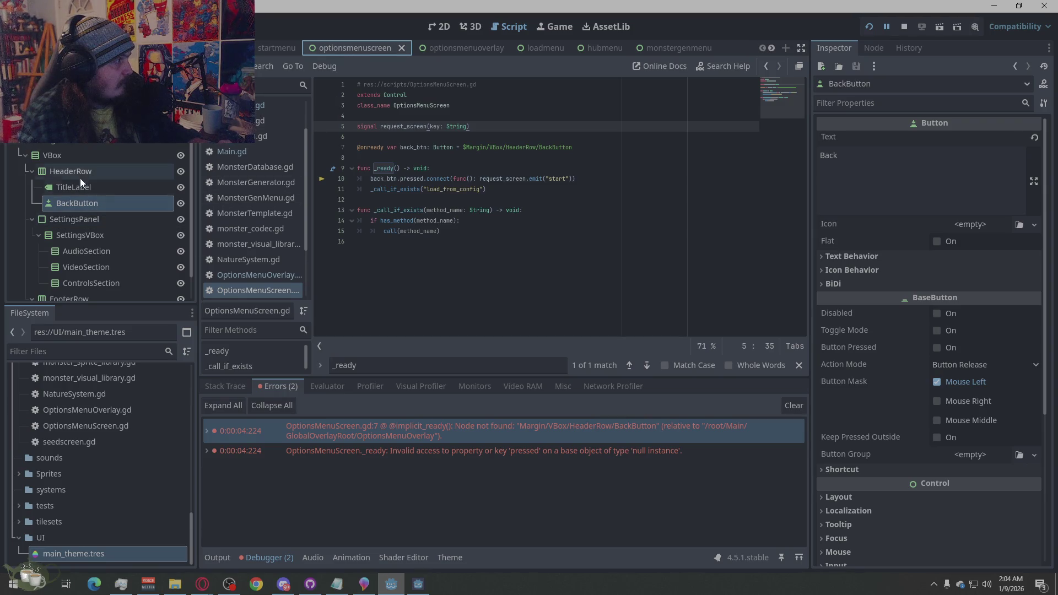
click(564, 144)
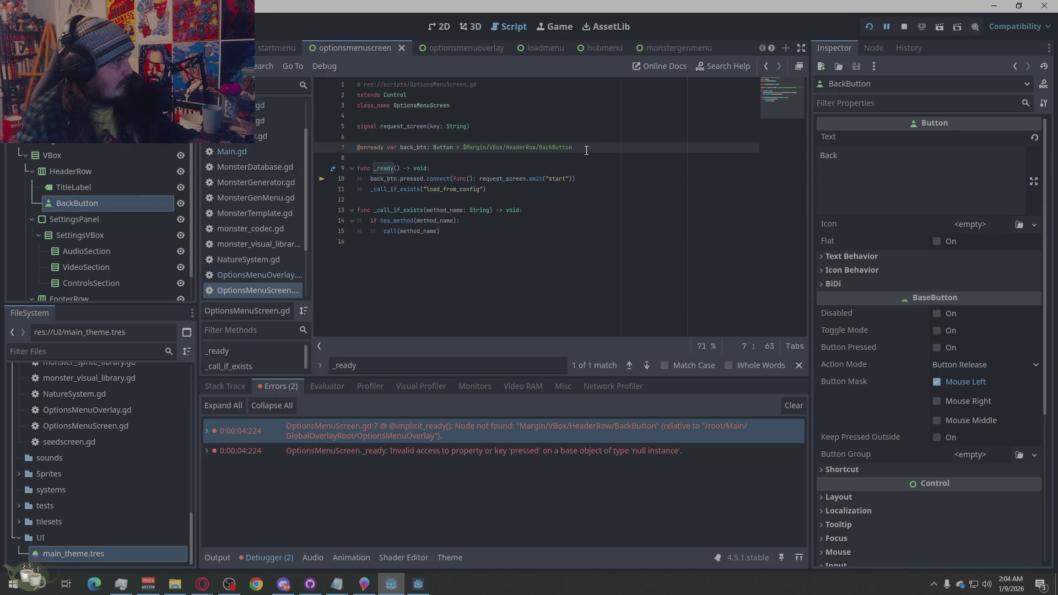
double_click(515, 455)
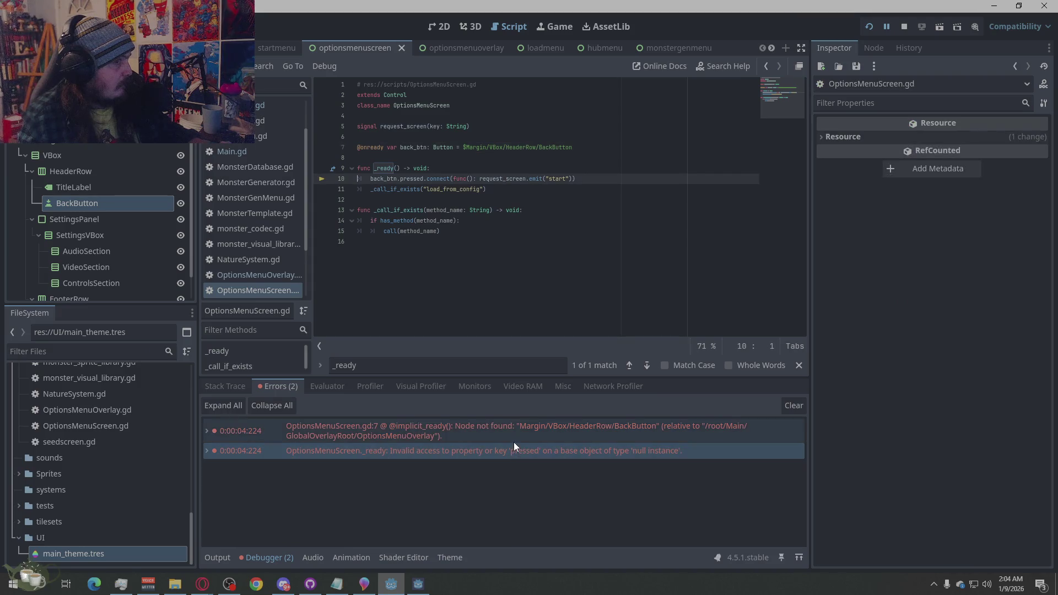
click(514, 441)
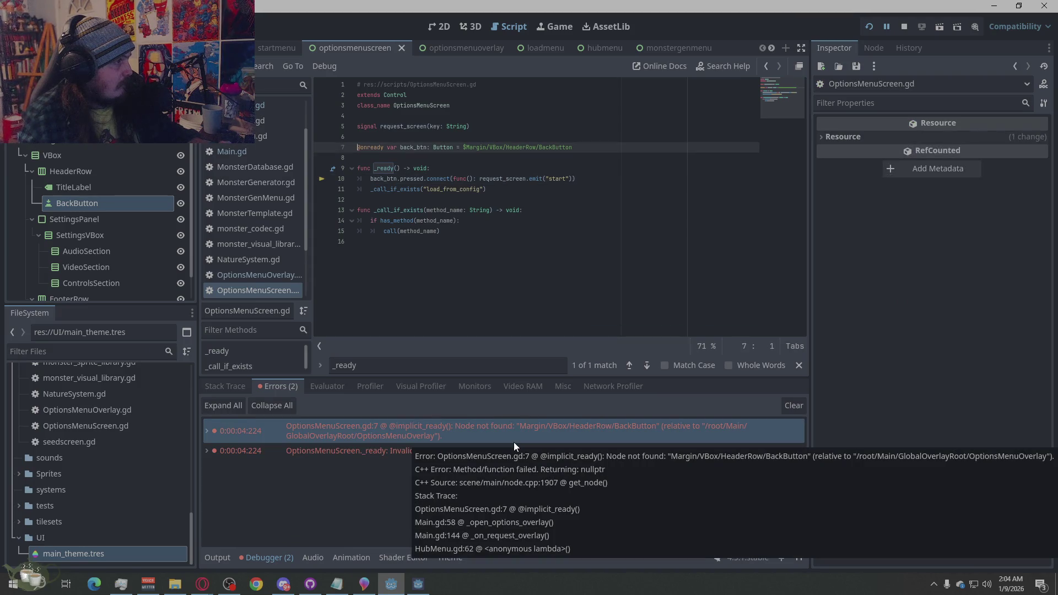
click(511, 455)
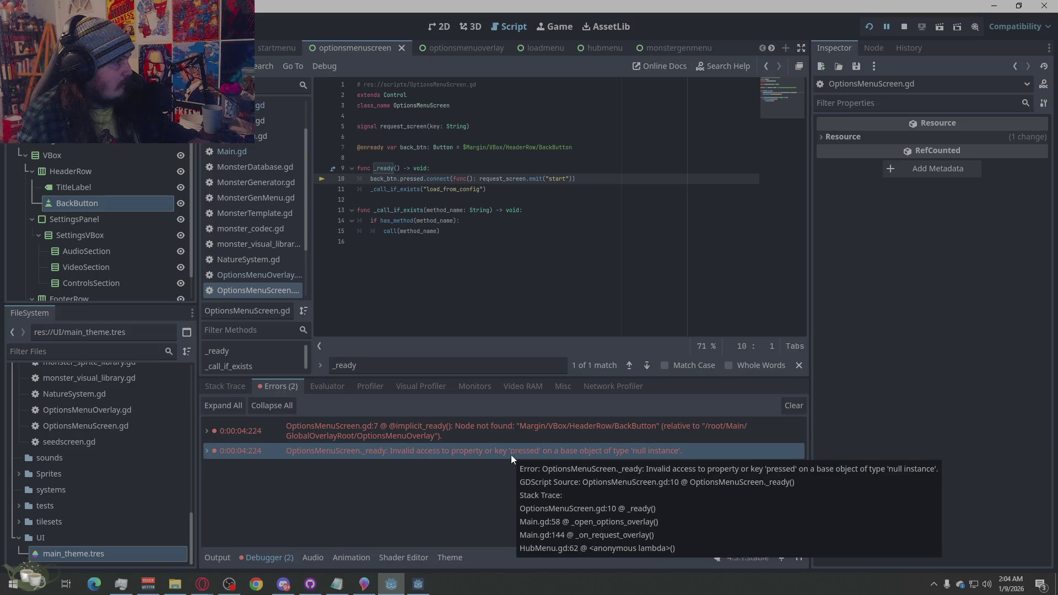
click(501, 438)
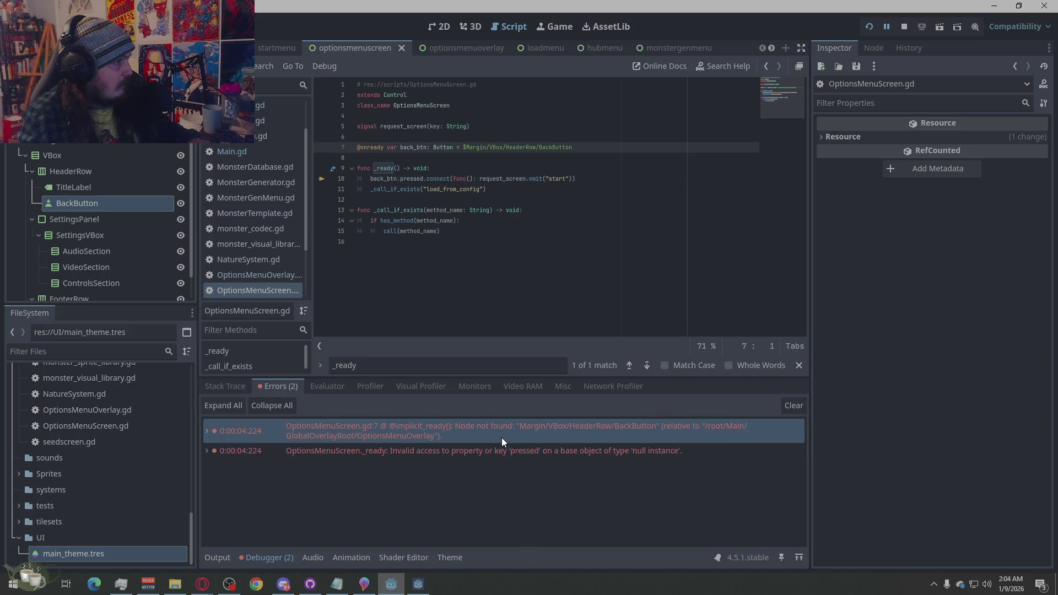
mouse_move(501, 439)
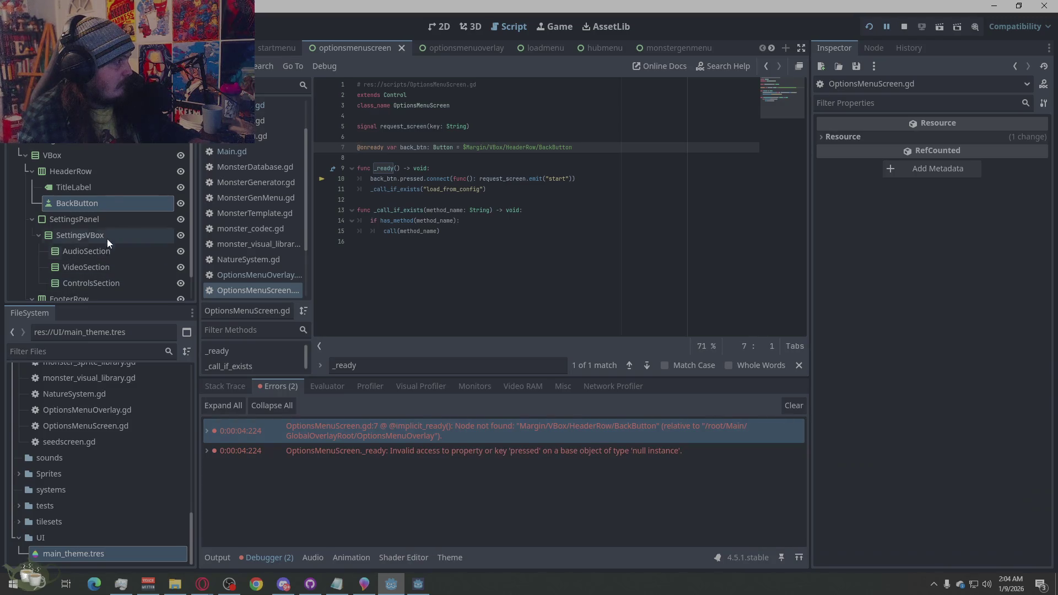
Copy the BackButton node's path from the scene tree and stop the running game
right_click(70, 201)
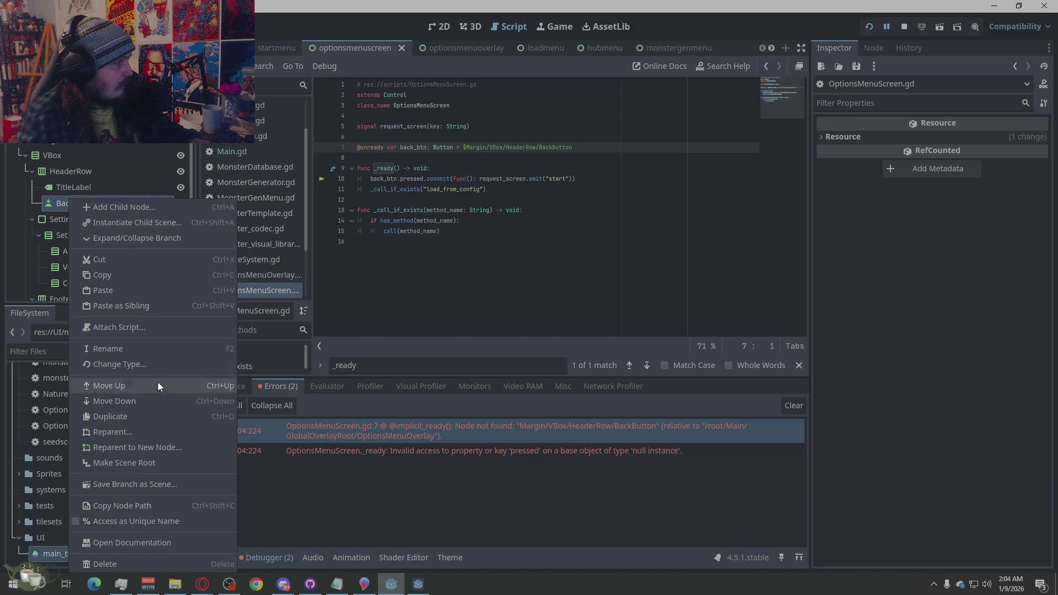
click(151, 504)
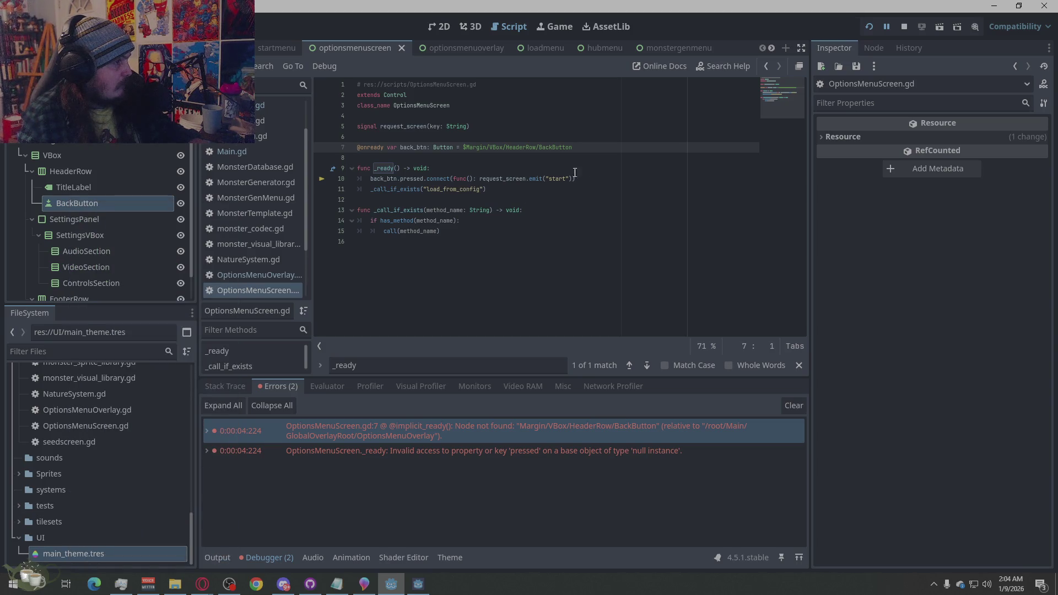
click(472, 156)
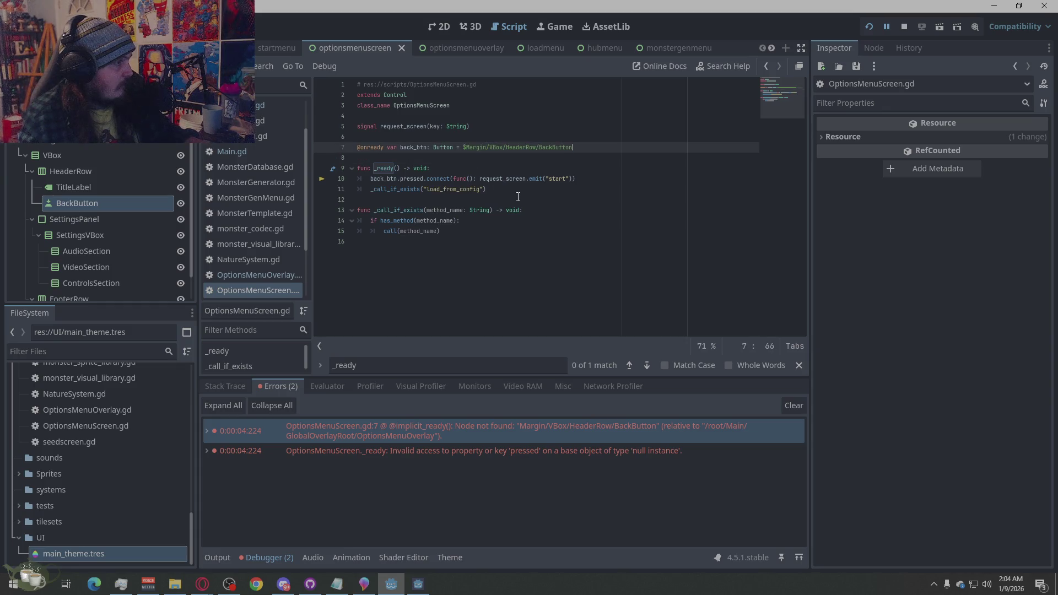
click(523, 263)
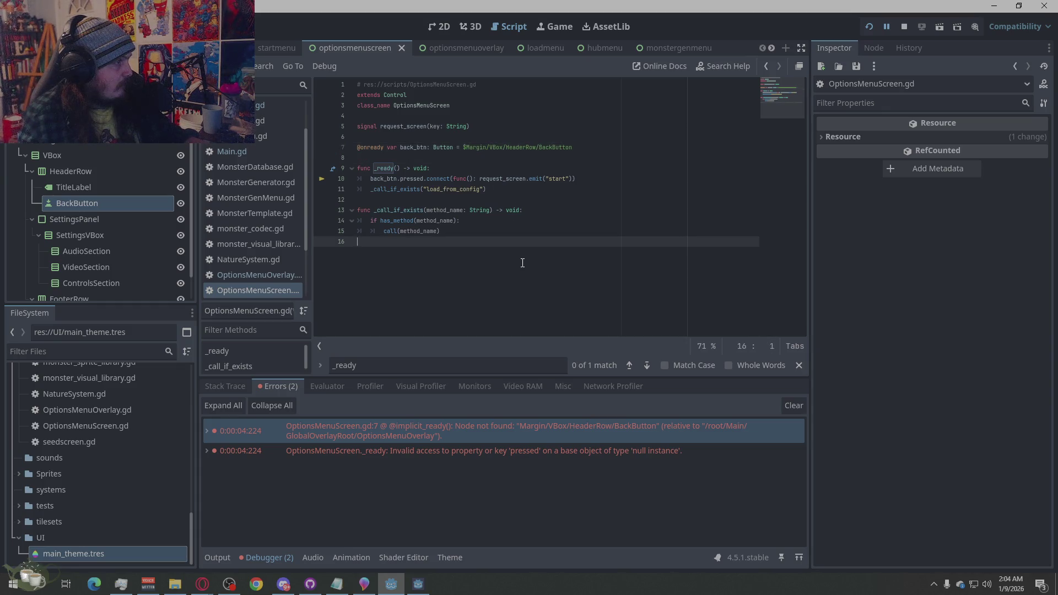
click(905, 28)
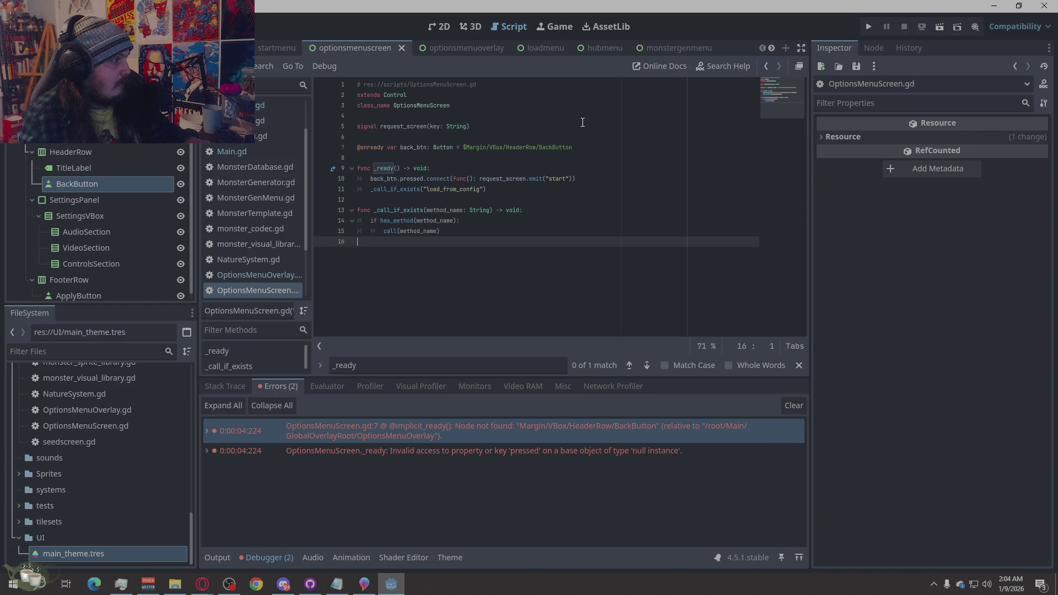
scroll(282, 244, down, 5)
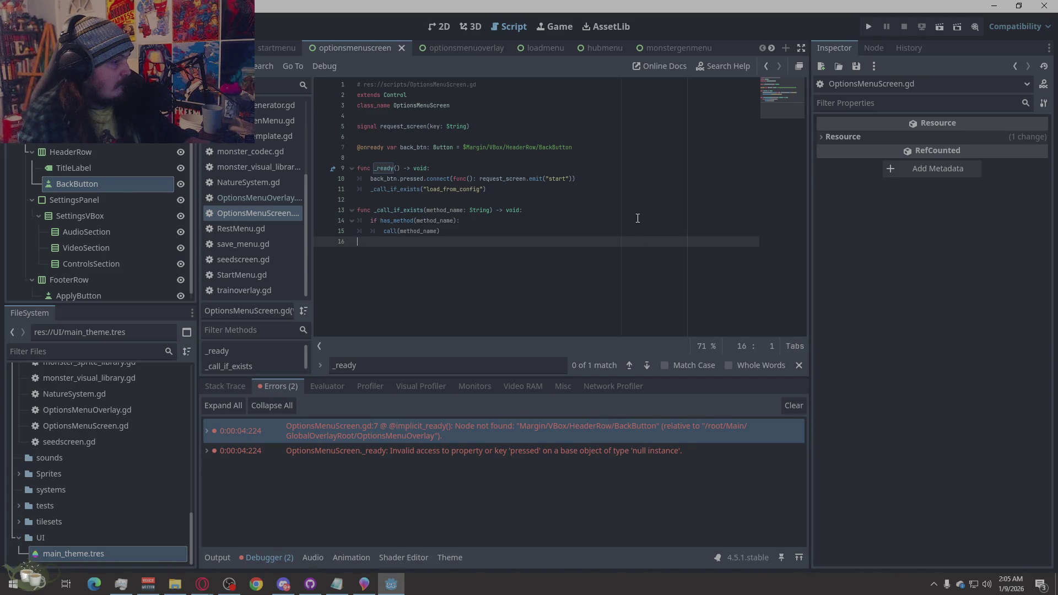
click(534, 458)
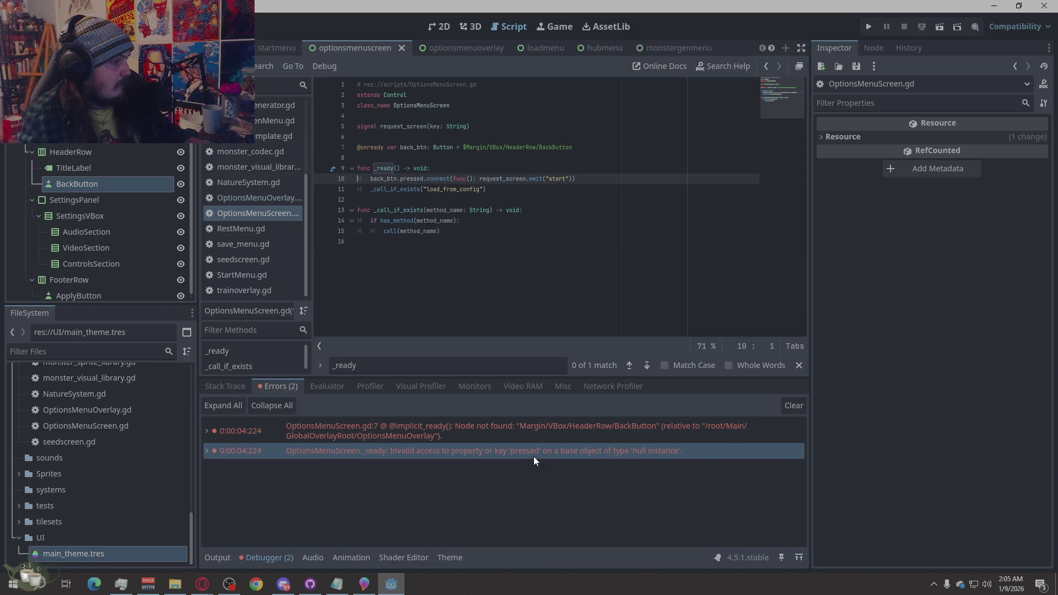
drag(575, 179, 365, 180)
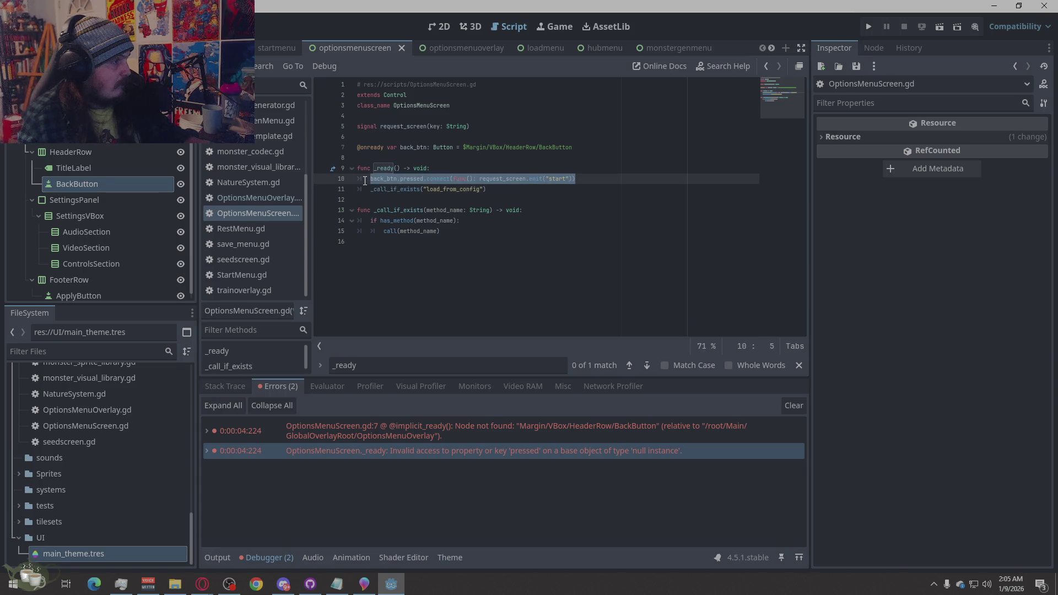
click(506, 199)
drag(506, 189, 385, 189)
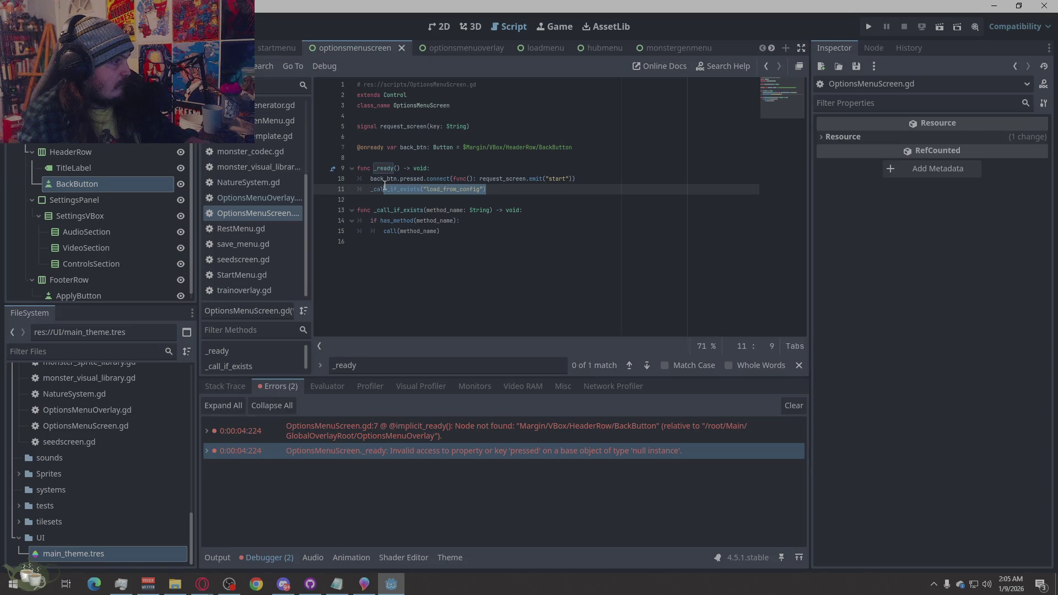
drag(385, 189, 317, 174)
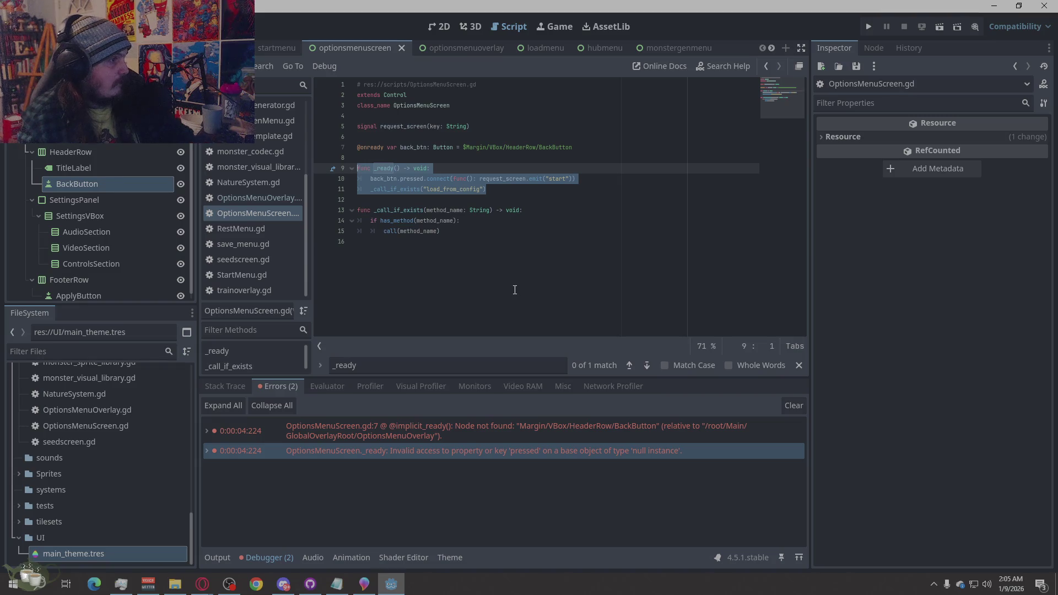
key(BackSpace)
key(BackSpace)
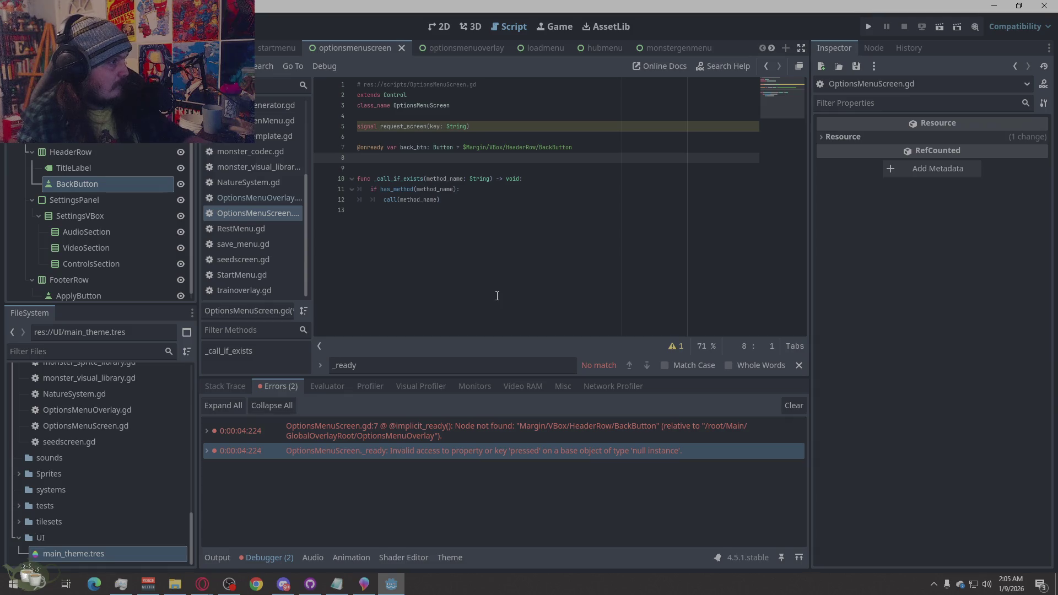
drag(478, 128, 335, 125)
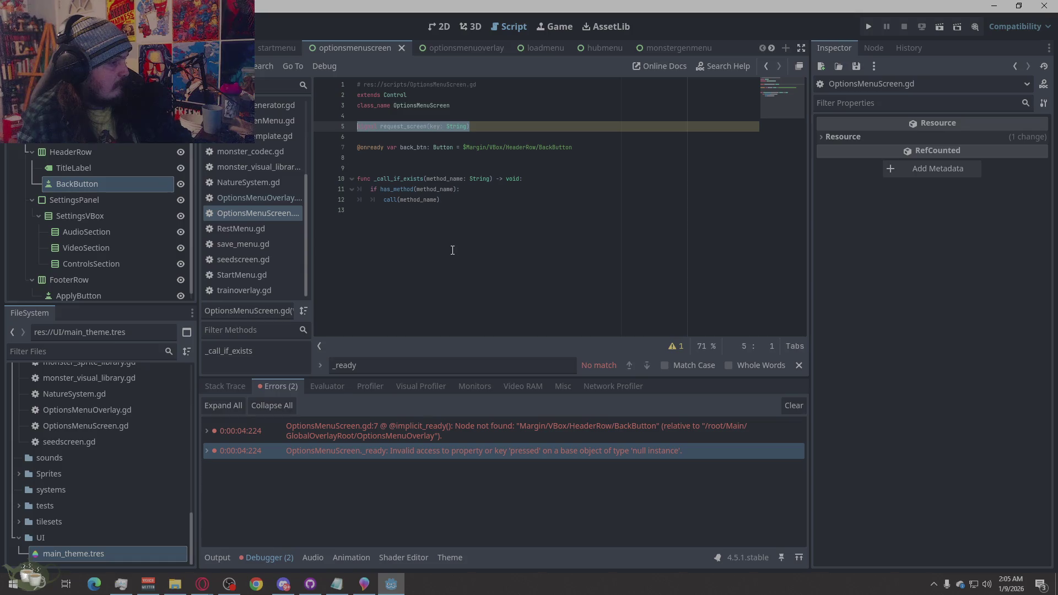
key(ctrl+z)
key(ctrl+z)
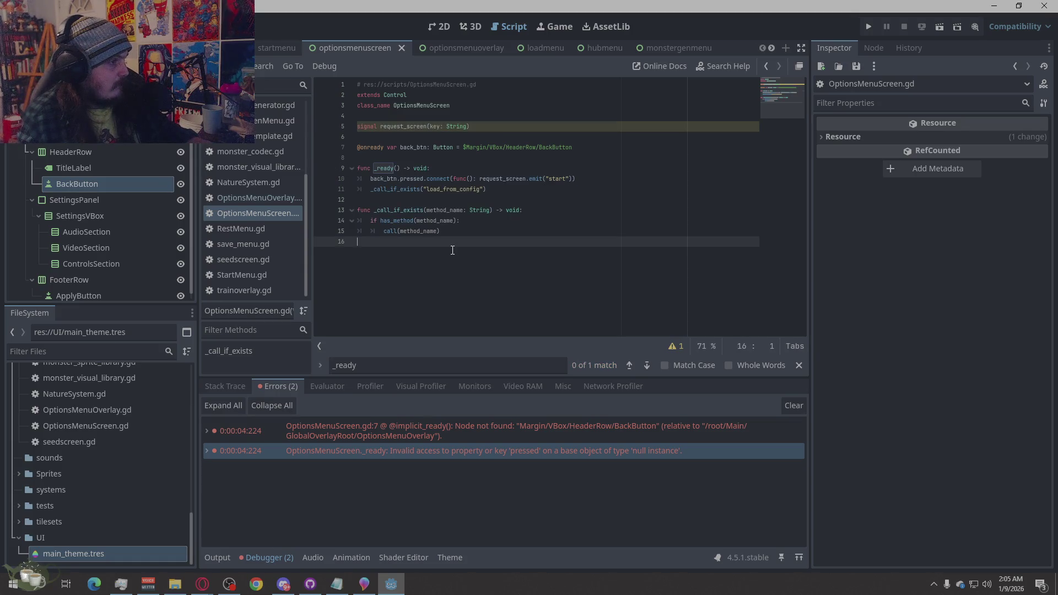
click(489, 179)
key(Down)
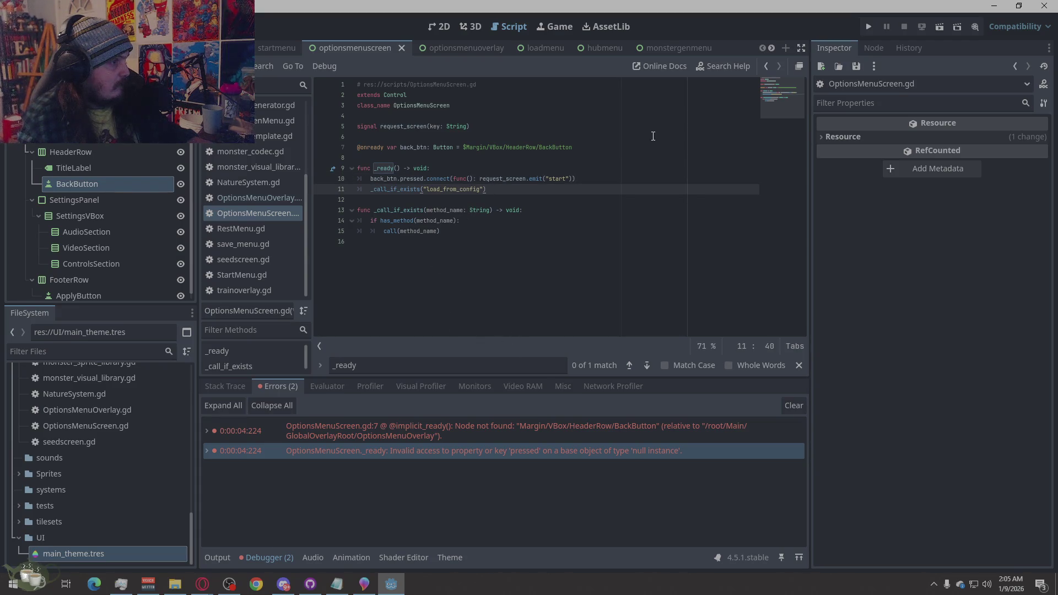
click(504, 425)
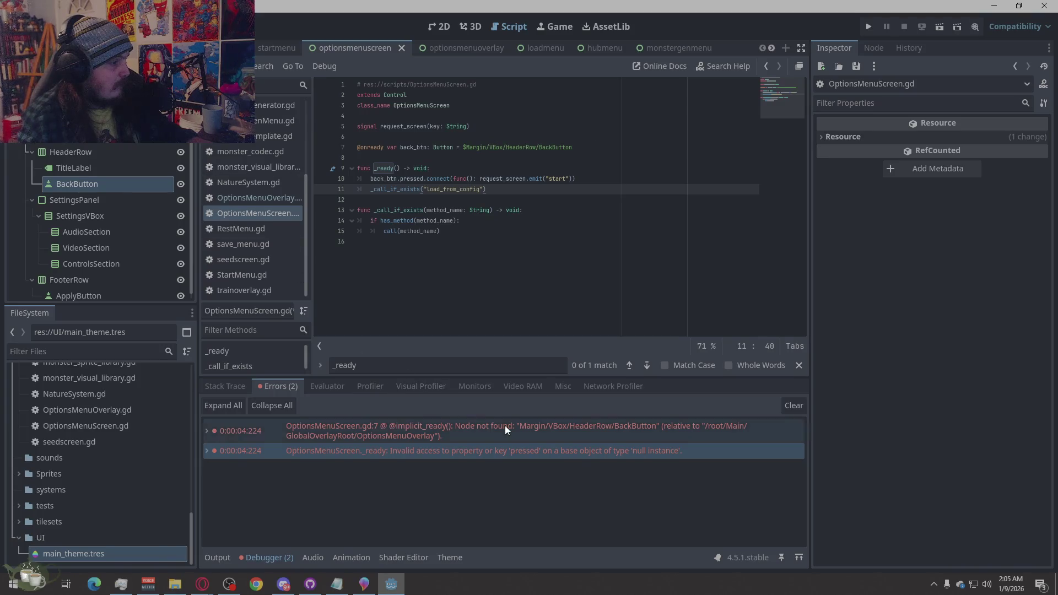
click(865, 25)
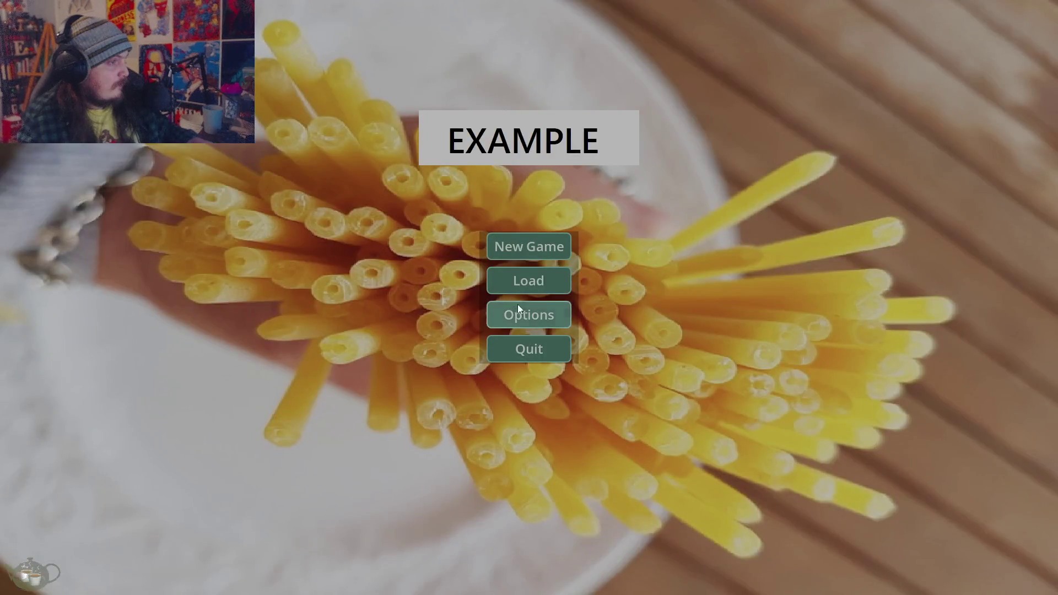
Open Options from the title, start New Game, open Options on the hub, and check the Errors list
click(520, 309)
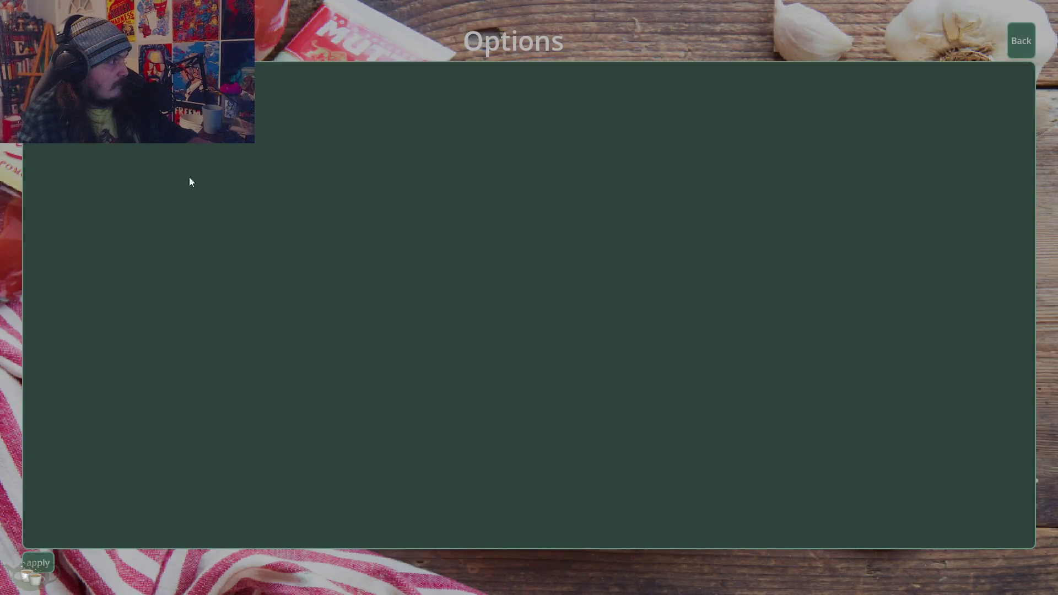
click(1022, 41)
click(524, 247)
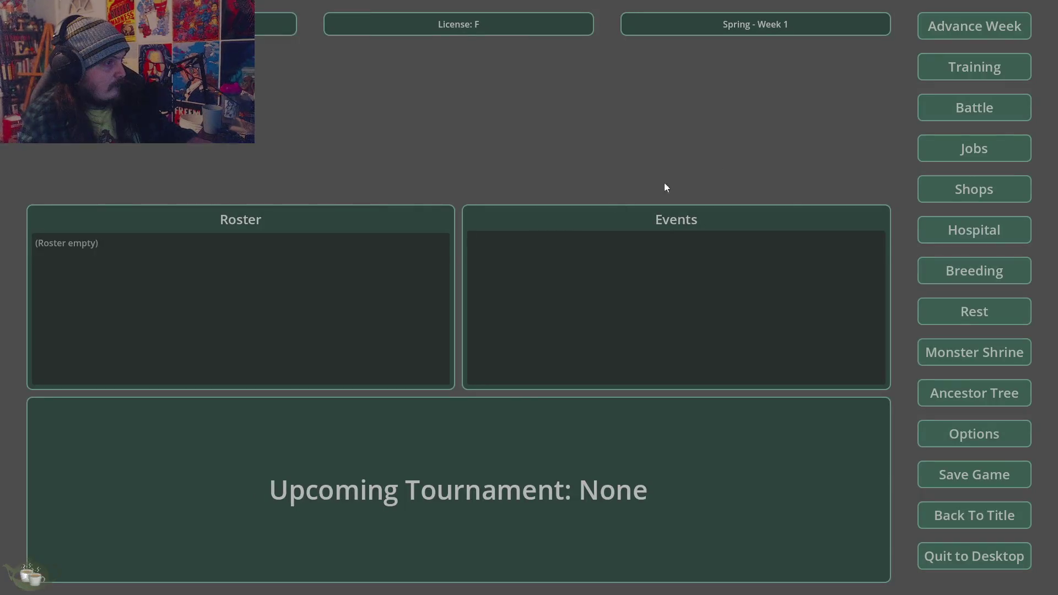
click(973, 434)
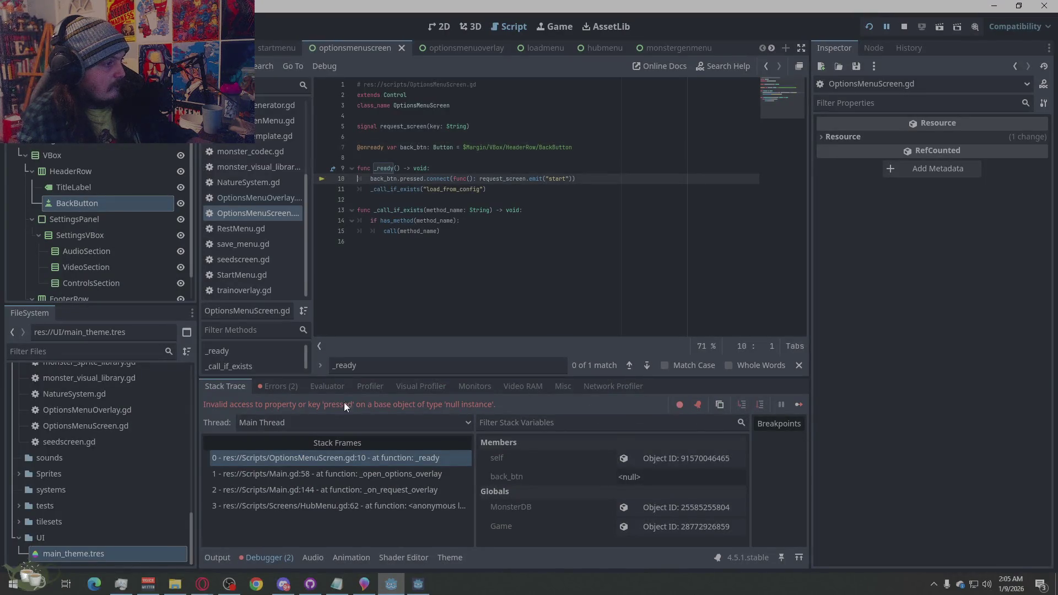
click(271, 384)
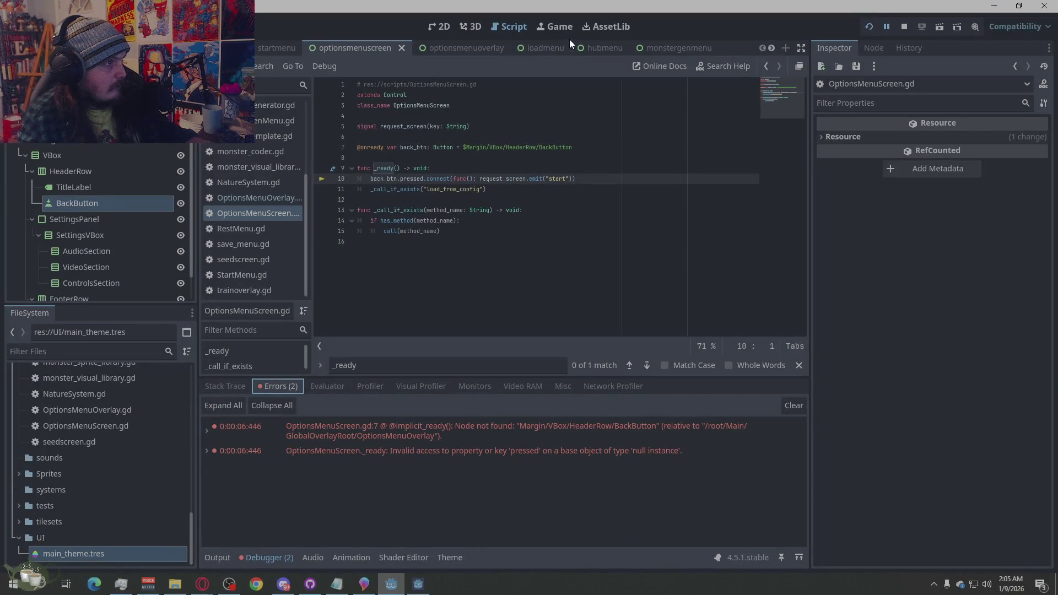
click(458, 52)
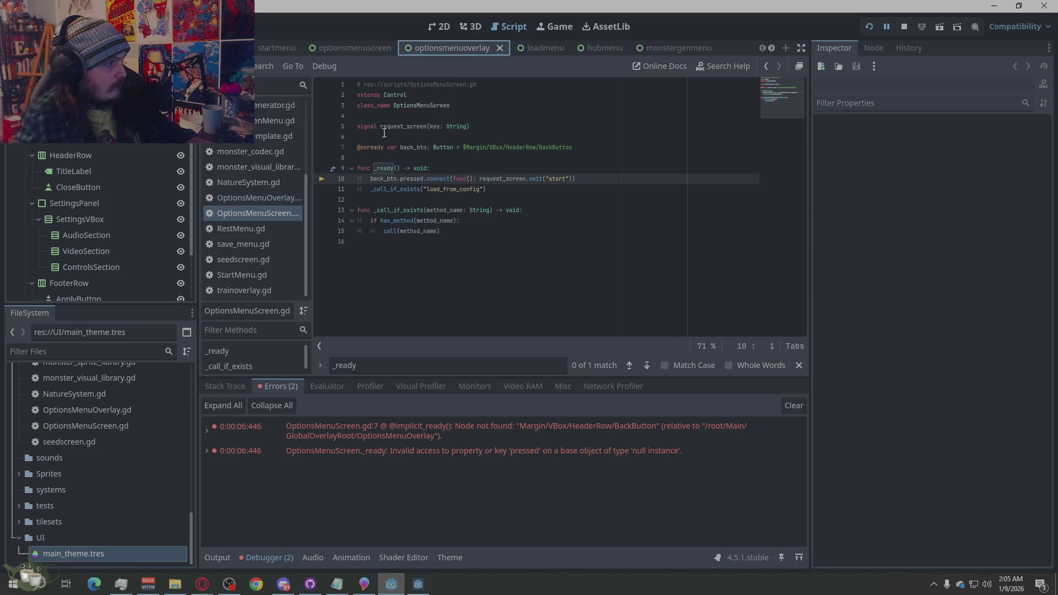
Review the OptionsMenuOverlay script alongside its CloseButton node and OptionsMenuScreen script
click(276, 200)
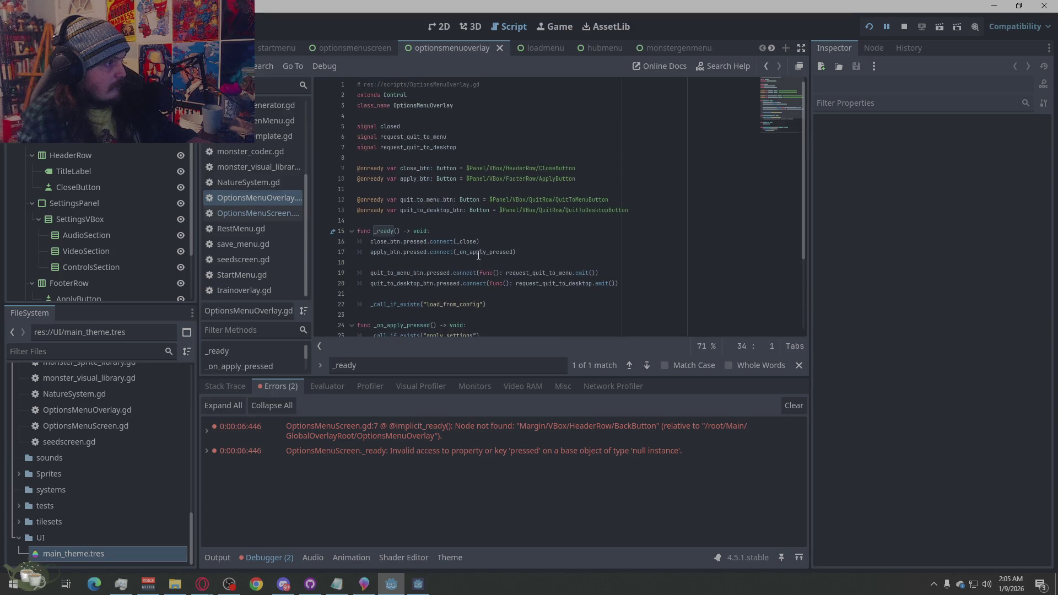
click(584, 173)
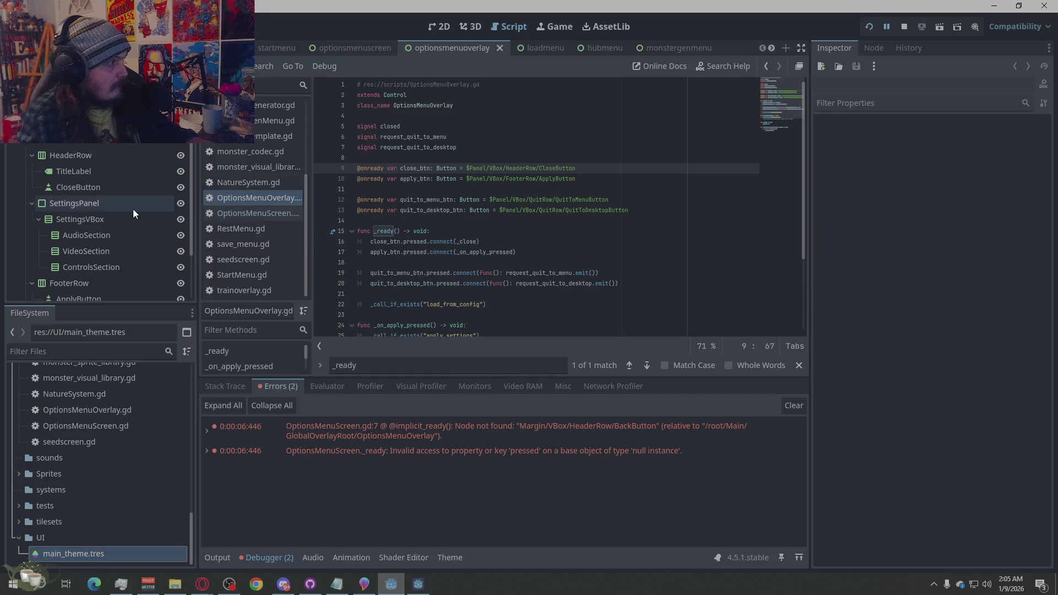
click(110, 187)
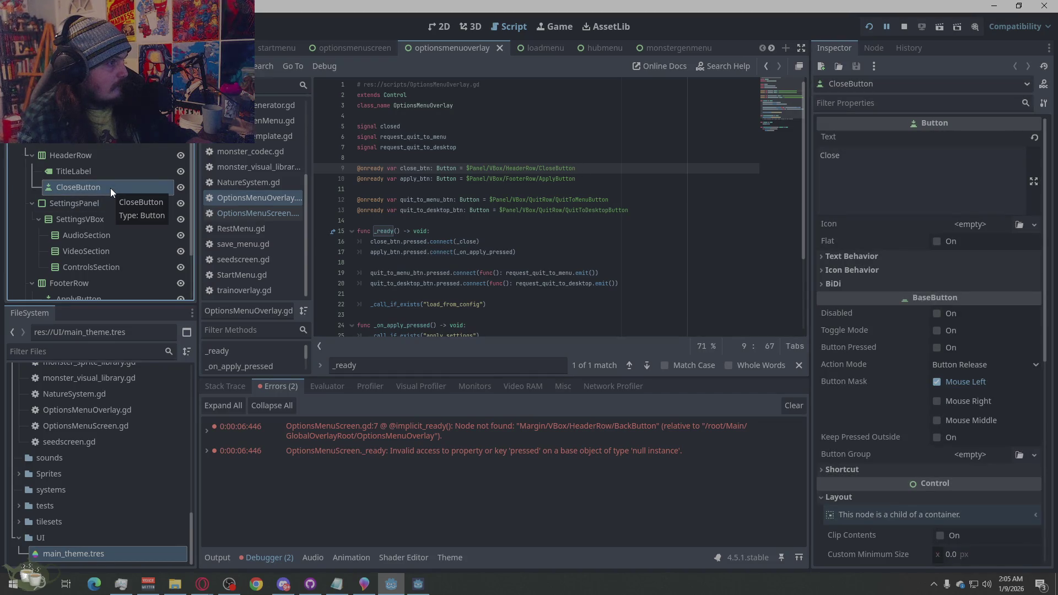
click(250, 213)
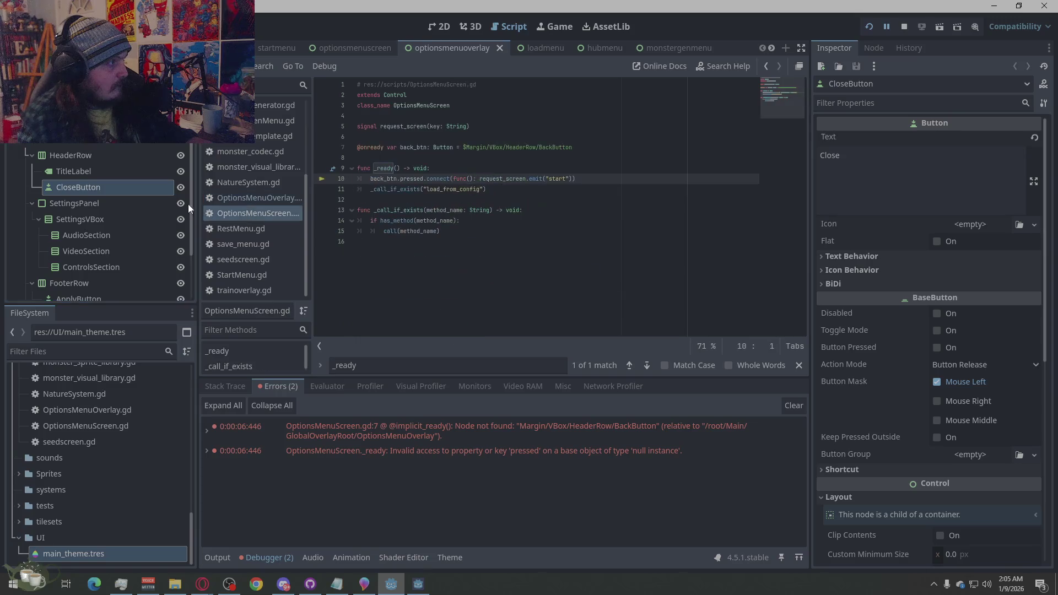
click(257, 198)
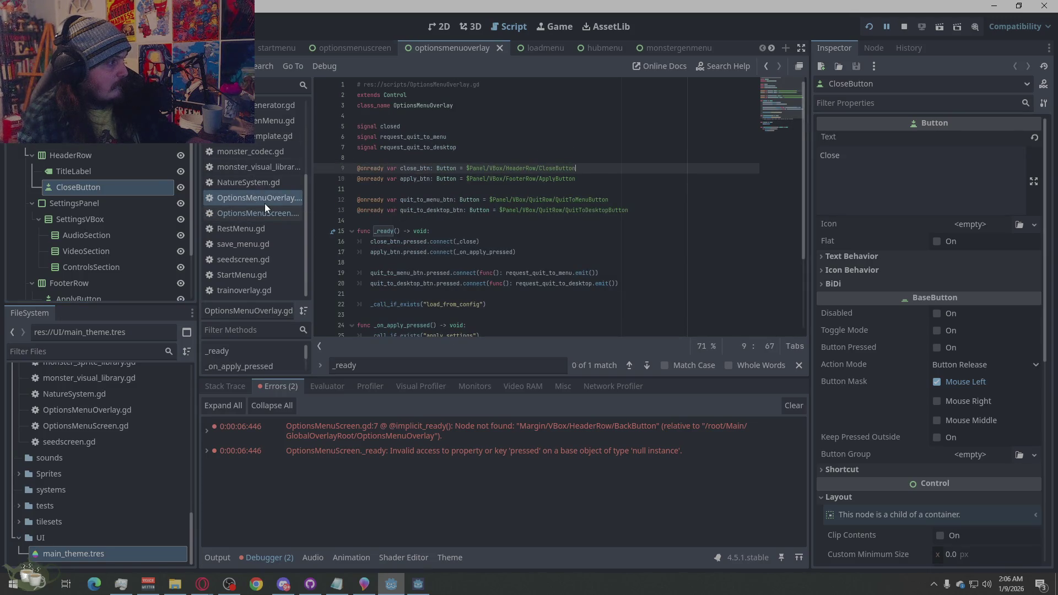
drag(260, 200, 229, 197)
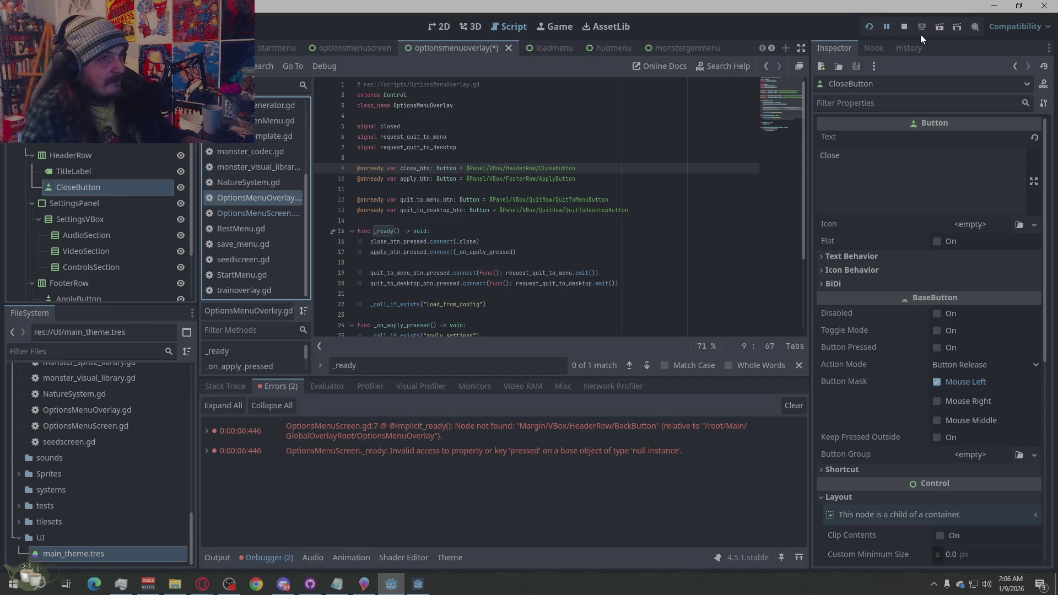
Save and rerun, open Options from the hub via New Game, then close the game with Alt+F4
click(870, 26)
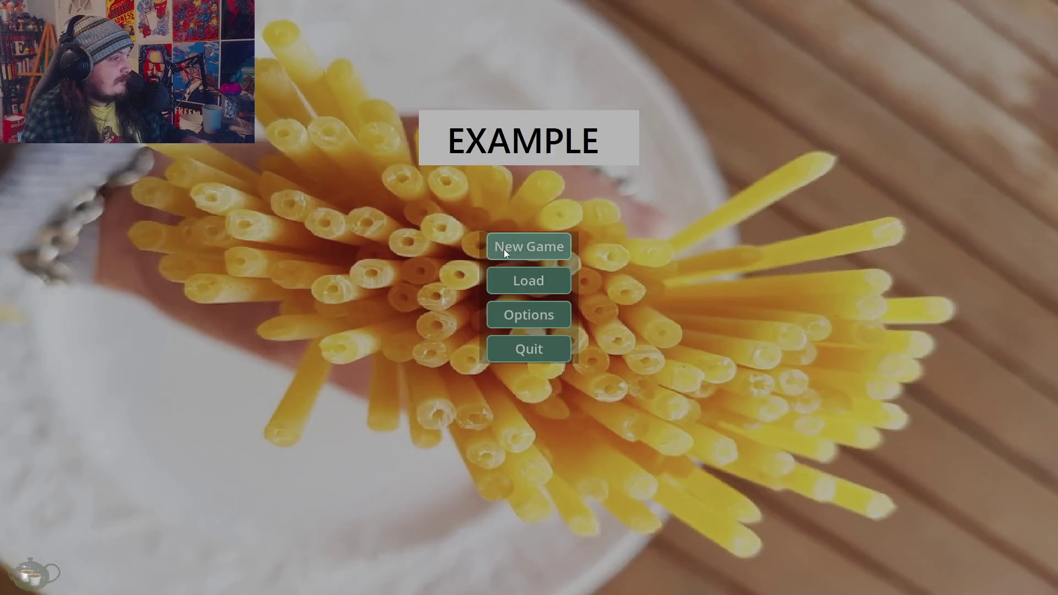
click(509, 247)
click(987, 438)
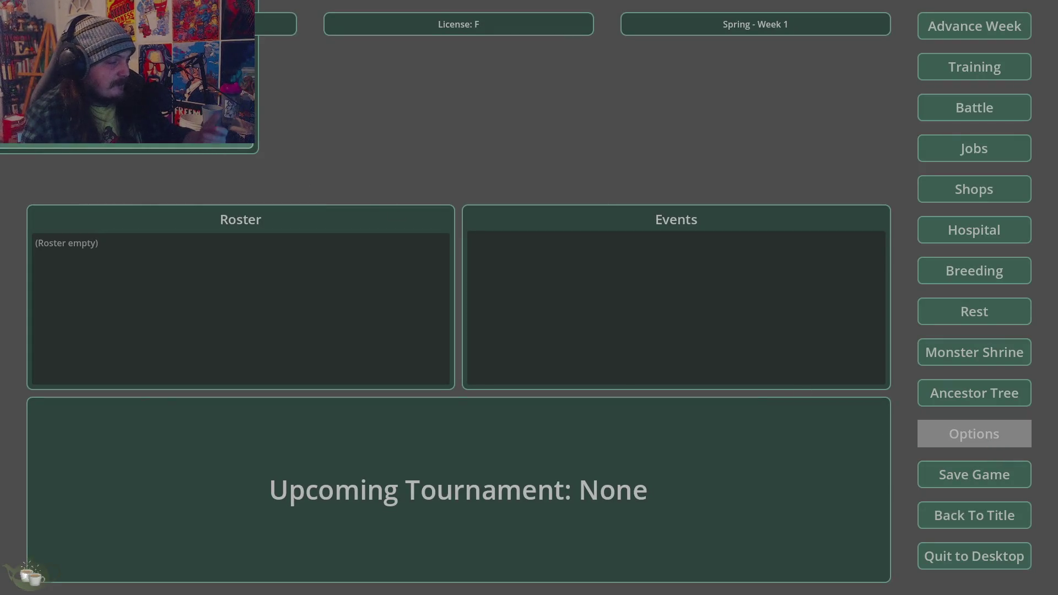
key(alt+F4)
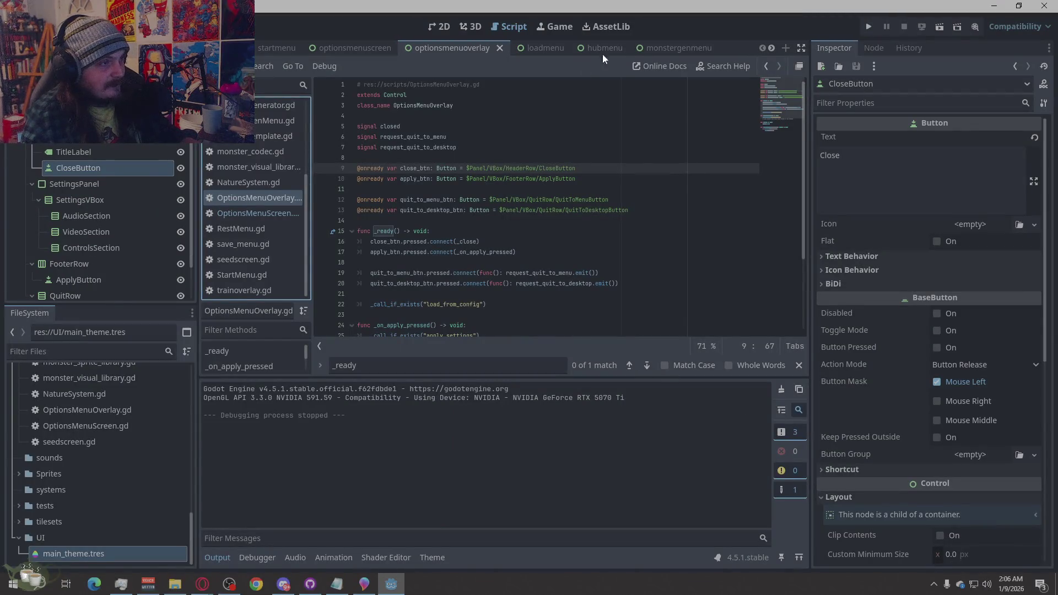
click(427, 31)
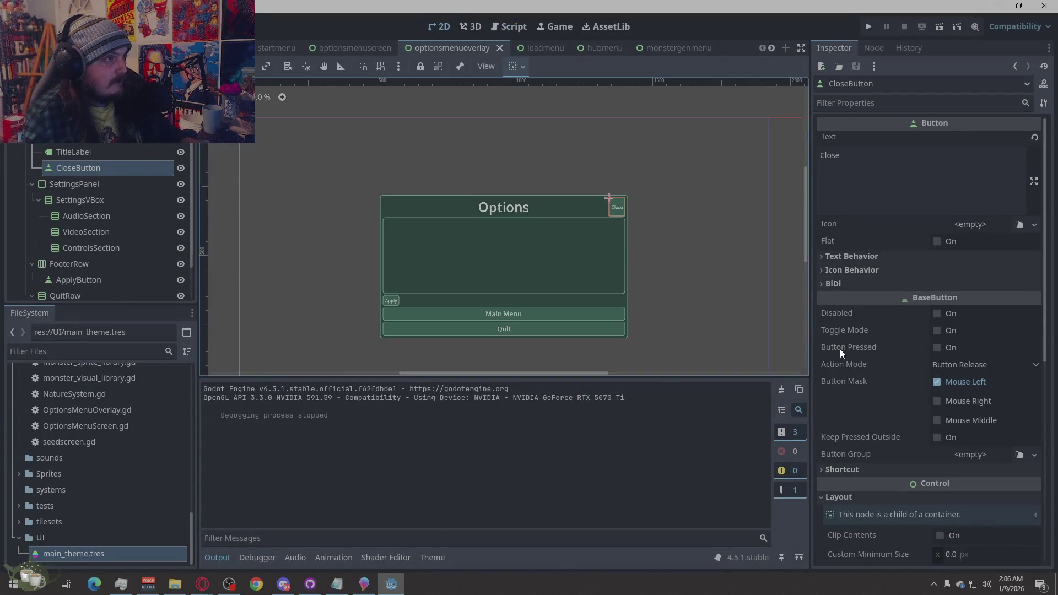
Set the OptionsMenuOverlay root's anchors preset to Full Rect
click(521, 115)
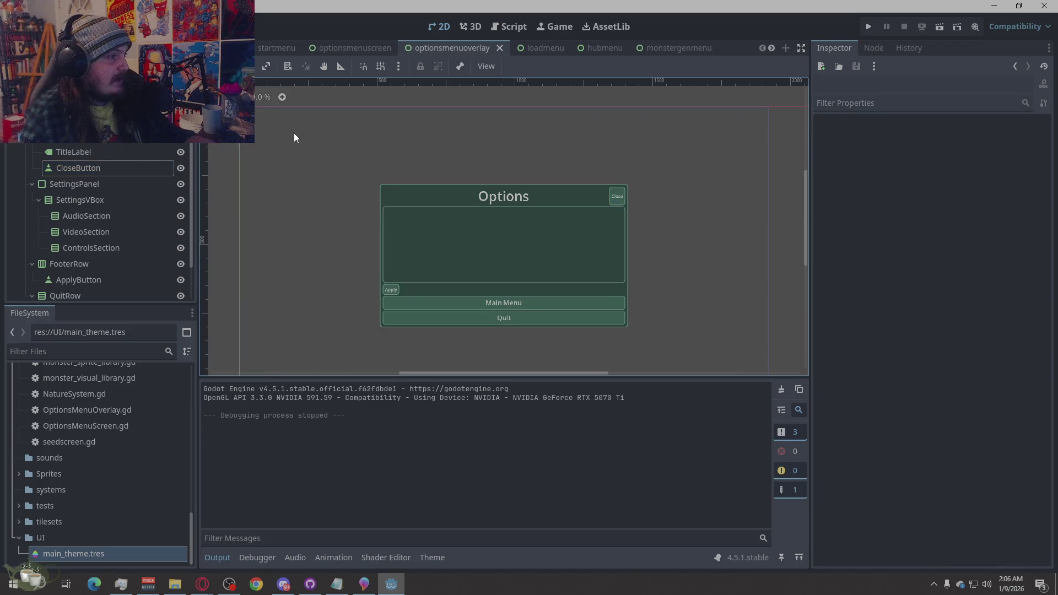
scroll(276, 143, down, 3)
scroll(645, 299, down, 2)
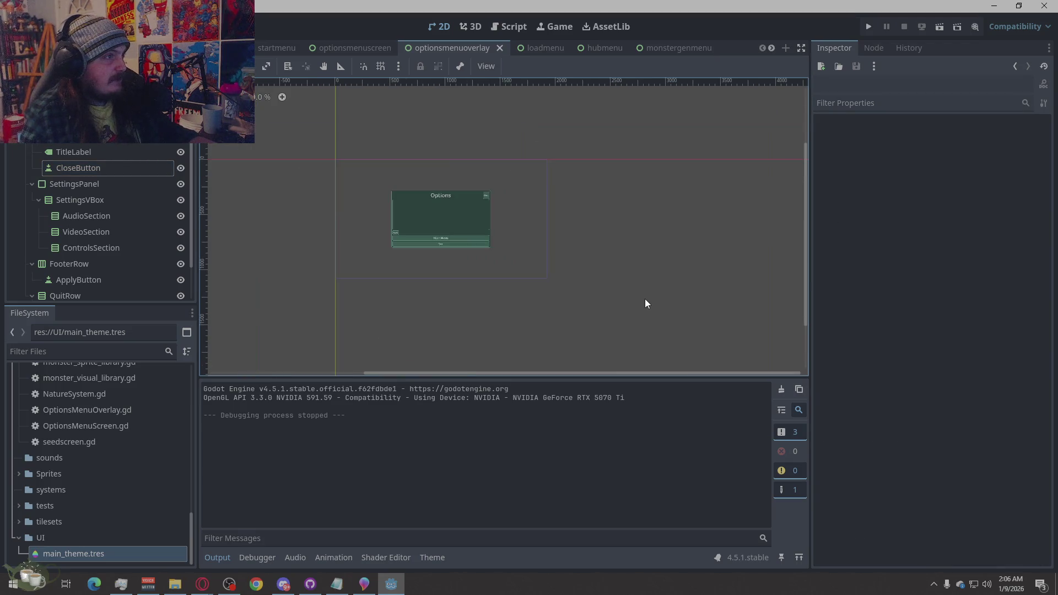
scroll(409, 189, up, 4)
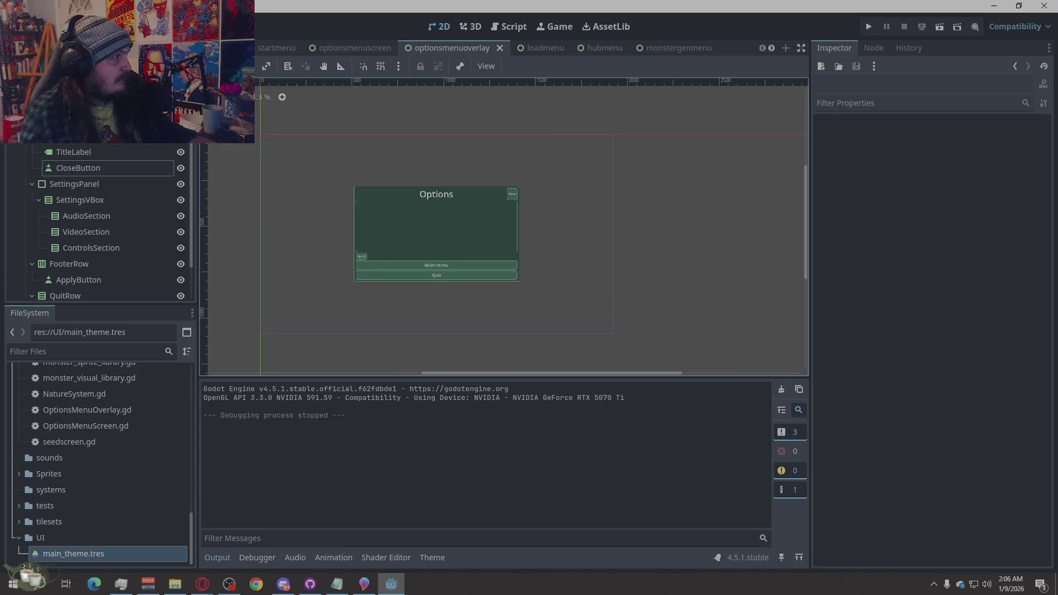
click(436, 232)
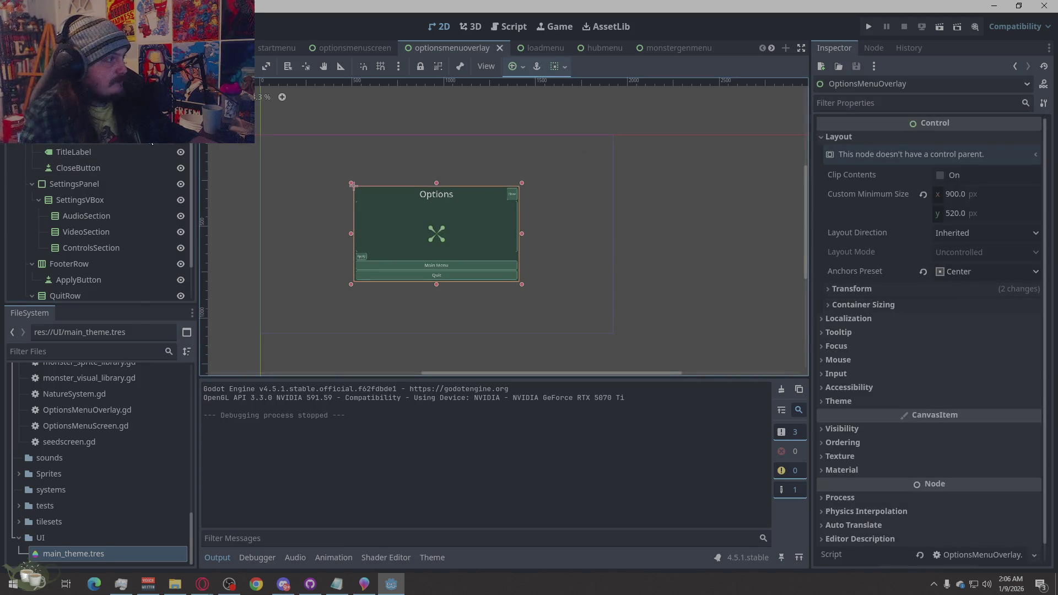
click(994, 270)
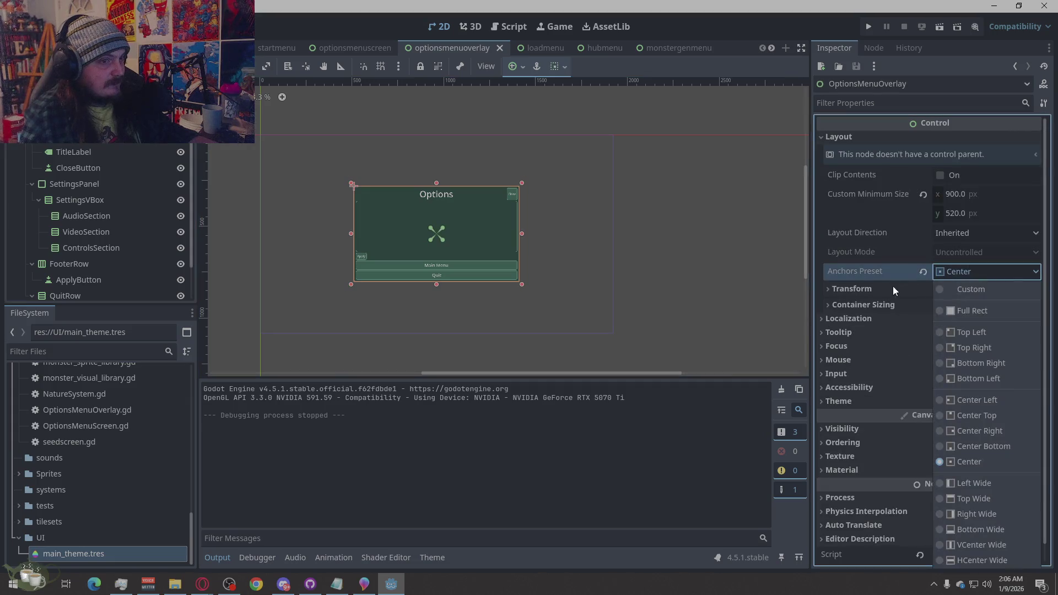
click(970, 312)
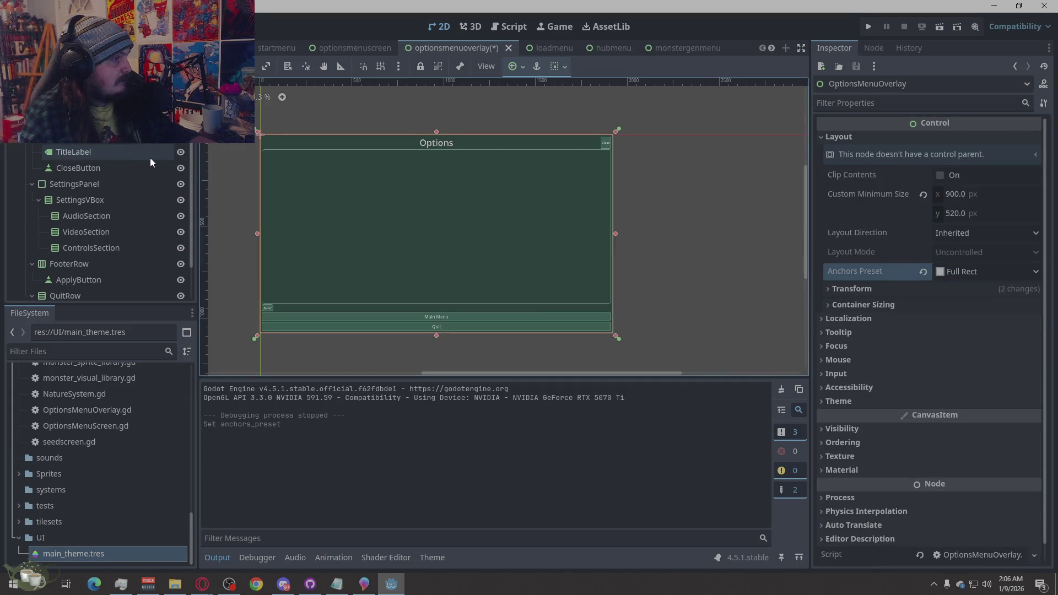
Centre the inner Panel with the Center anchors preset, leaving its clipping off
scroll(413, 226, down, 2)
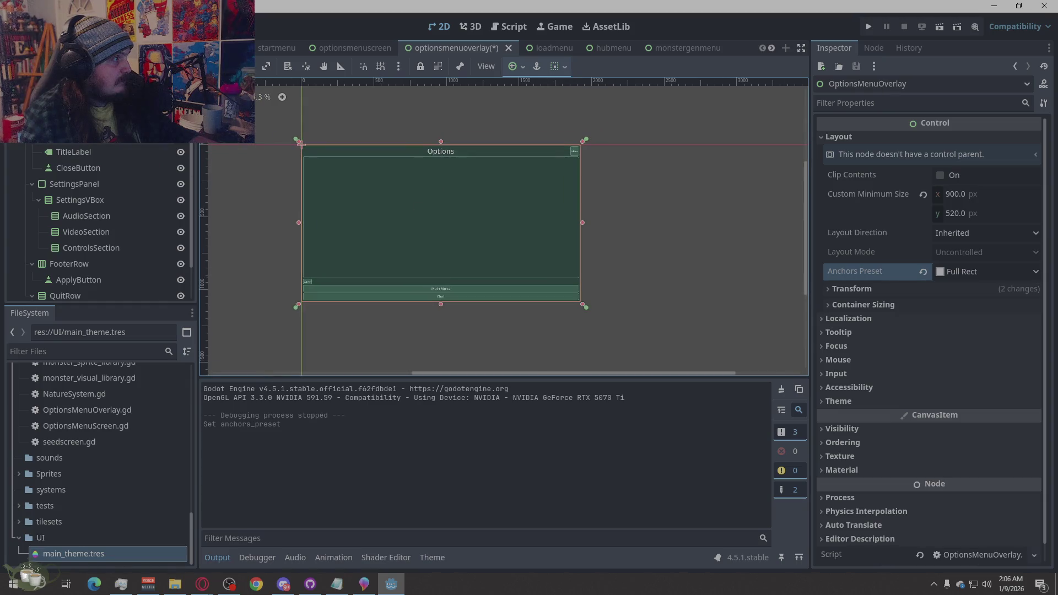
click(413, 226)
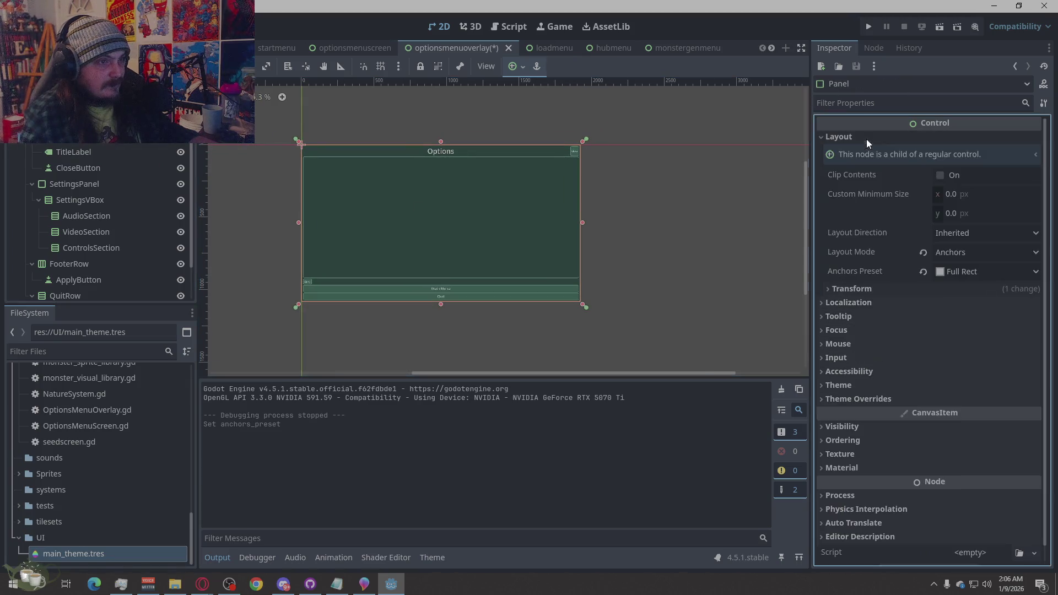
click(948, 273)
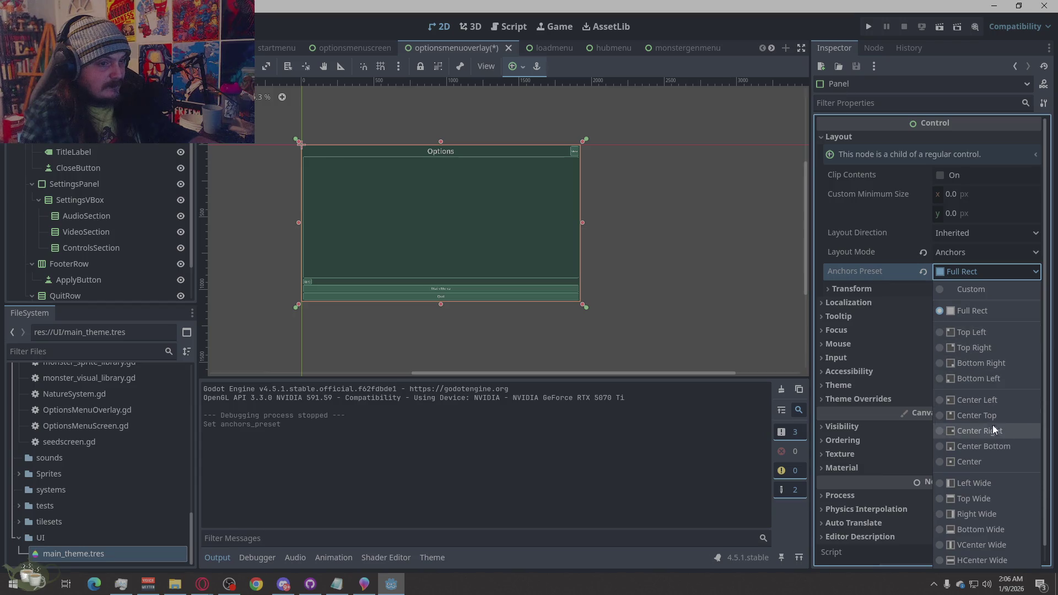
click(973, 462)
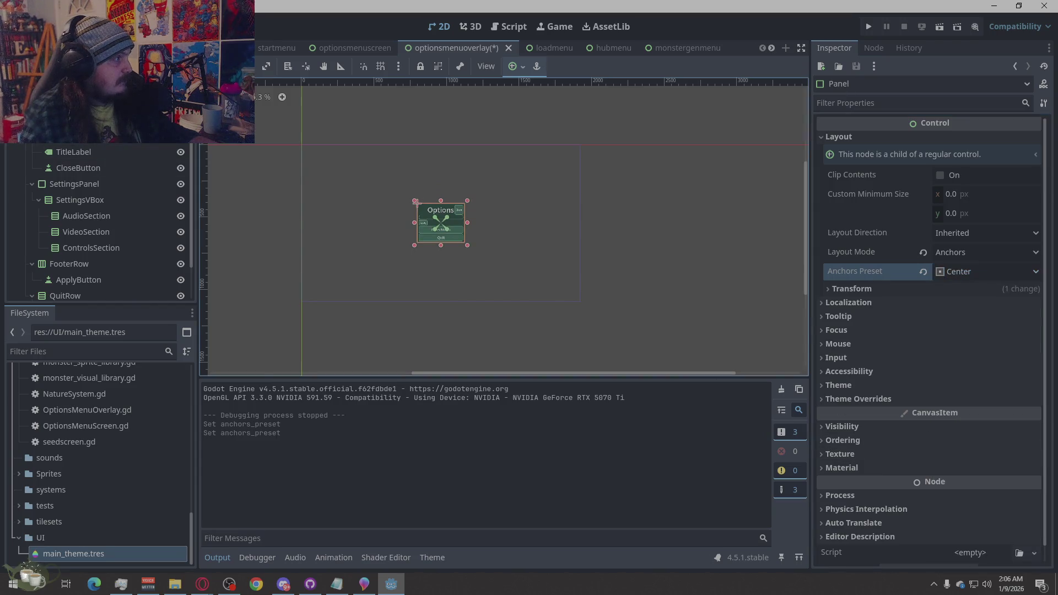
click(1015, 67)
click(970, 194)
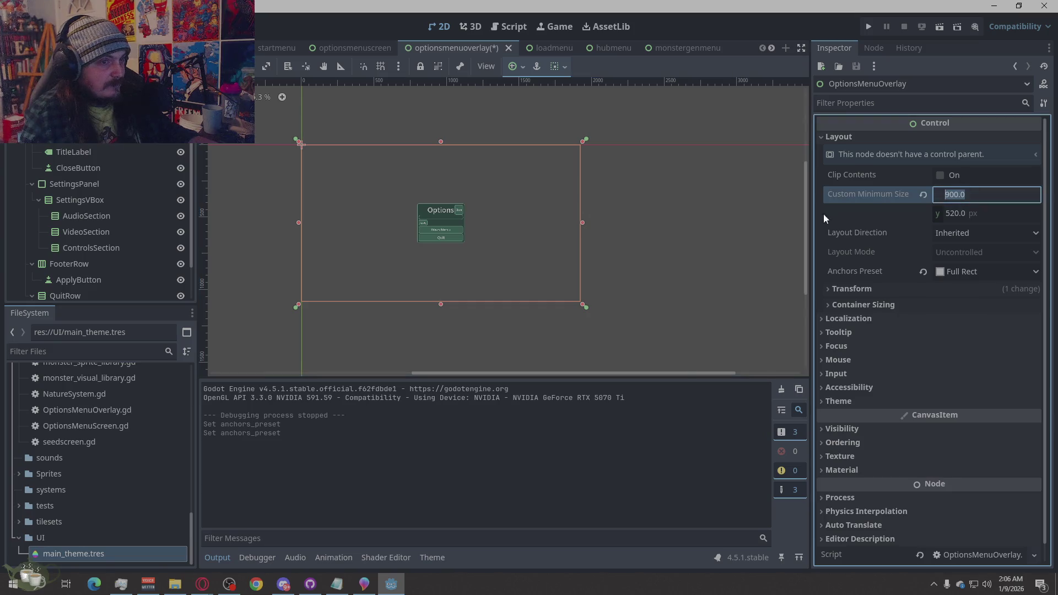
click(1028, 66)
click(940, 175)
click(967, 196)
click(940, 175)
Give the Panel a first custom minimum size: pasted 900 width and 52 height
click(961, 194)
text(900.0)
click(962, 214)
text(52)
key(Return)
click(620, 269)
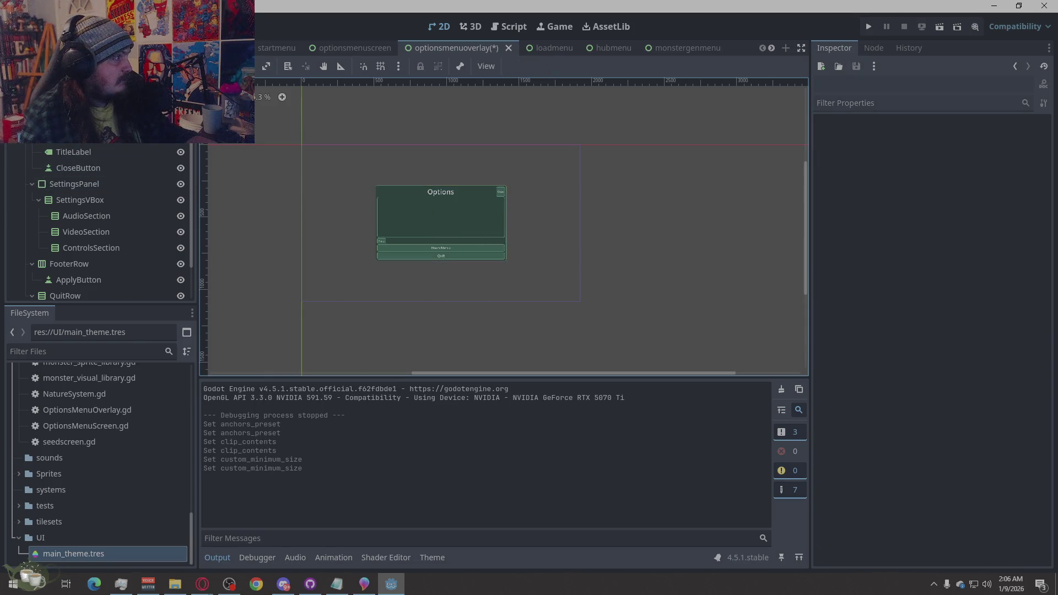
Adjust the Options panel's minimum size through 1200 and 1800, ending at 1600 × 900
click(441, 215)
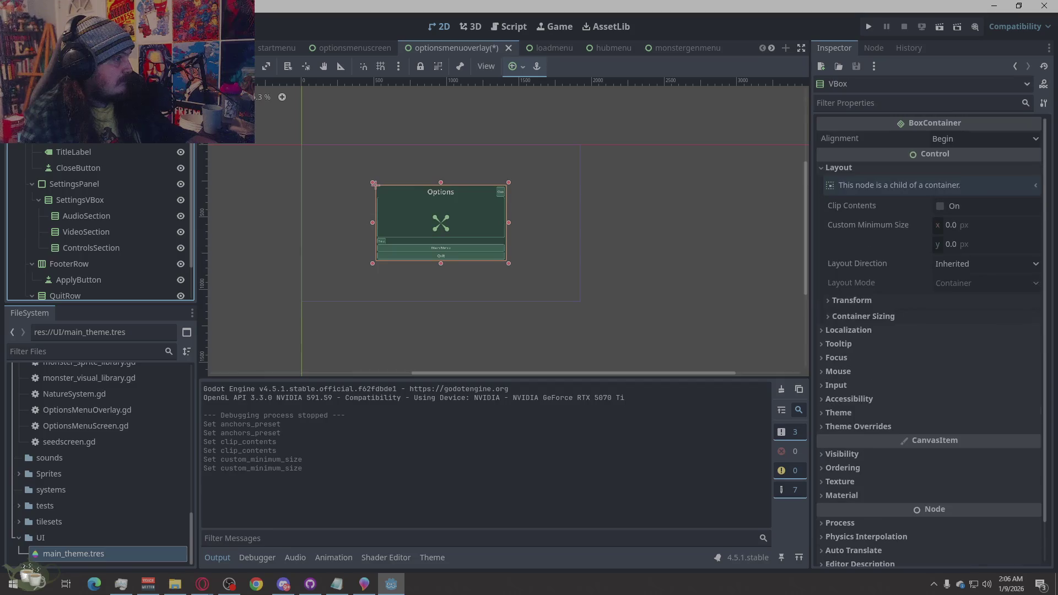
click(972, 196)
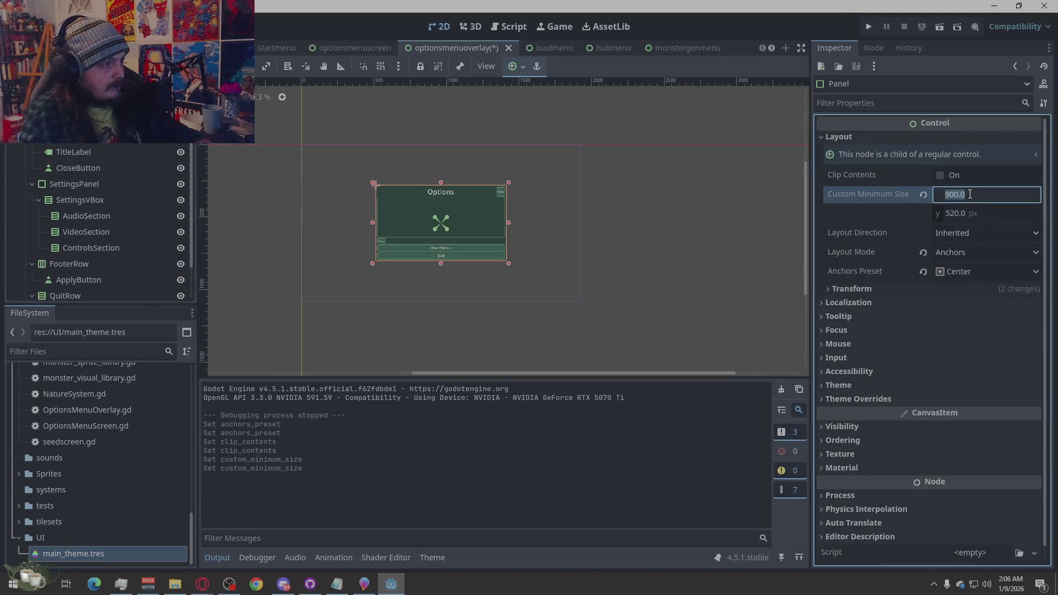
text(1200)
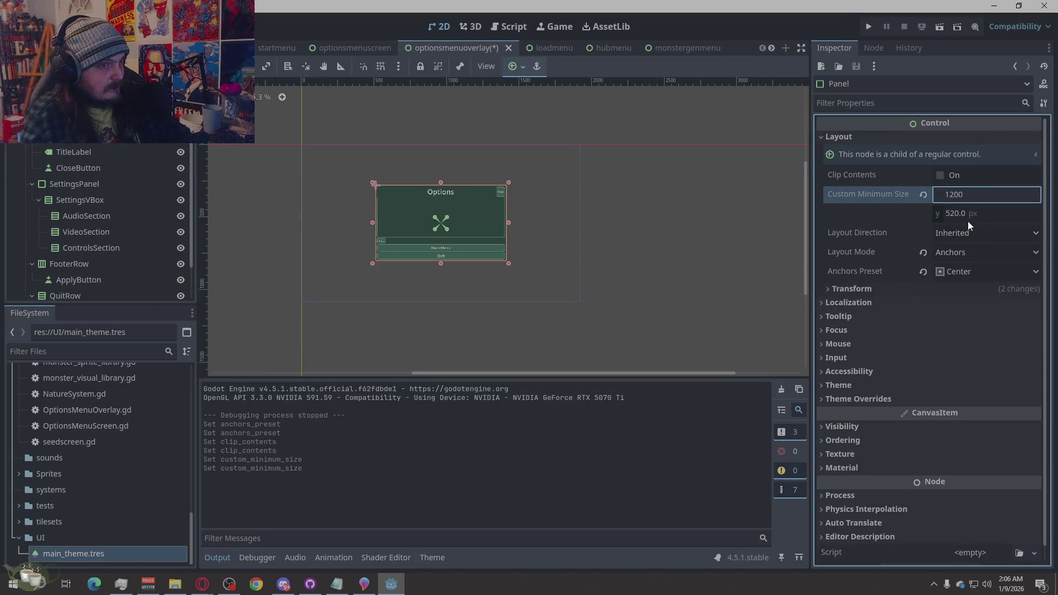
key(Return)
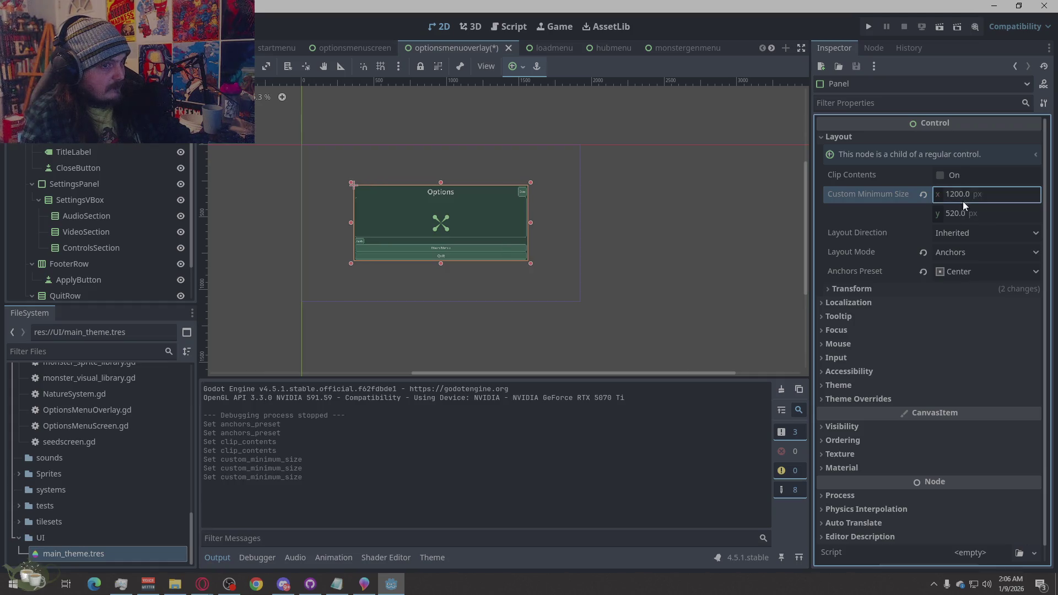
click(963, 213)
text(0)
key(Return)
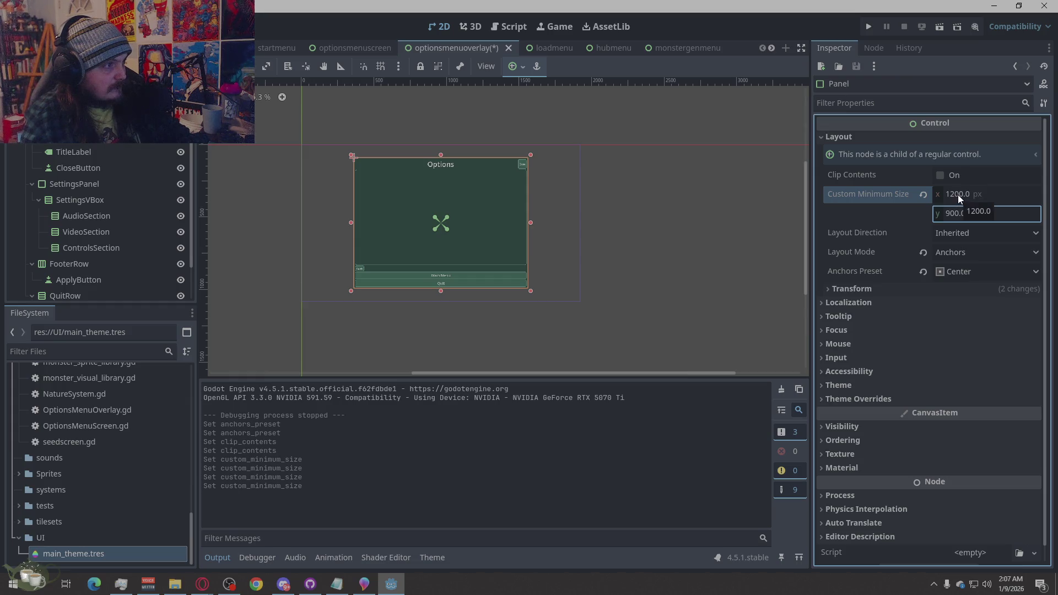
click(959, 194)
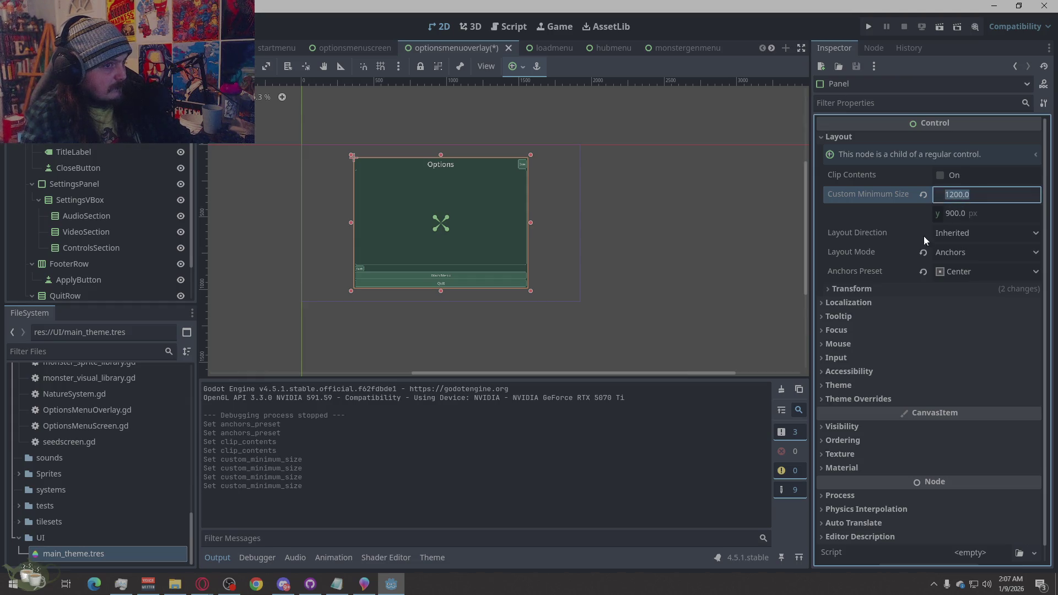
text(1800)
key(Return)
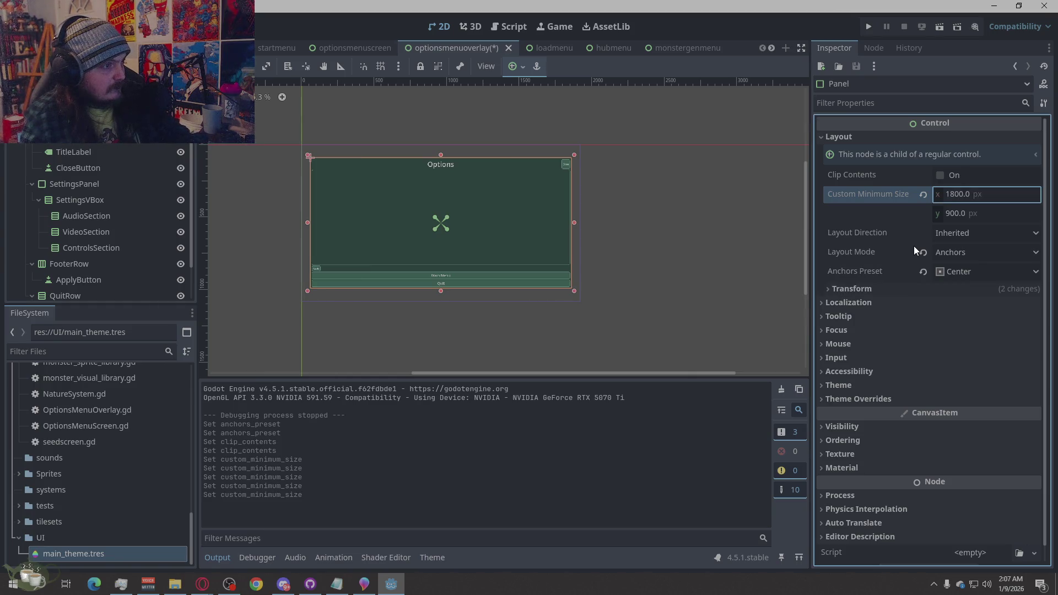
click(956, 194)
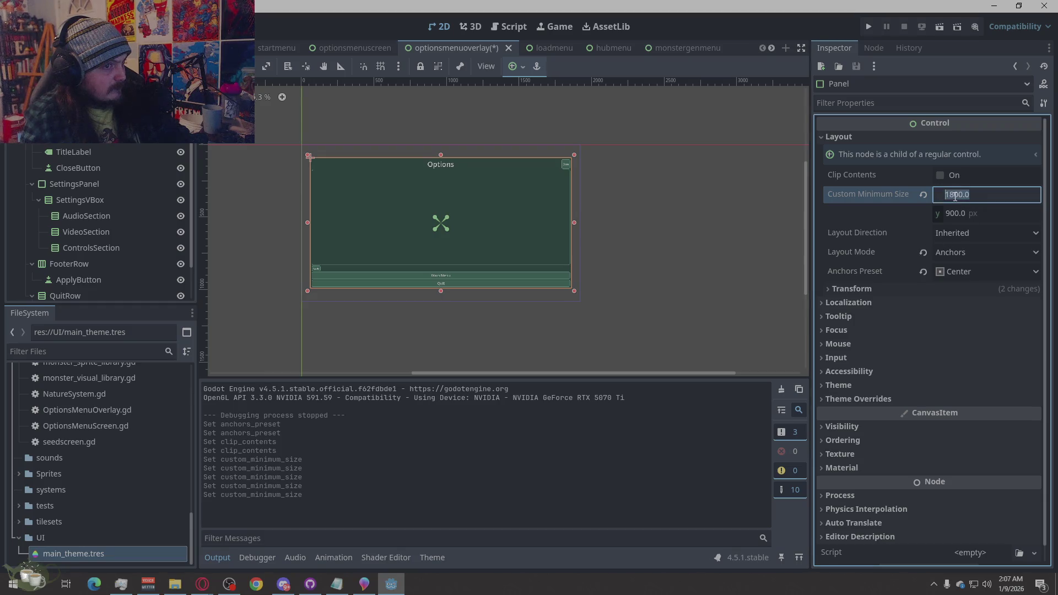
text(1600)
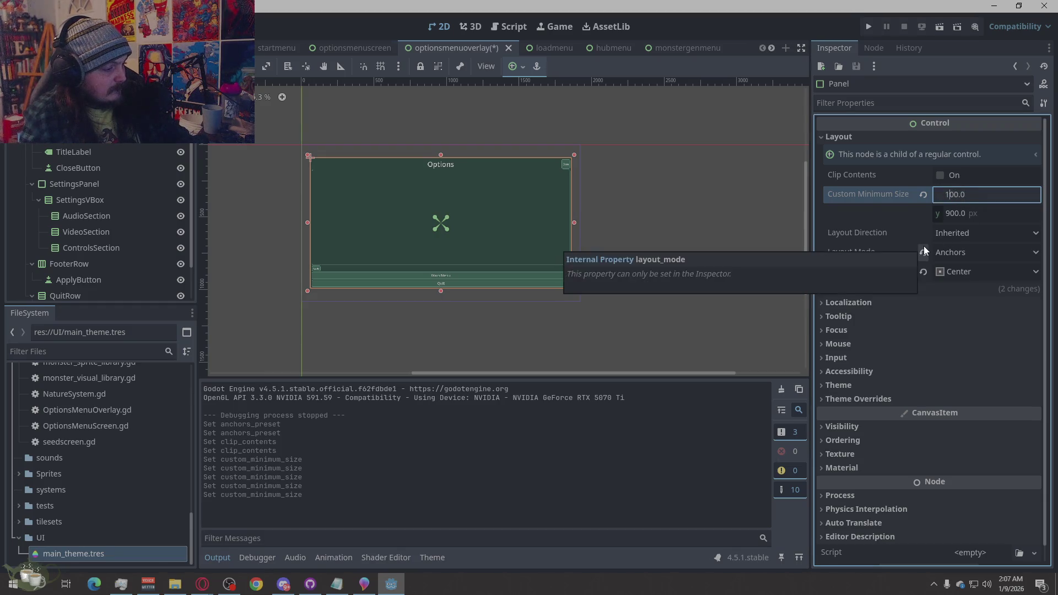
key(Return)
click(661, 273)
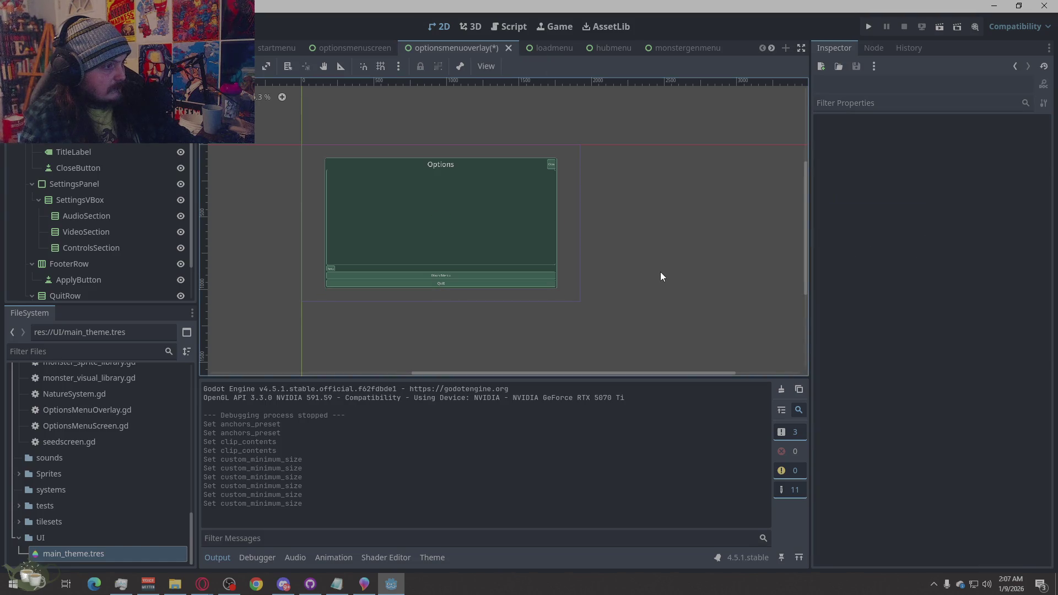
Save the options overlay scene and inspect its TitleLabel, AudioSection, ControlsSection and ApplyButton nodes
key(ctrl+s)
click(95, 152)
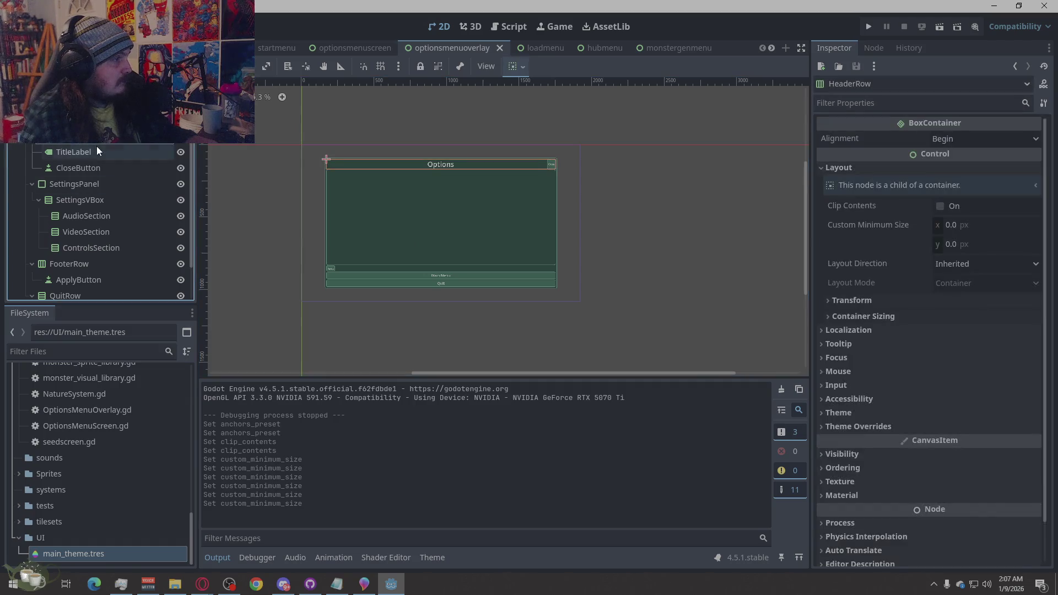
click(94, 167)
click(91, 183)
click(90, 199)
click(92, 216)
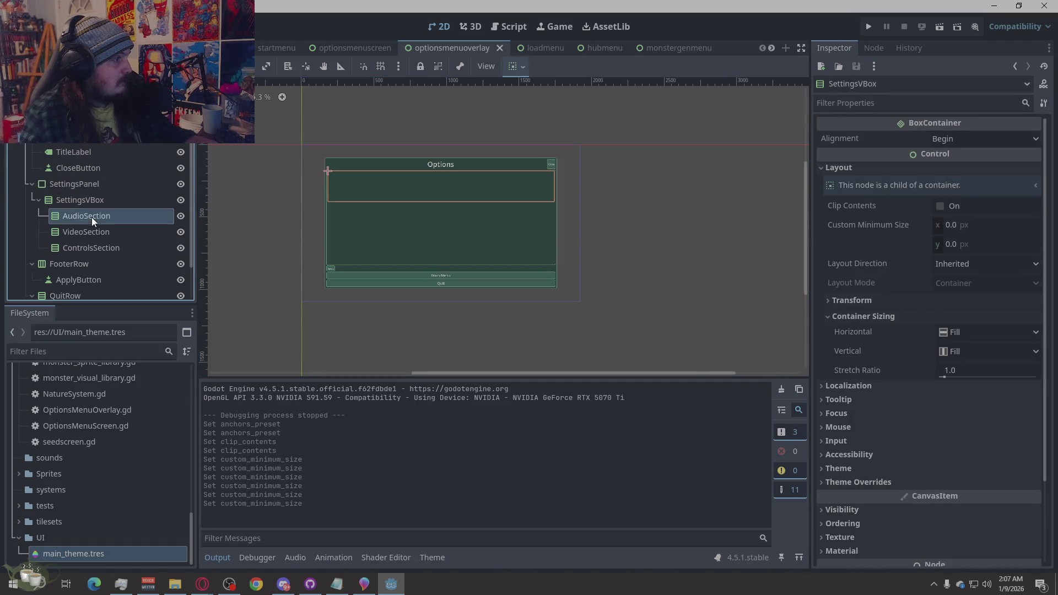
click(92, 242)
click(99, 222)
click(99, 231)
click(97, 249)
click(91, 280)
Review the QuitRow and QuitToDesktopButton nodes, then run the game to test the overlay
scroll(126, 248, down, 2)
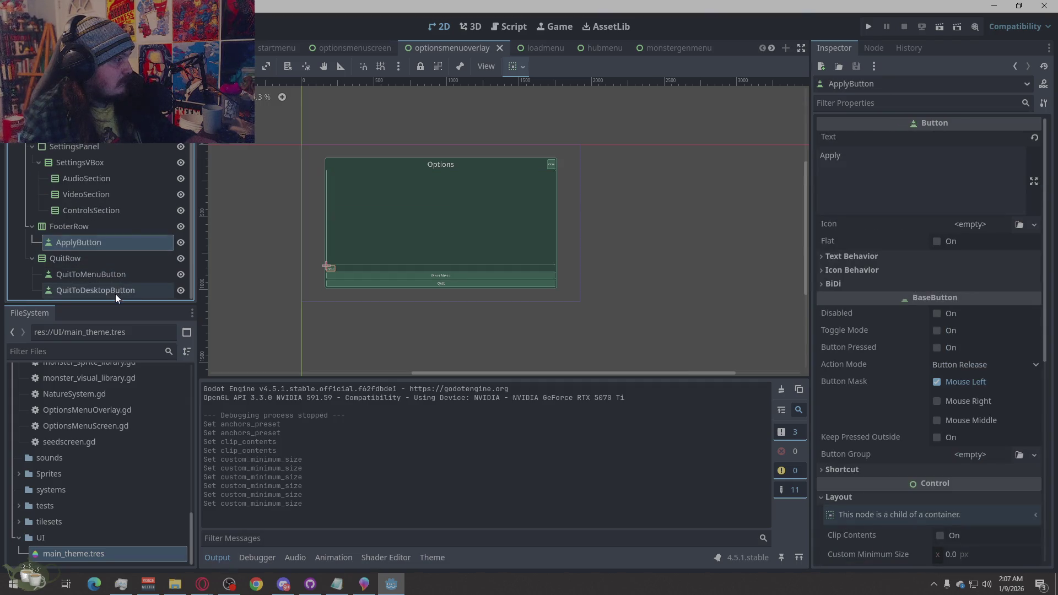
click(100, 263)
click(101, 292)
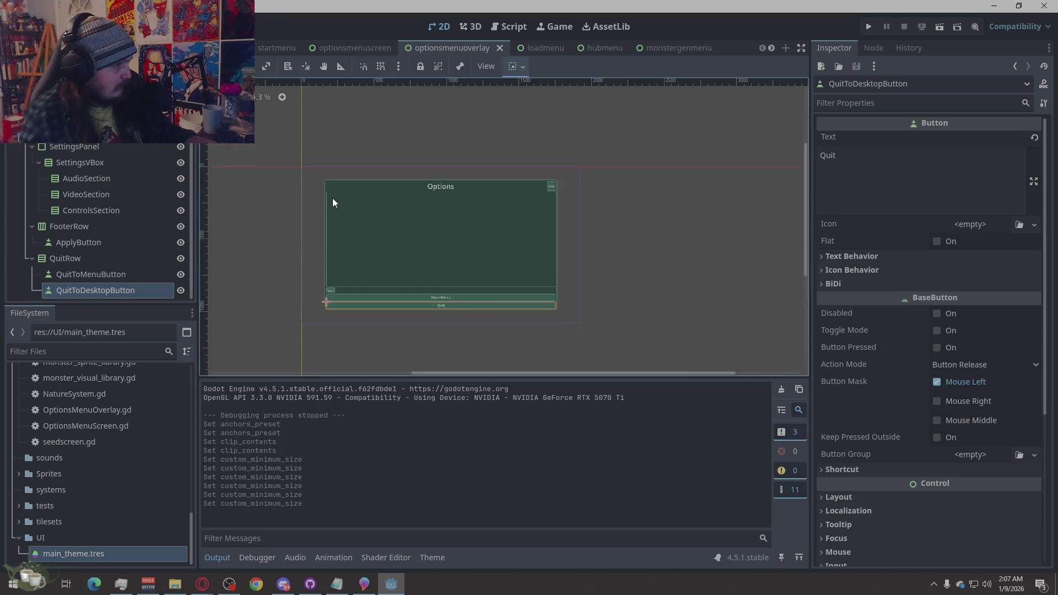
scroll(339, 220, up, 2)
scroll(345, 248, up, 2)
scroll(342, 245, down, 2)
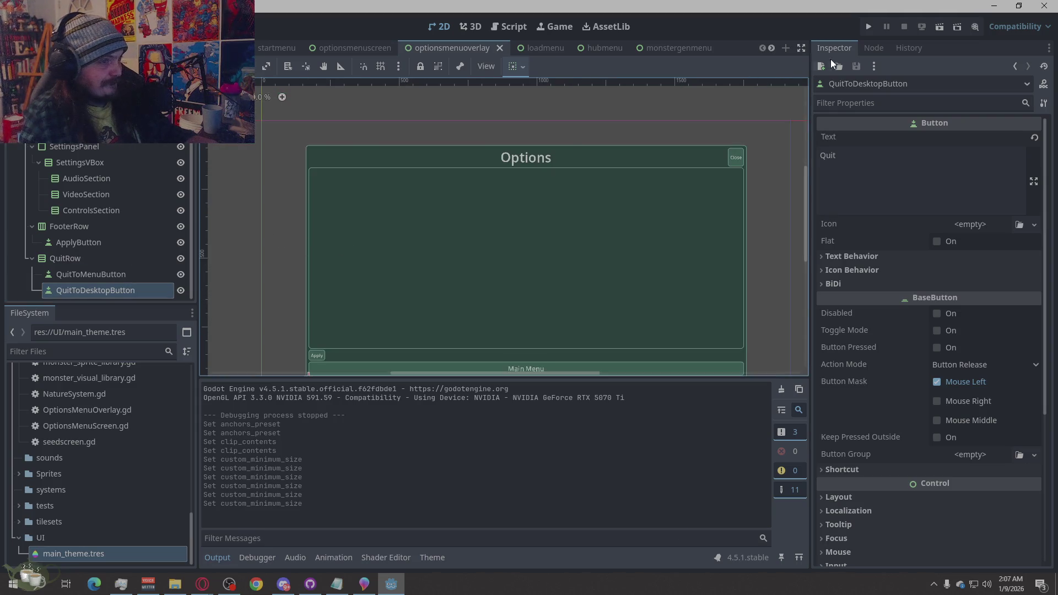
scroll(408, 228, down, 2)
scroll(462, 233, up, 2)
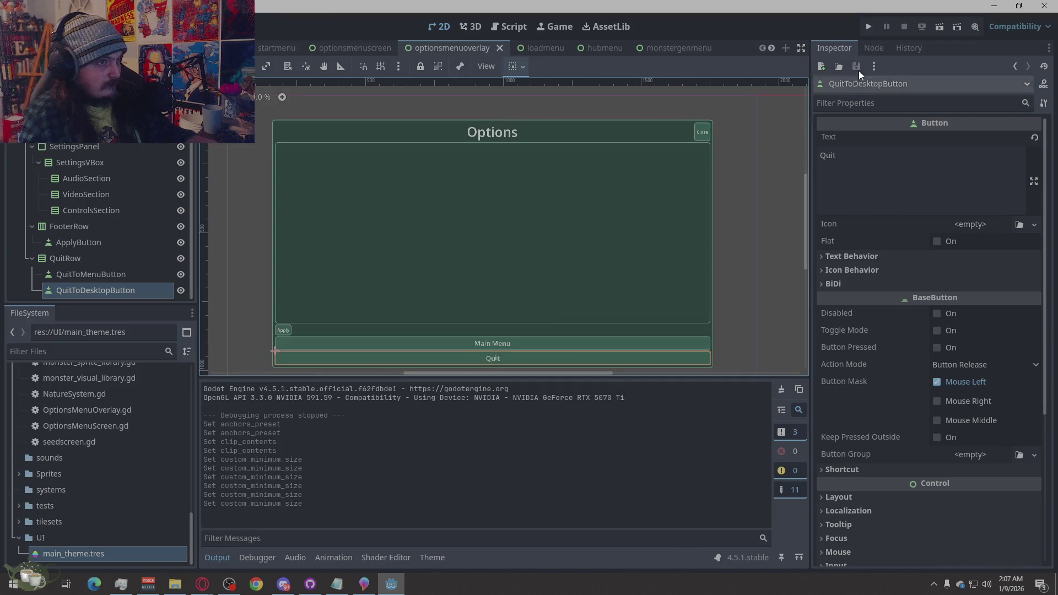
click(869, 27)
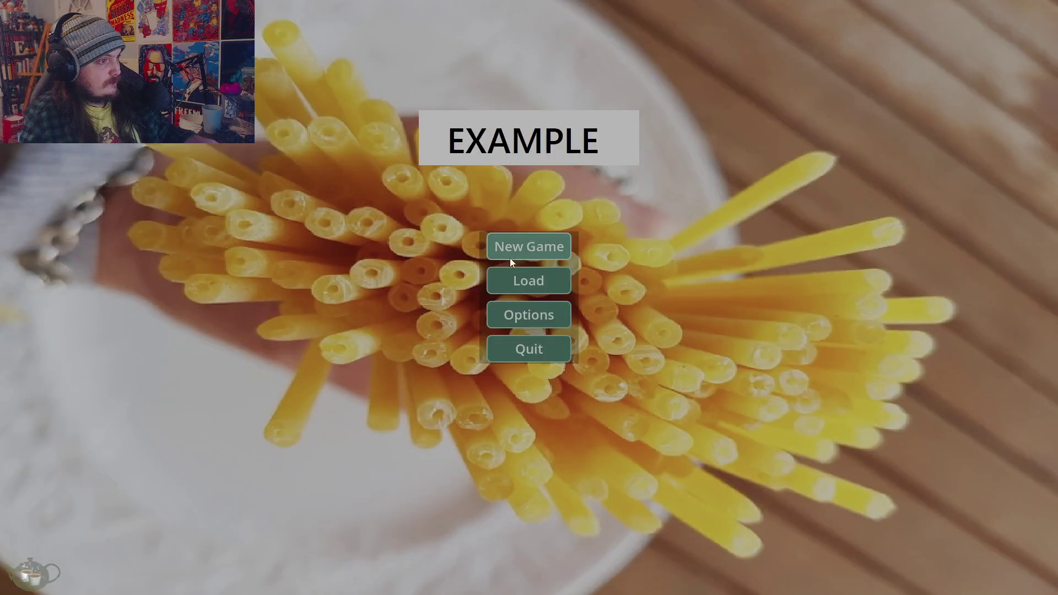
Start a game, open Options in the hub, and quit the game from the overlay
click(510, 255)
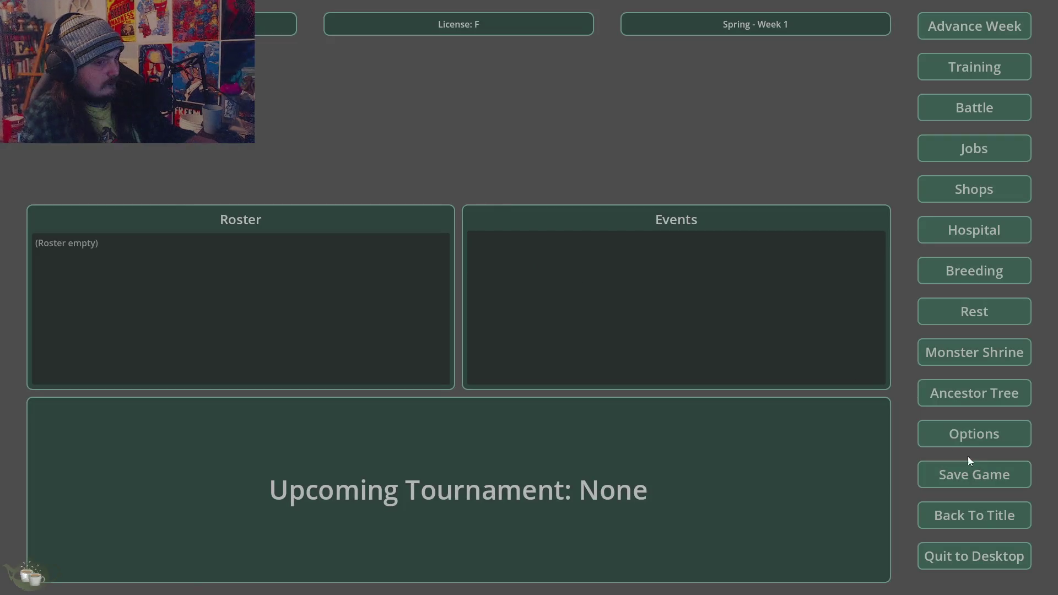
click(938, 439)
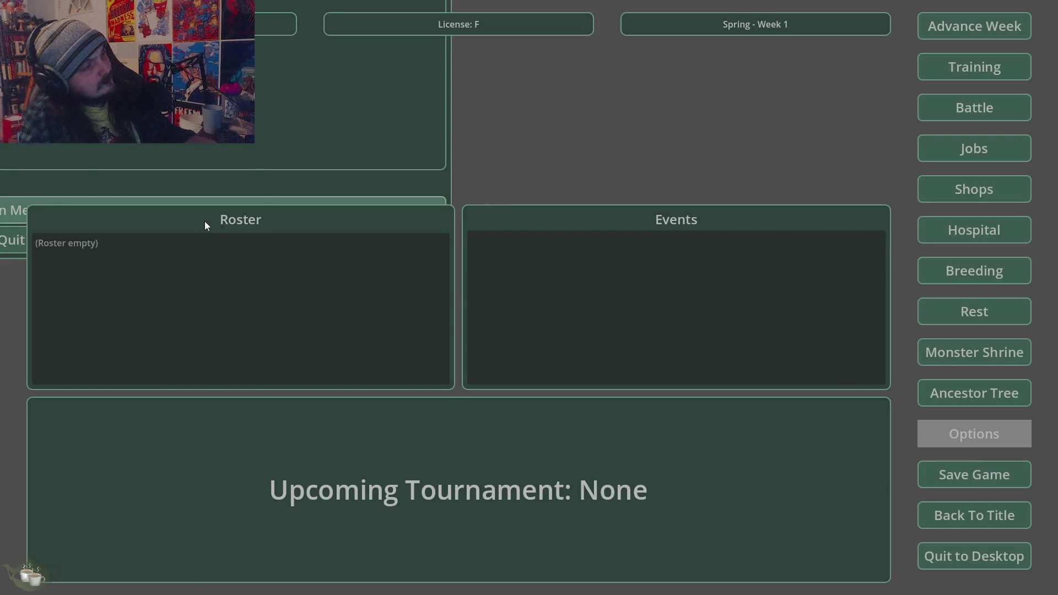
click(4, 241)
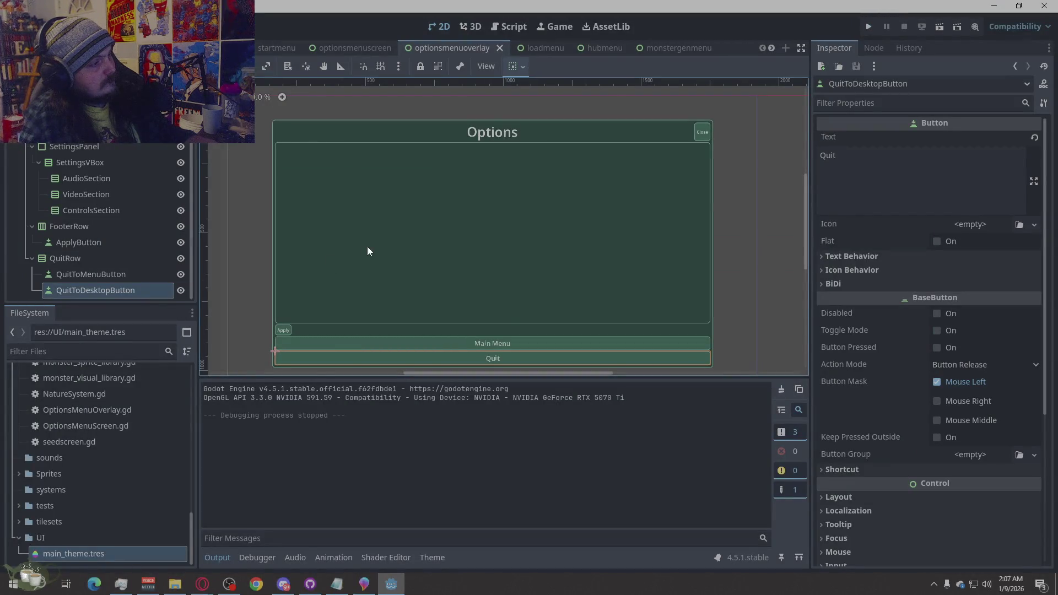
Back in the overlay scene tree, select the Main Menu quit button
scroll(445, 155, down, 2)
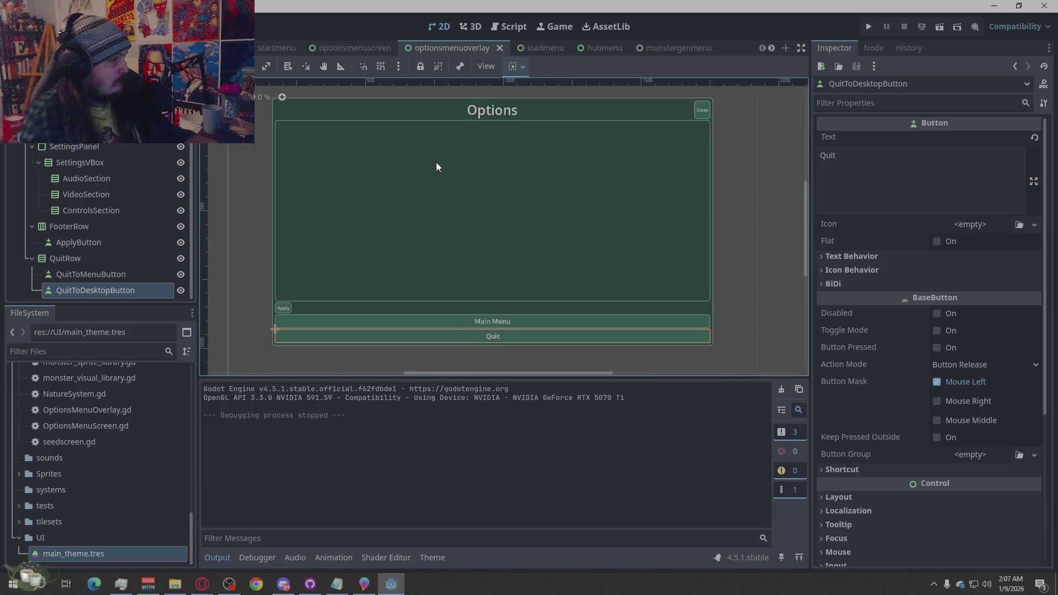
scroll(436, 165, down, 2)
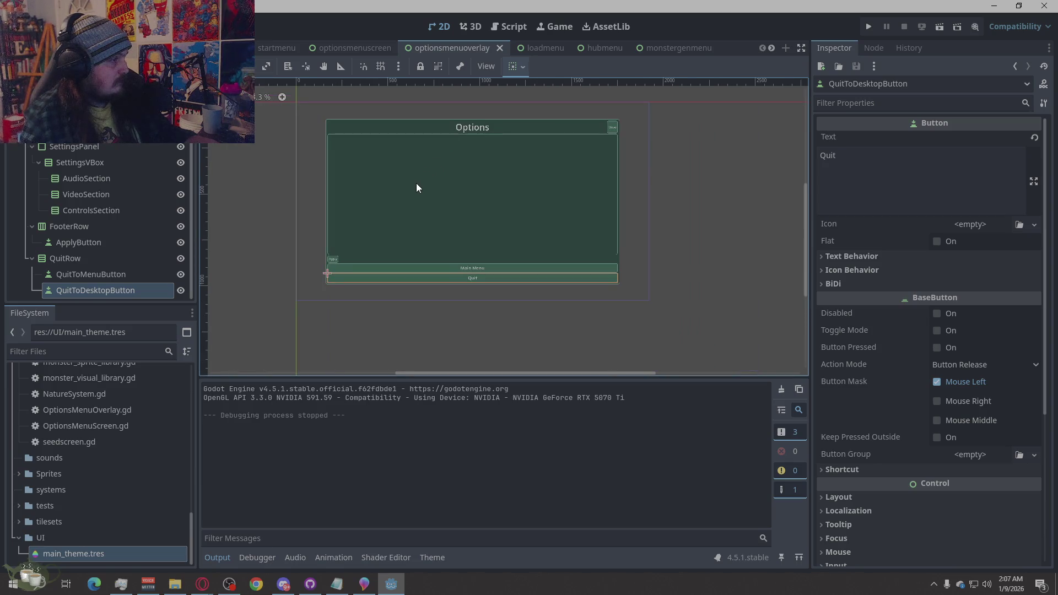
scroll(415, 183, up, 1)
scroll(412, 177, up, 3)
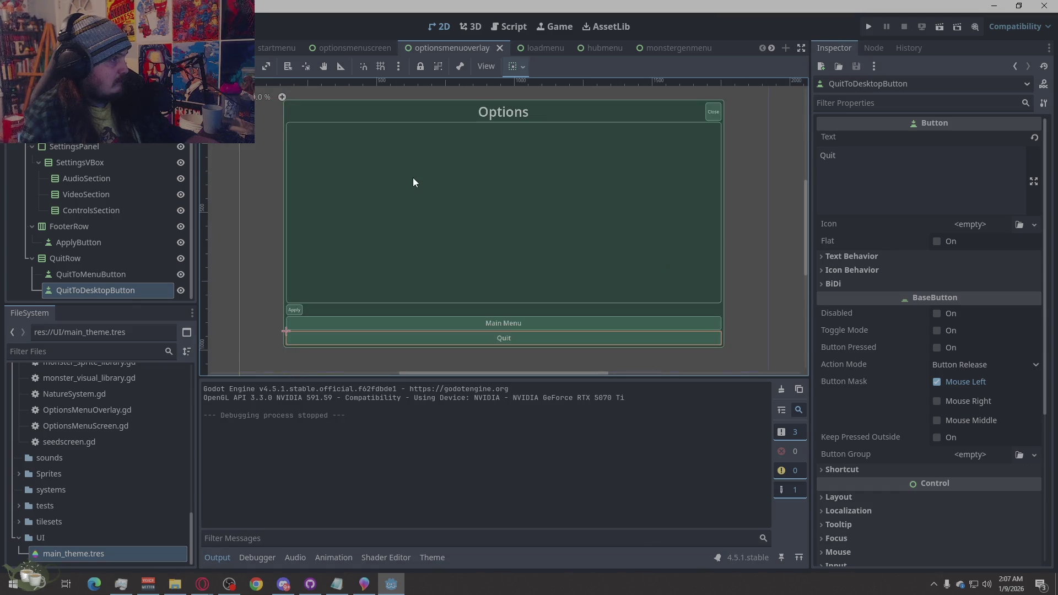
scroll(445, 219, down, 3)
click(95, 275)
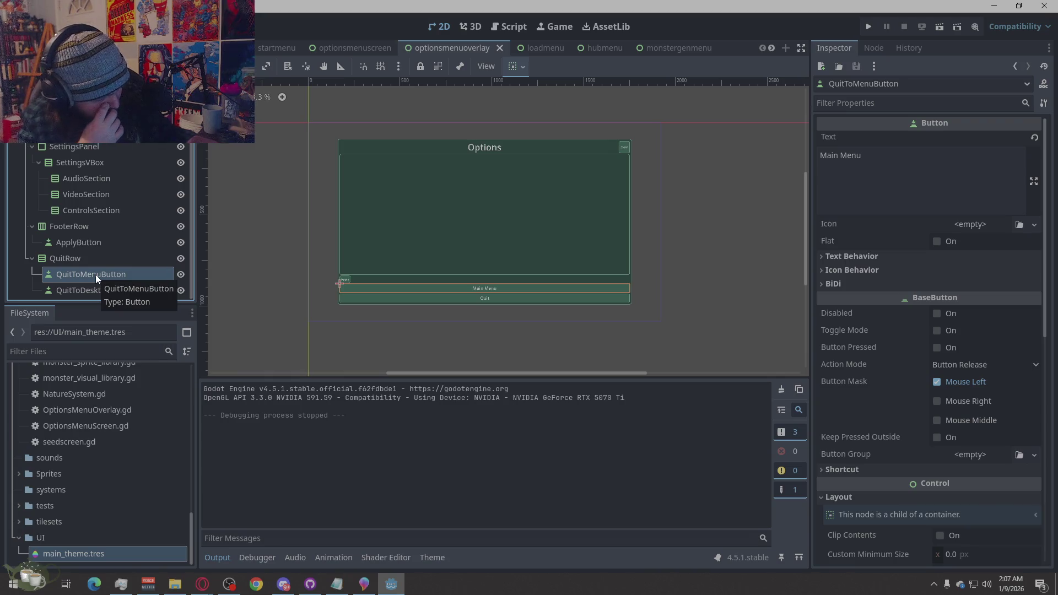
Delete the QuitRow branch along with its Main Menu and Quit buttons
click(97, 290)
click(101, 274)
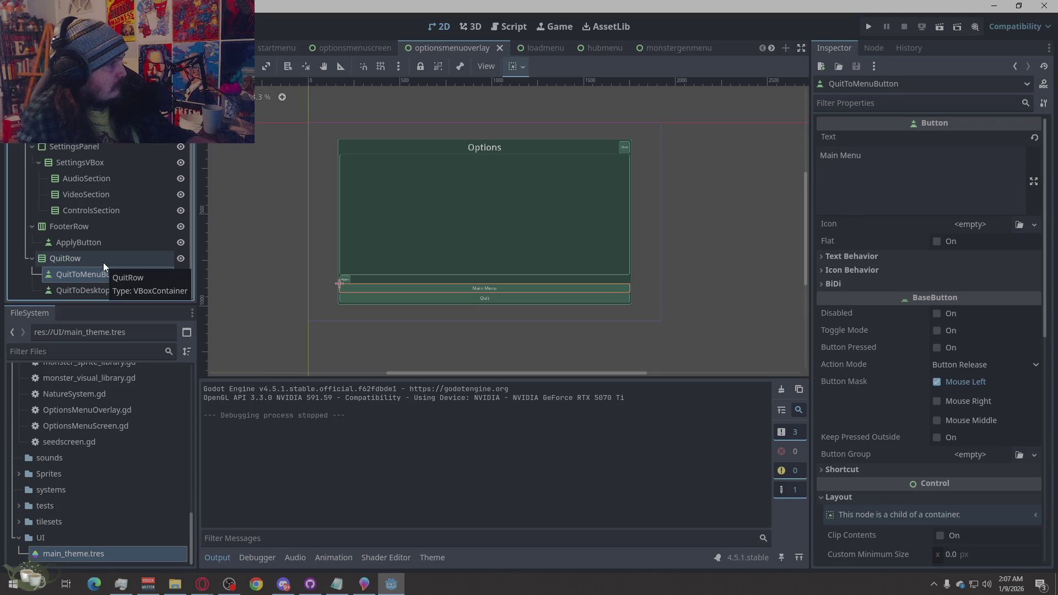
right_click(103, 263)
click(177, 566)
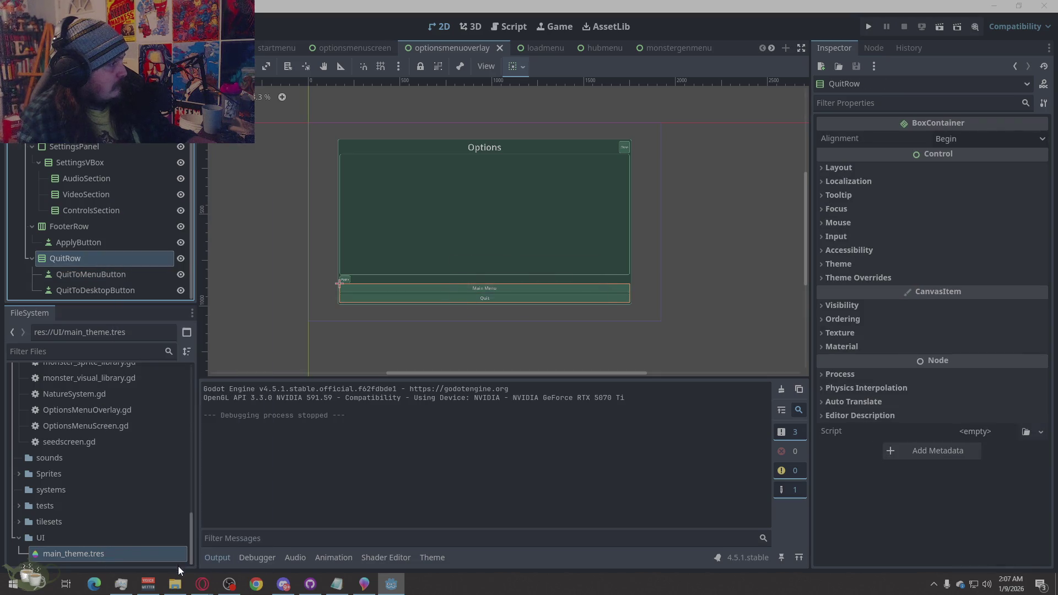
click(501, 304)
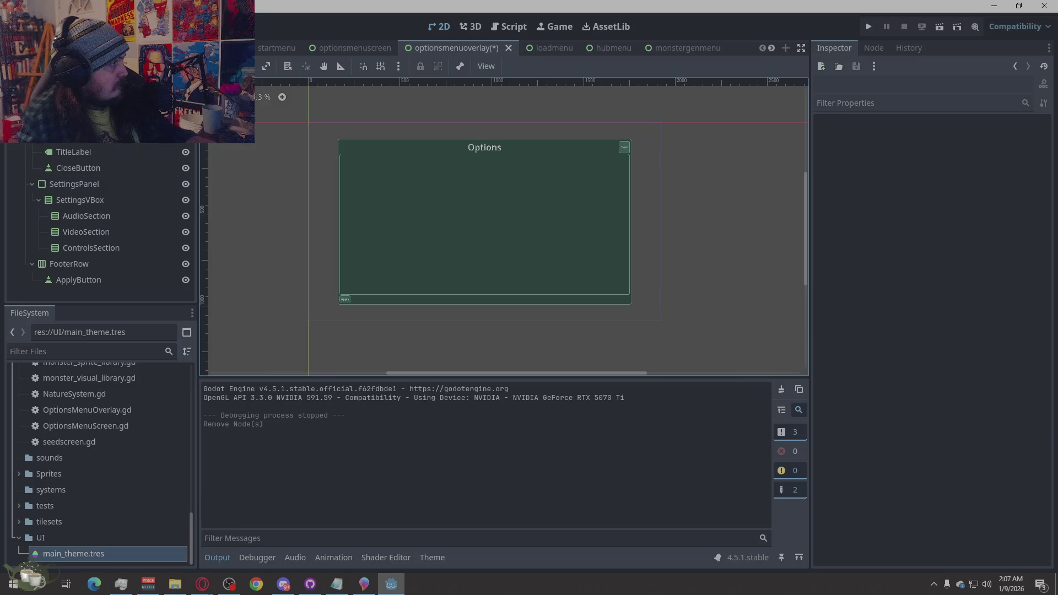
In OptionsMenuOverlay.gd, delete the two quit button variable declarations
key(ctrl+F3)
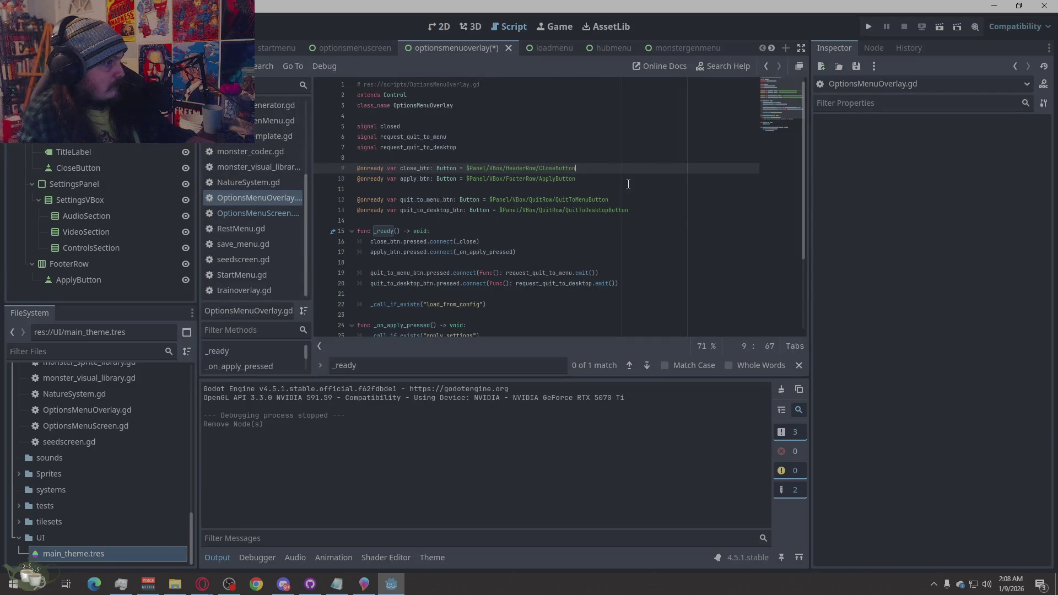
drag(634, 210, 340, 204)
key(BackSpace)
key(BackSpace)
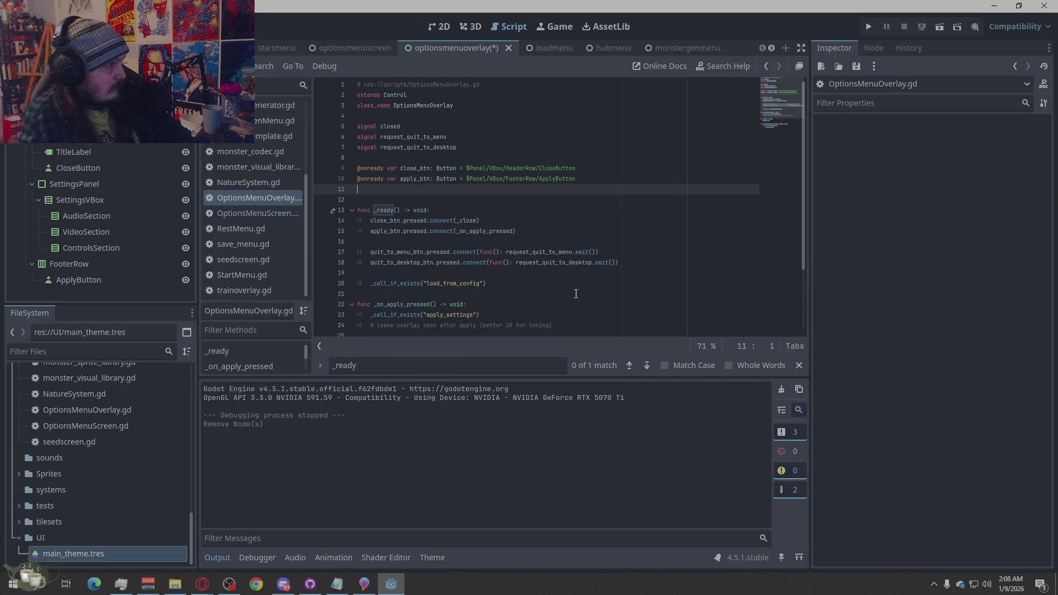
key(BackSpace)
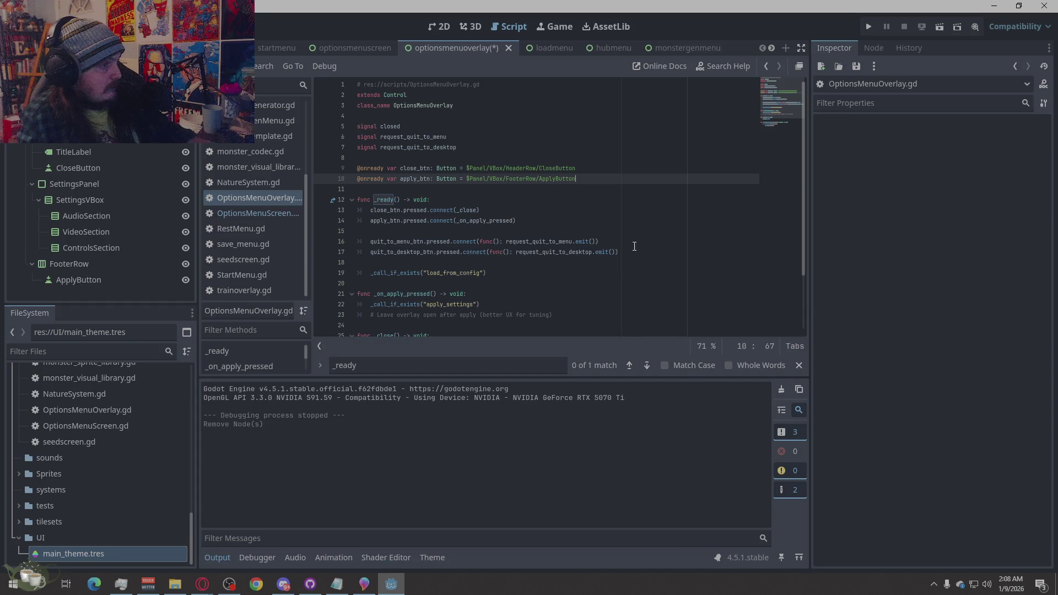
Delete the quit buttons' connect lines and the request_quit_to_menu and request_quit_to_desktop signals
drag(637, 255, 331, 242)
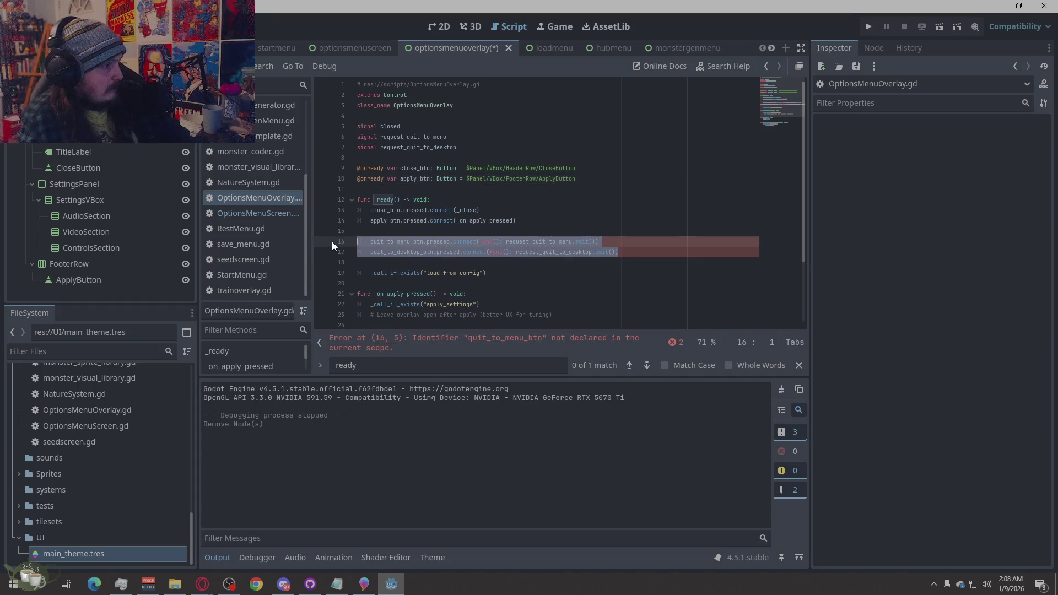
key(BackSpace)
key(BackSpace)
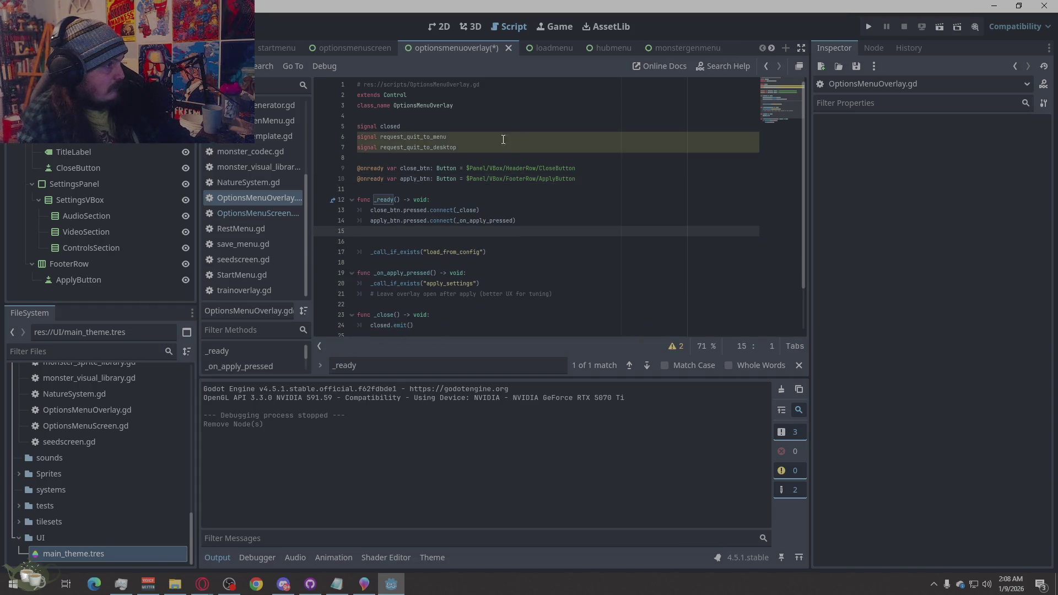
drag(487, 148, 295, 135)
key(BackSpace)
key(BackSpace)
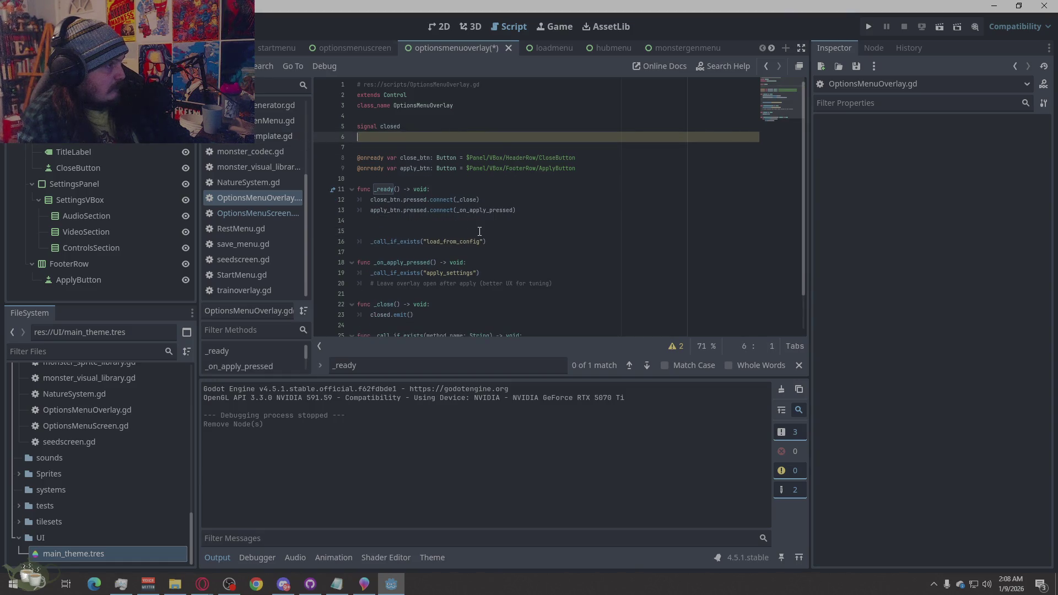
key(Down)
key(Down)
key(Down)
key(BackSpace)
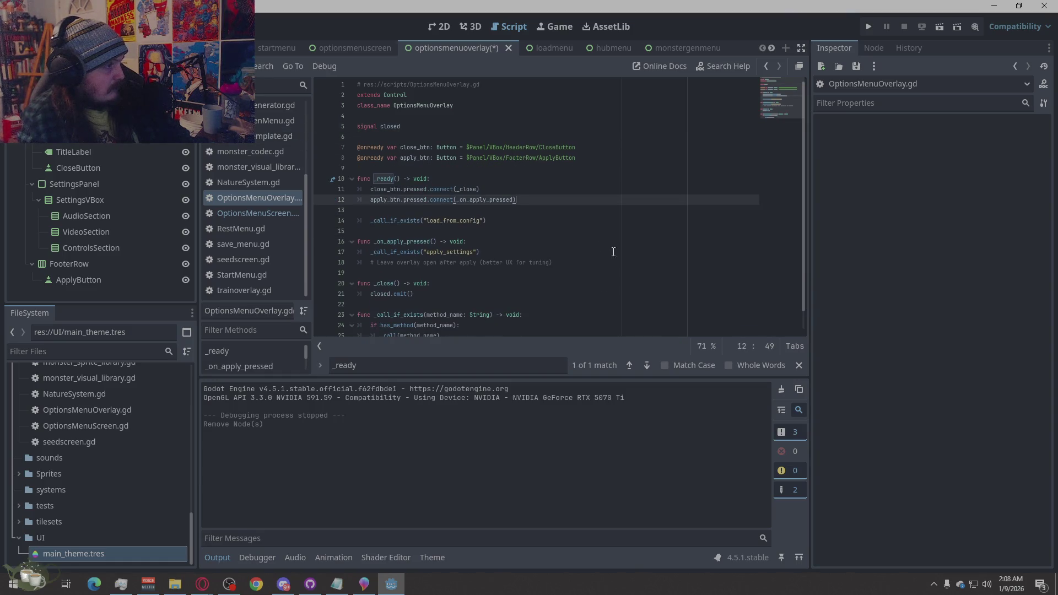
Review the _close function, save the script, and run the project with F5
scroll(595, 238, down, 1)
click(571, 264)
click(569, 272)
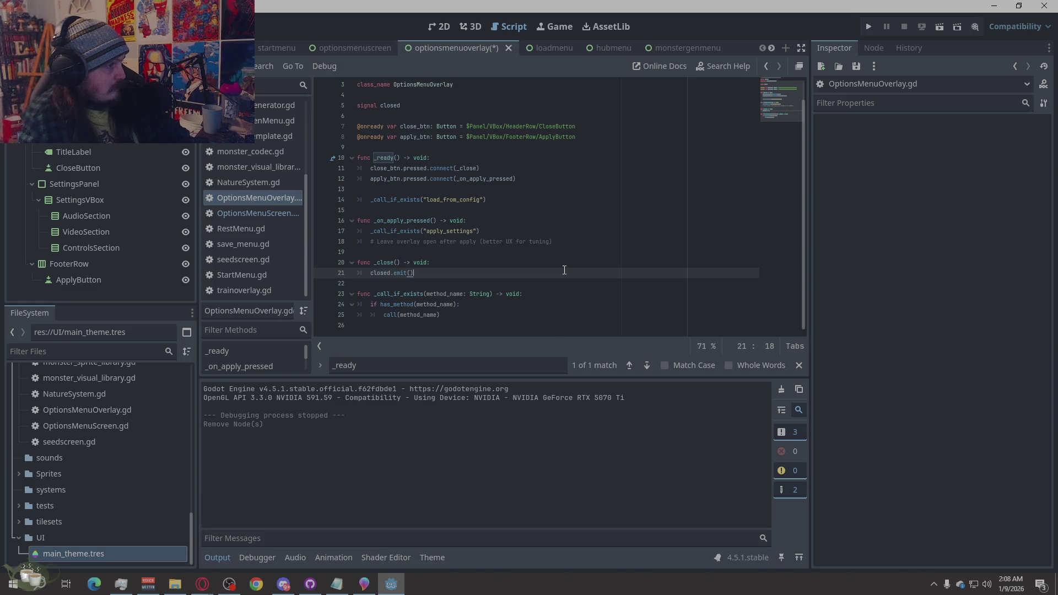
key(ctrl+s)
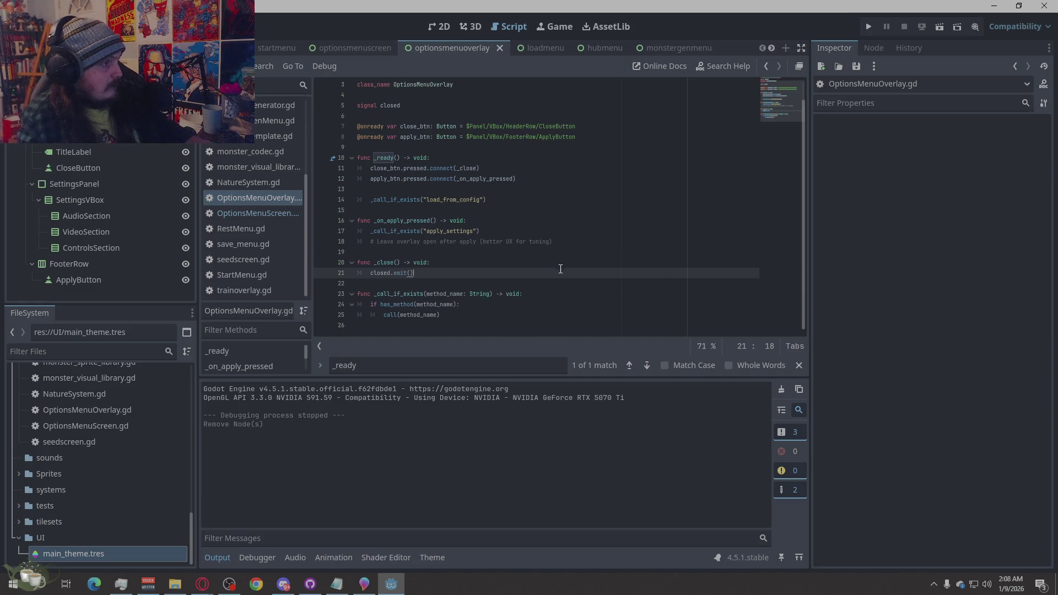
key(F5)
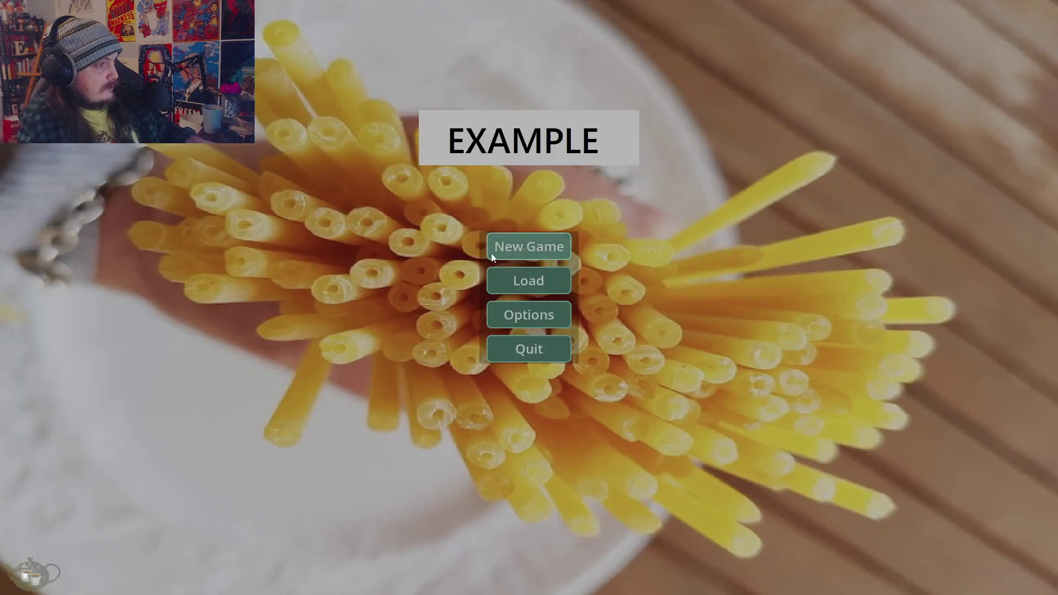
Start a game, open Options from the hub, then Quit to Desktop and confirm
click(491, 253)
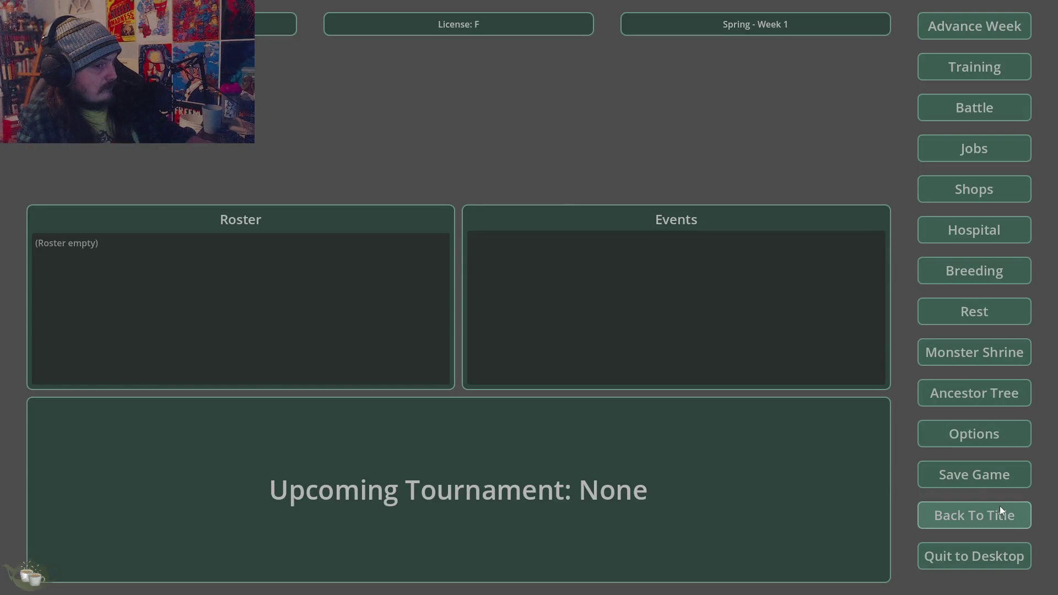
click(984, 434)
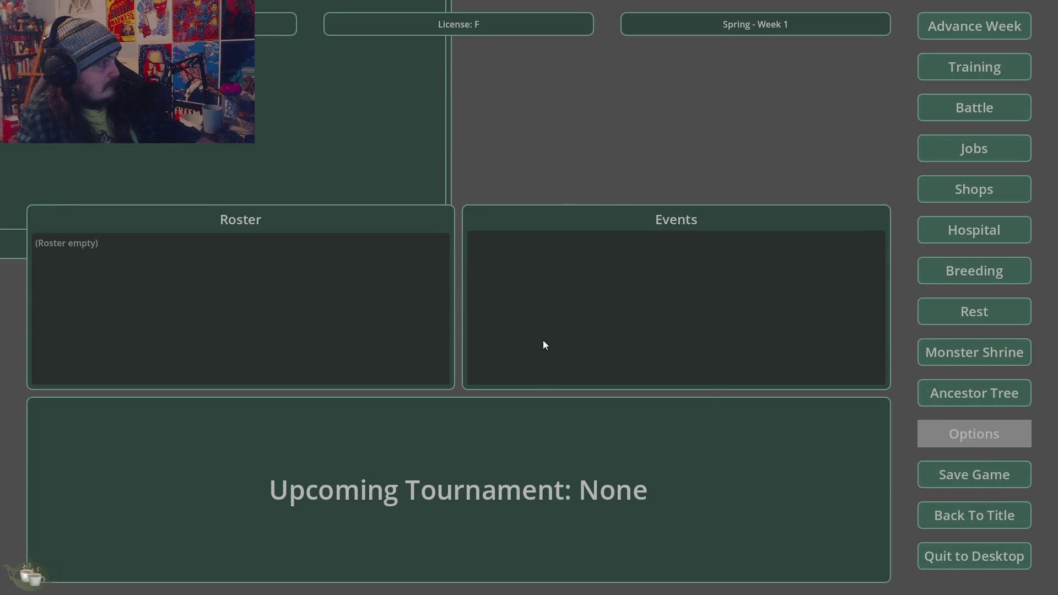
click(944, 556)
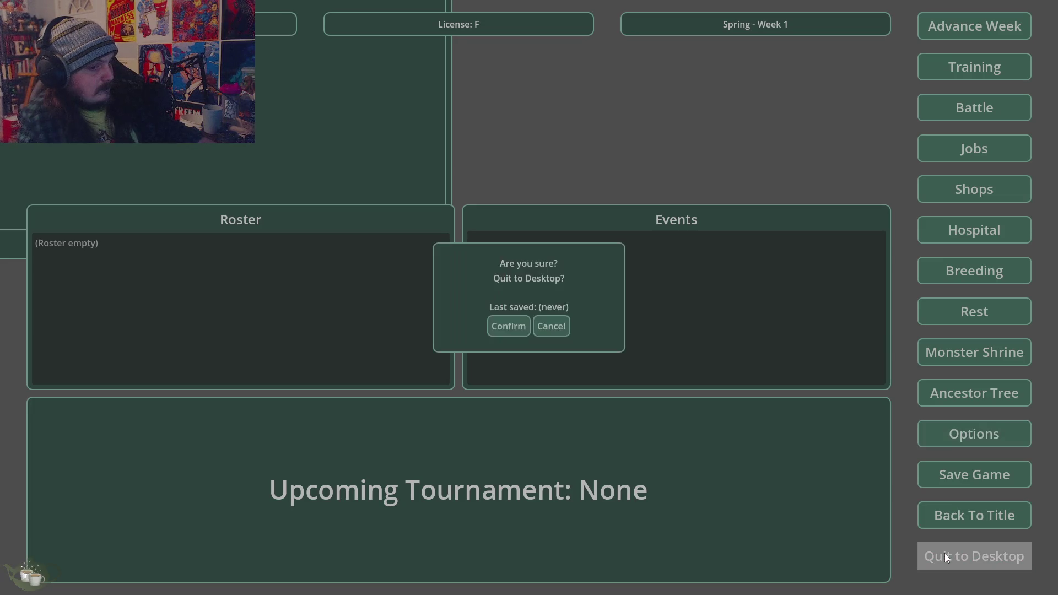
click(502, 325)
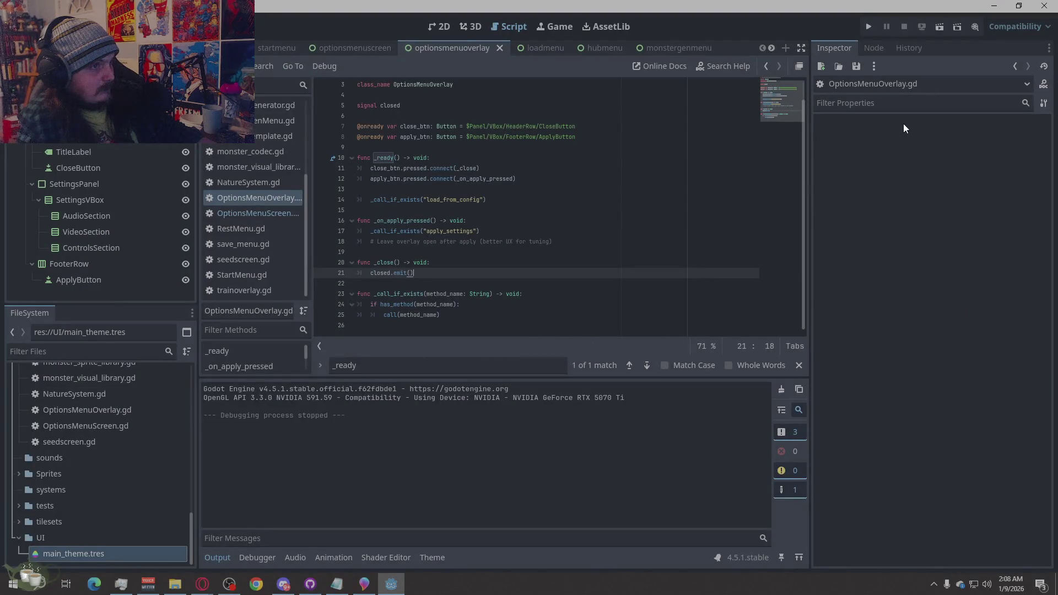
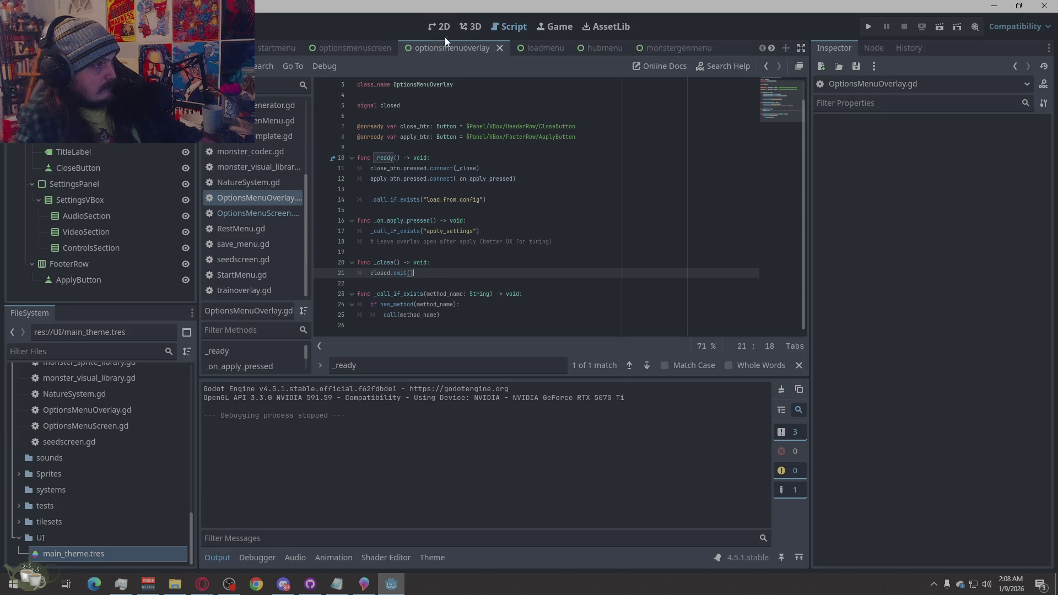
Switch to the 2D view and step through the overlay's Panel, TitleLabel, VideoSection and FooterRow nodes
scroll(437, 253, up, 1)
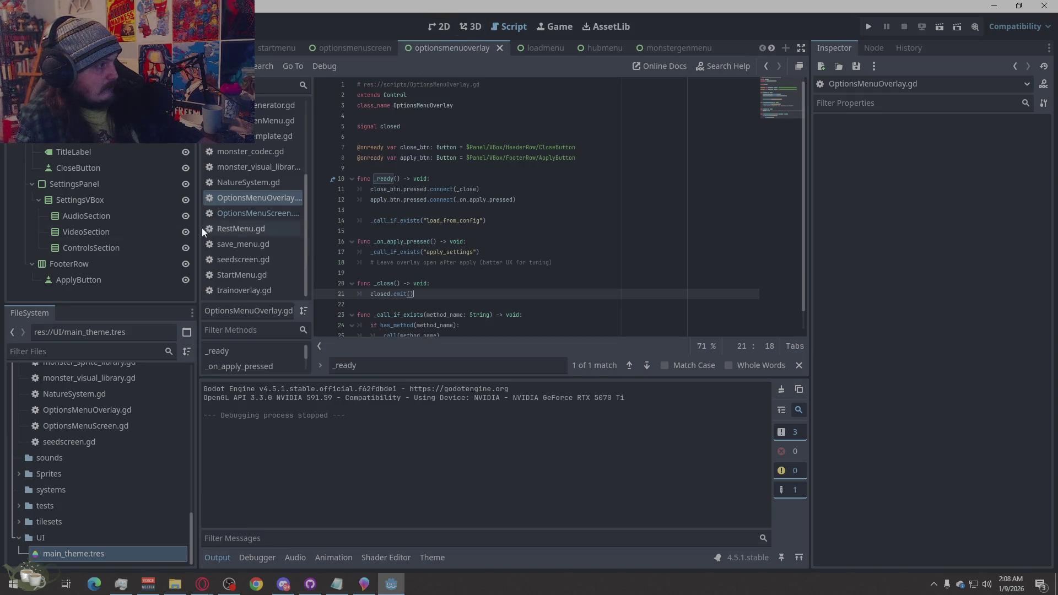
click(444, 28)
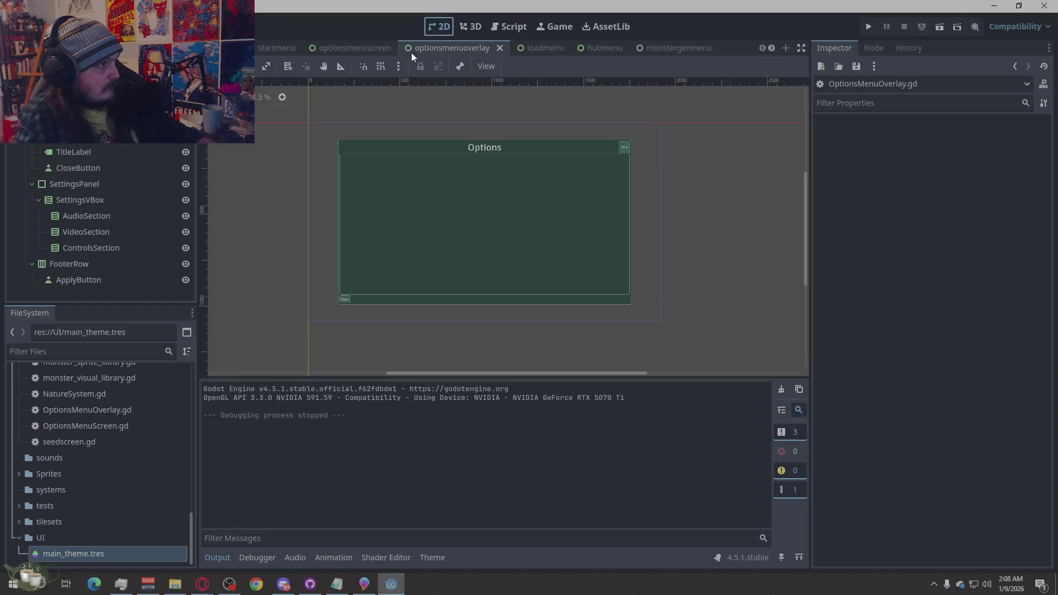
click(440, 242)
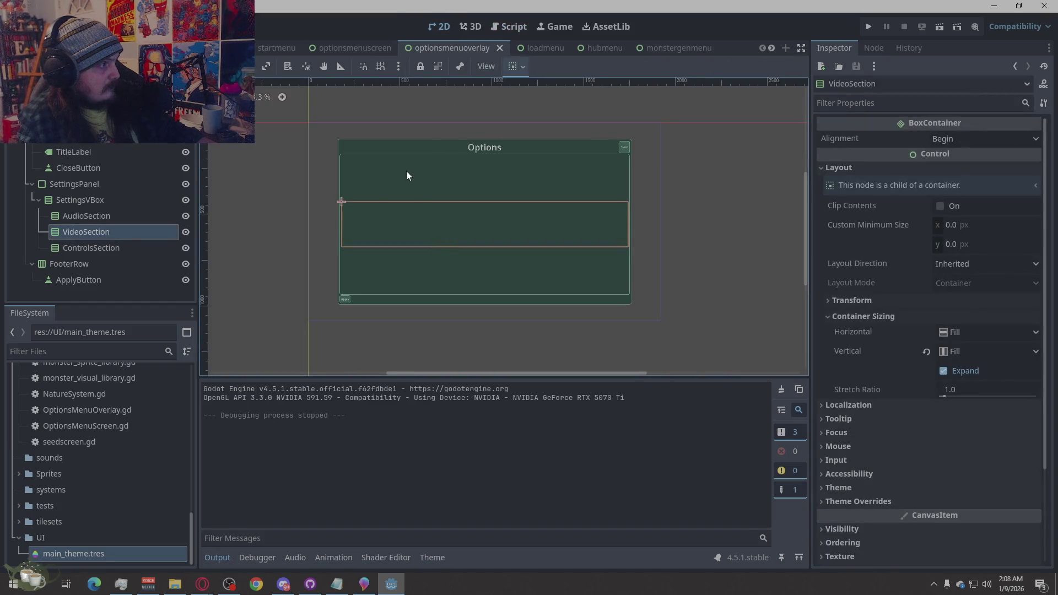
click(98, 190)
click(71, 89)
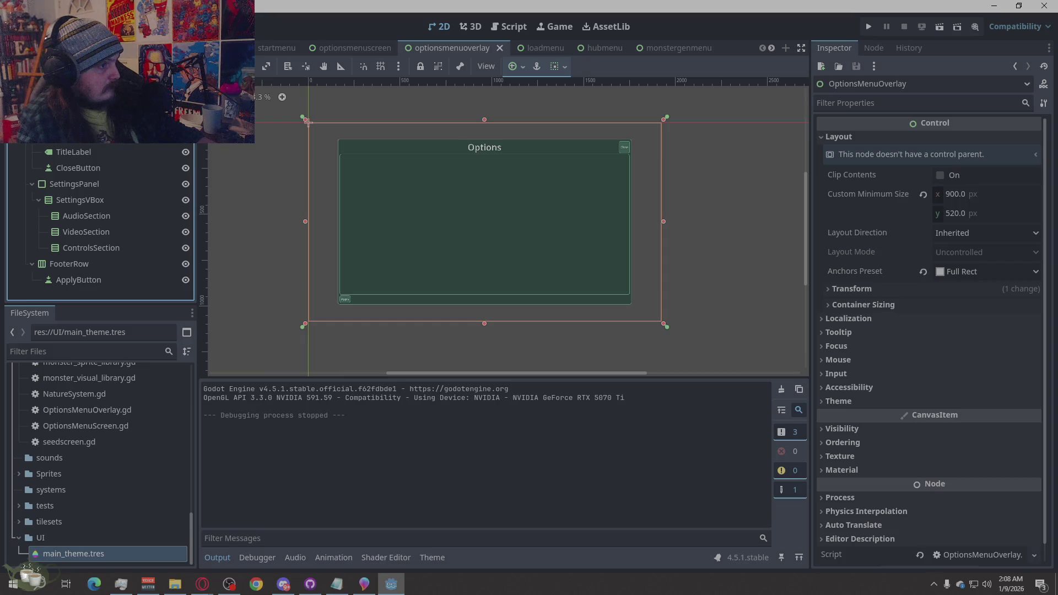
click(338, 139)
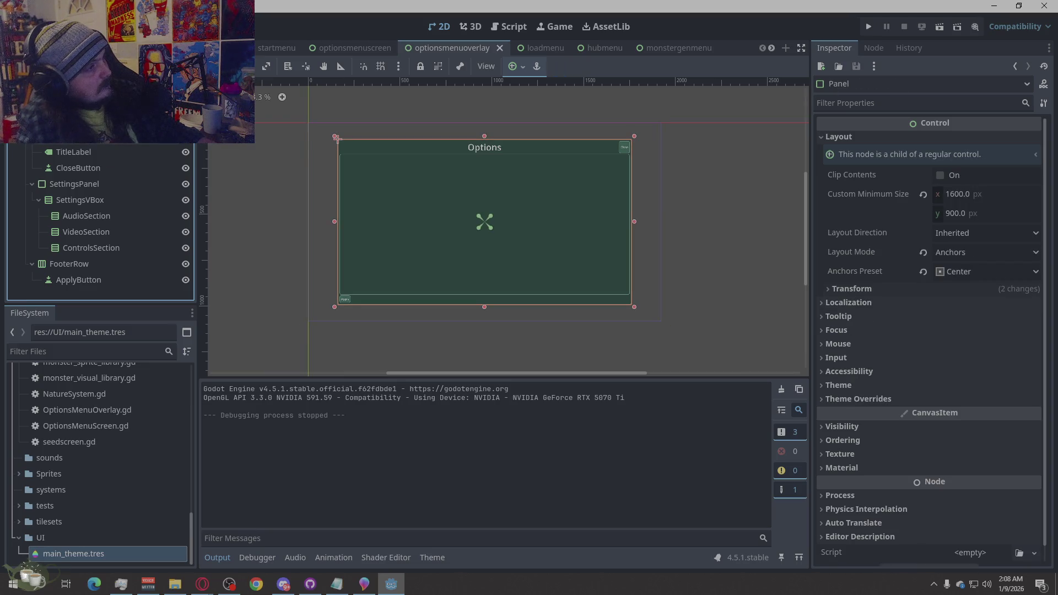
click(309, 122)
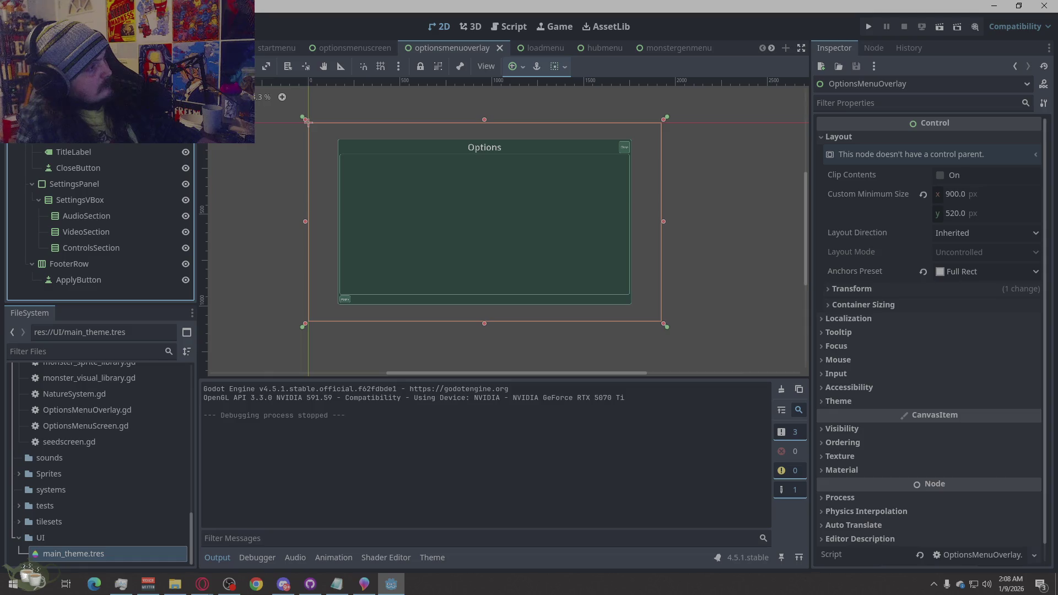
click(91, 152)
click(92, 167)
click(93, 216)
click(99, 263)
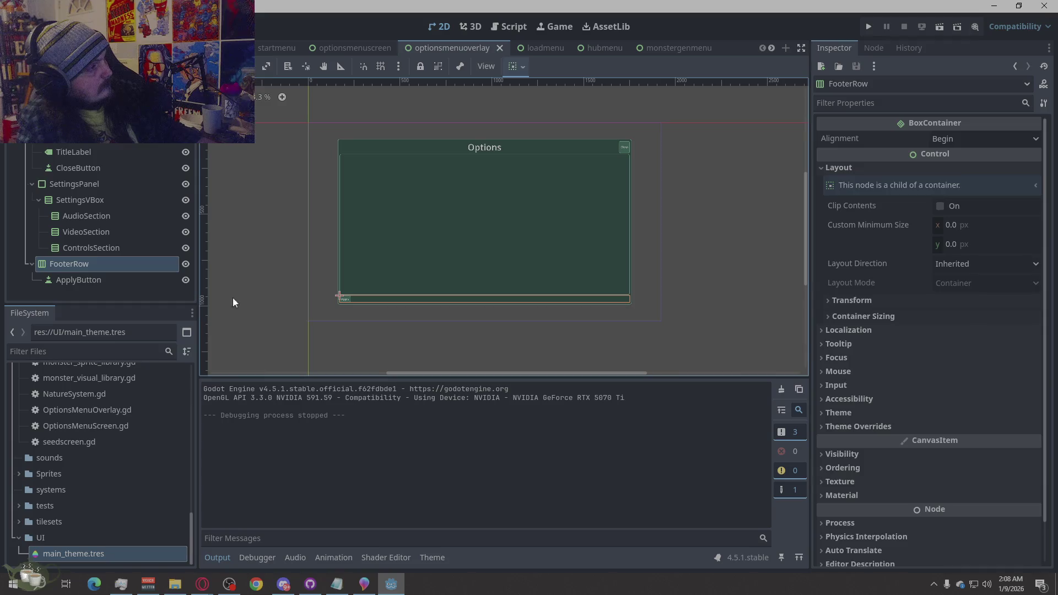
Compare with the optionsmenuscreen scene, then return to optionsmenuoverlay and reselect its root
click(348, 50)
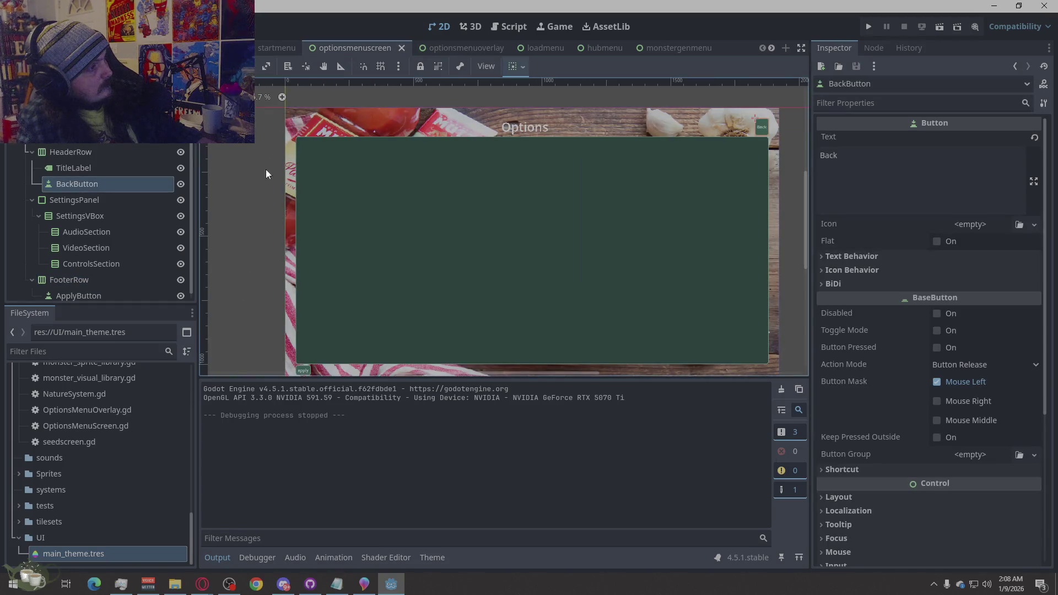
scroll(193, 153, down, 1)
scroll(269, 205, down, 5)
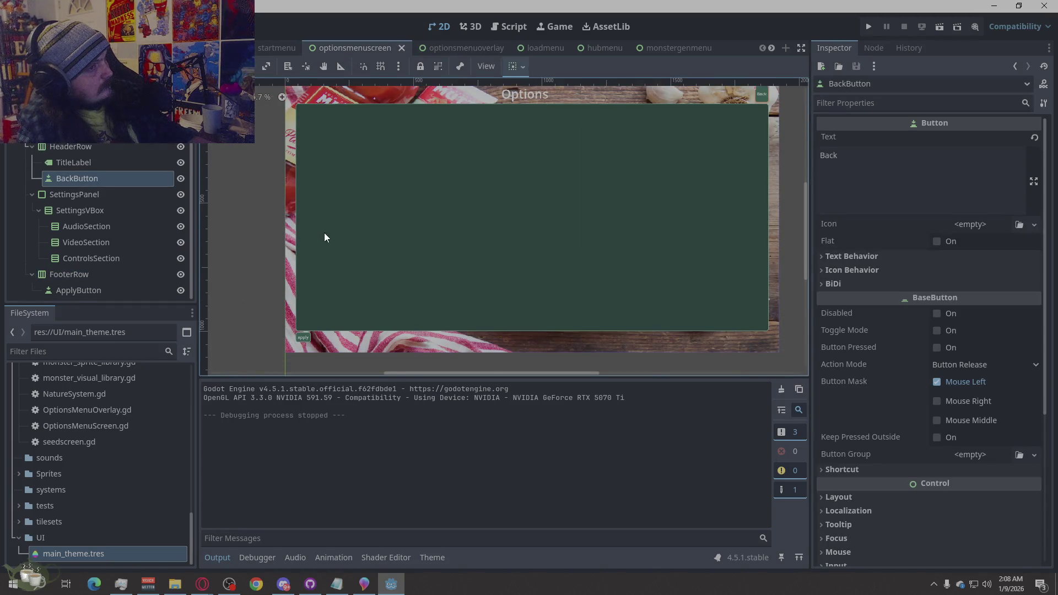
scroll(324, 233, up, 4)
scroll(412, 212, down, 3)
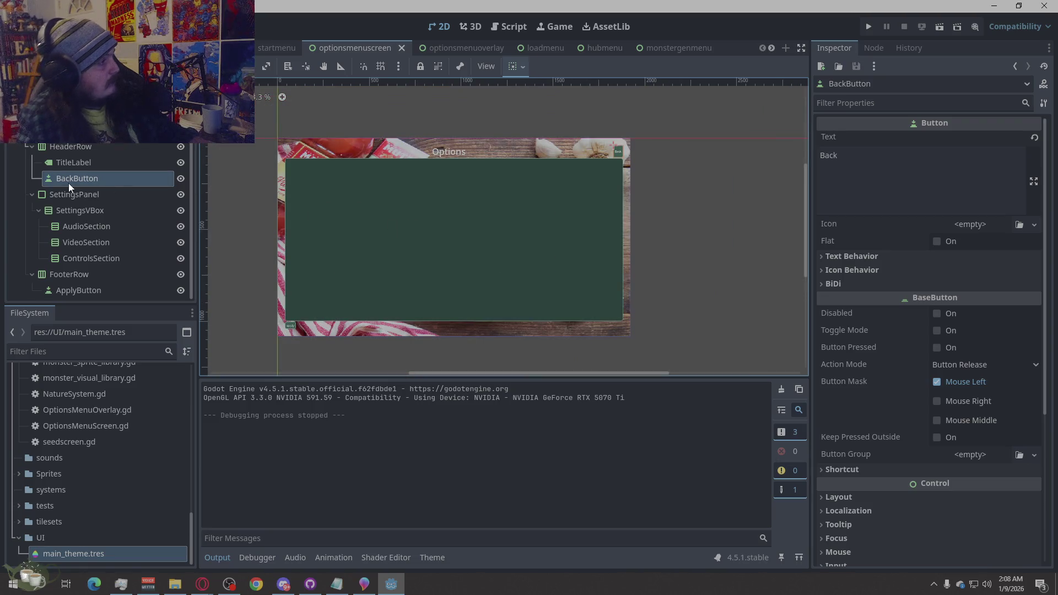
click(443, 50)
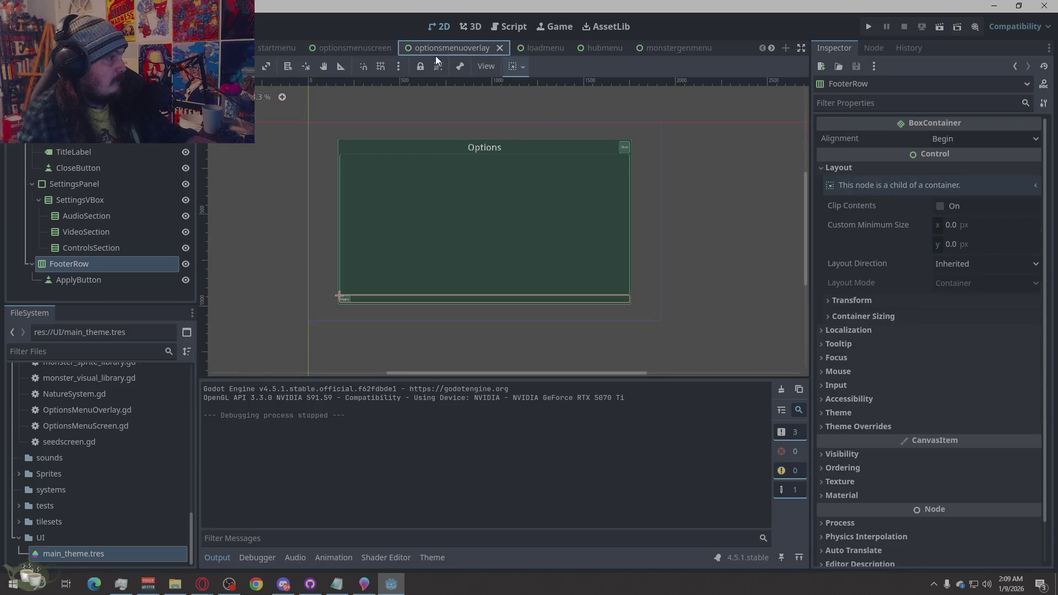
click(738, 261)
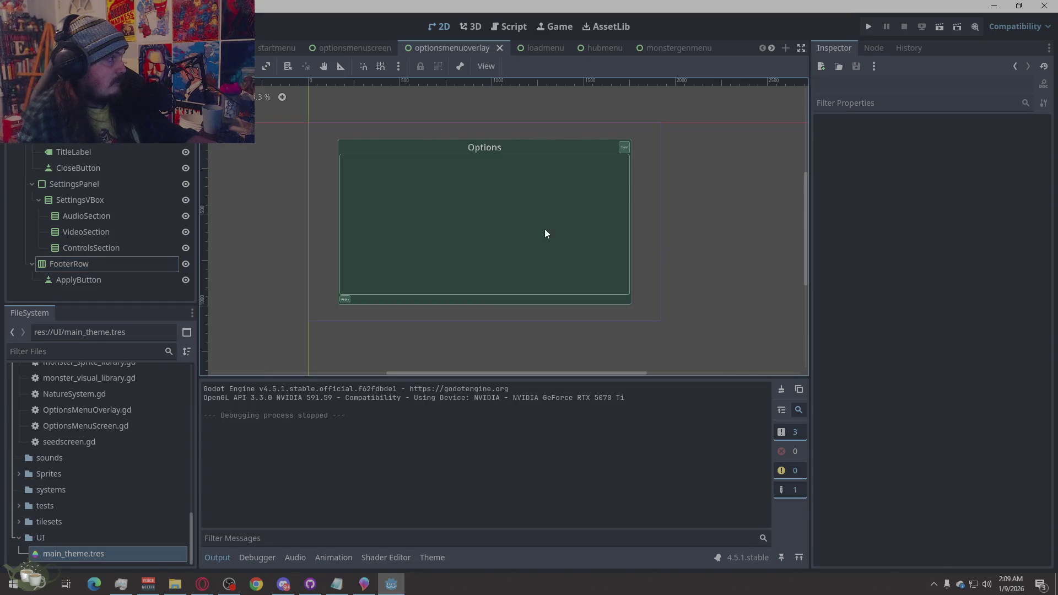
click(310, 124)
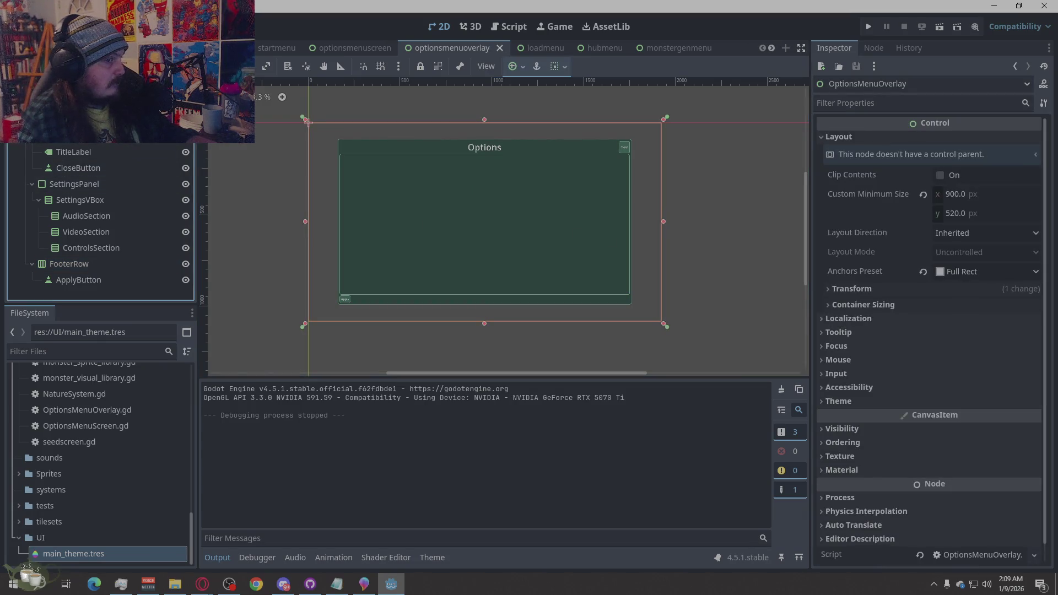
Set OptionsMenuOverlay's Custom Minimum Size x and y to 0
click(979, 197)
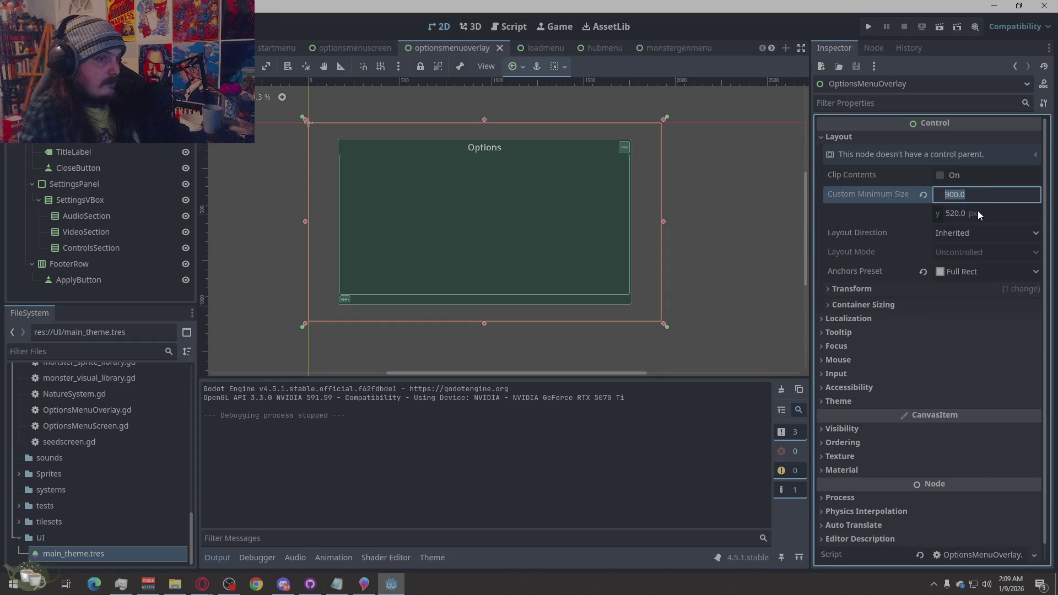
click(979, 214)
key(BackSpace)
click(951, 194)
key(BackSpace)
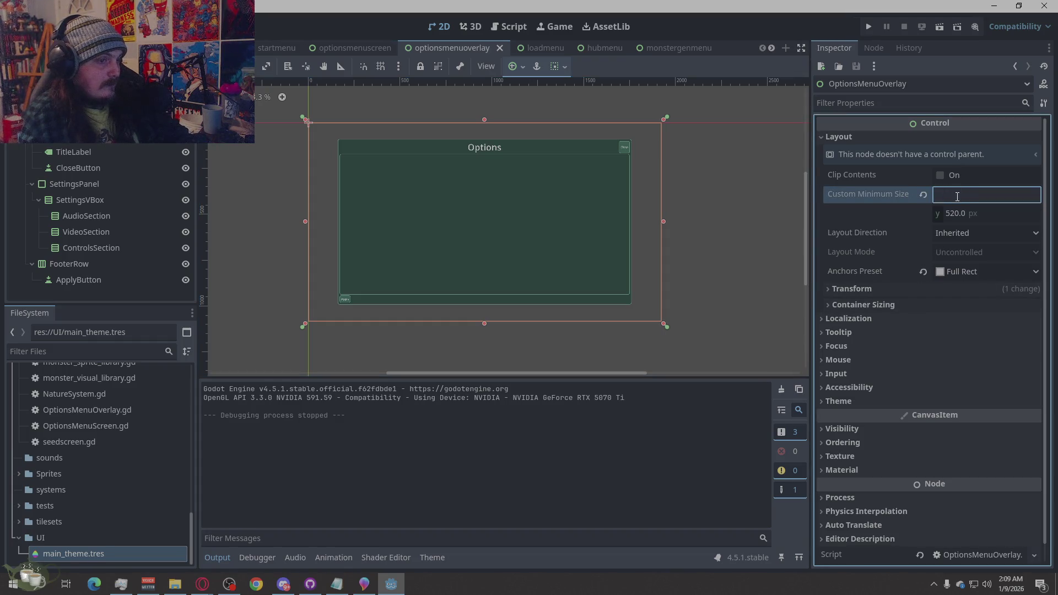
text(0)
click(962, 215)
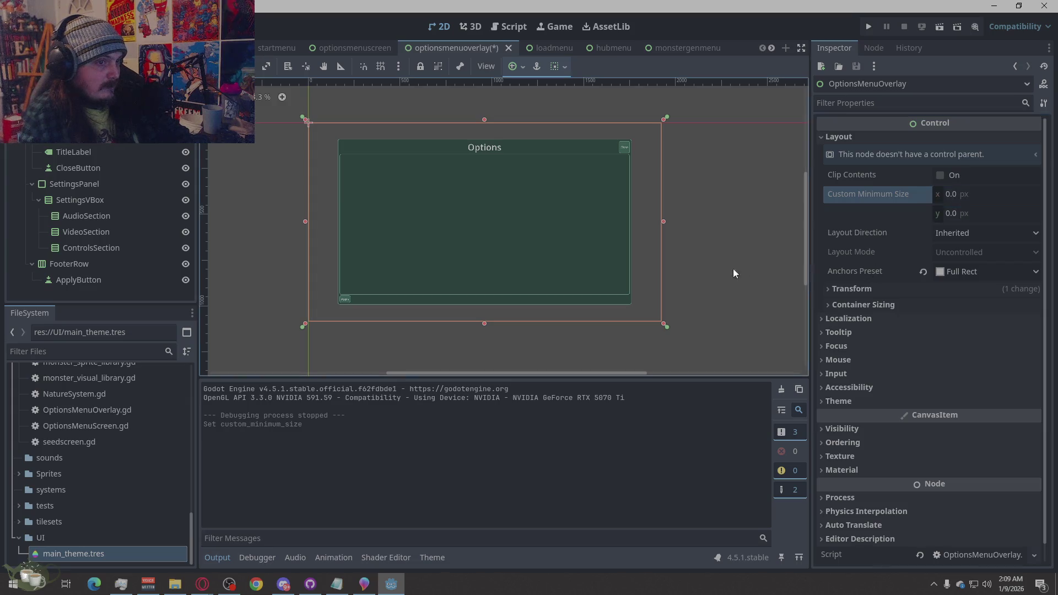
click(712, 274)
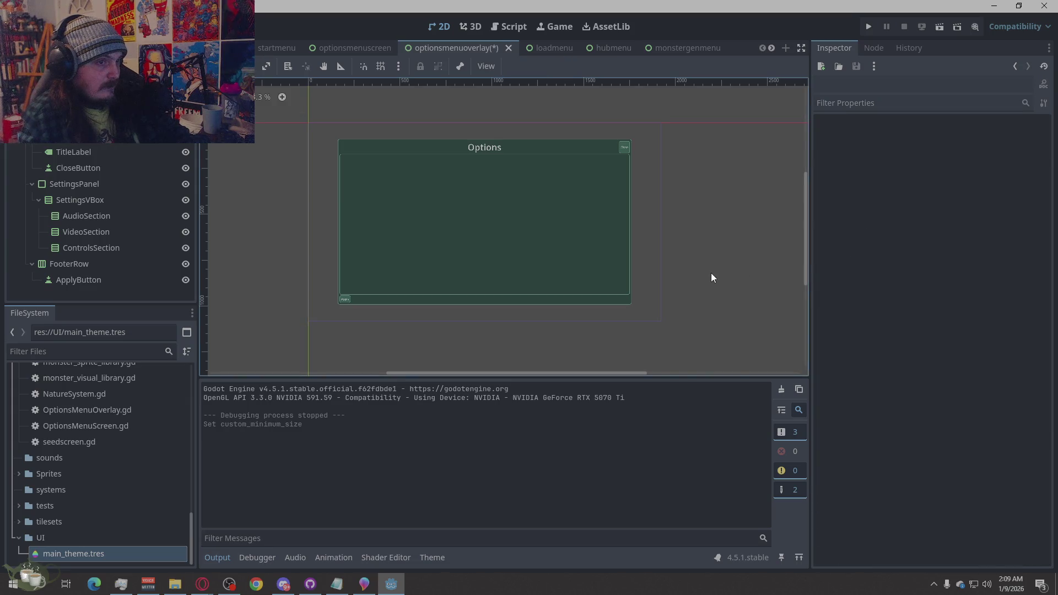
Playtest a new game, open Options from the hub, then Quit to Desktop and confirm
click(869, 32)
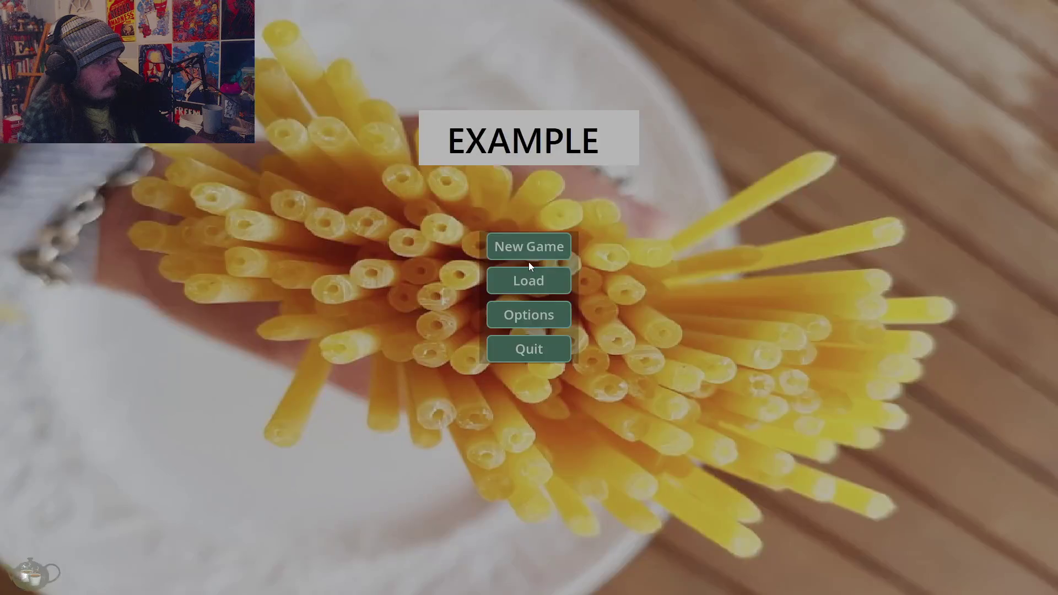
click(528, 245)
click(996, 434)
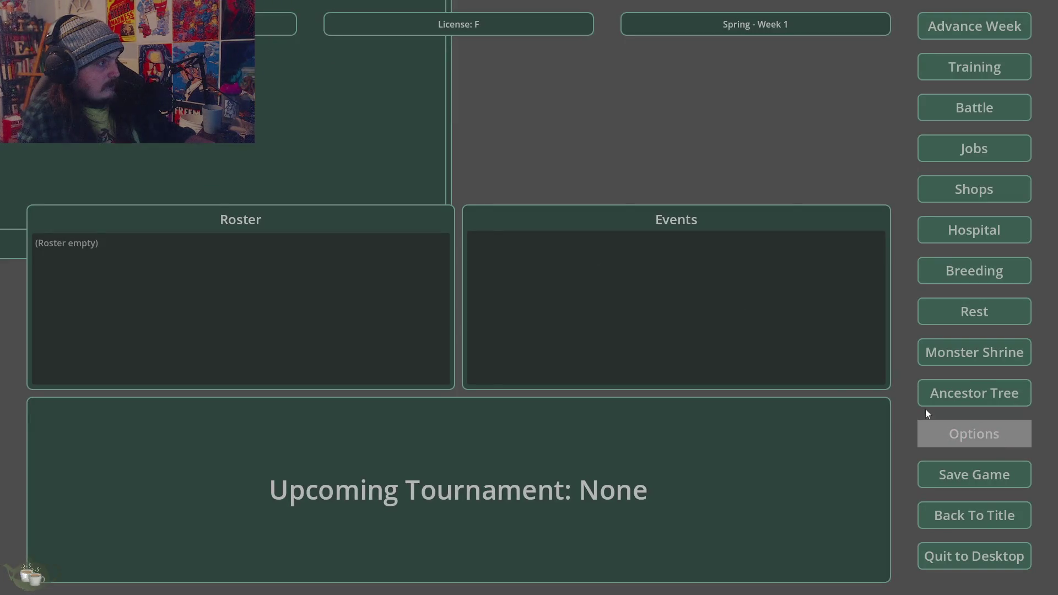
click(957, 550)
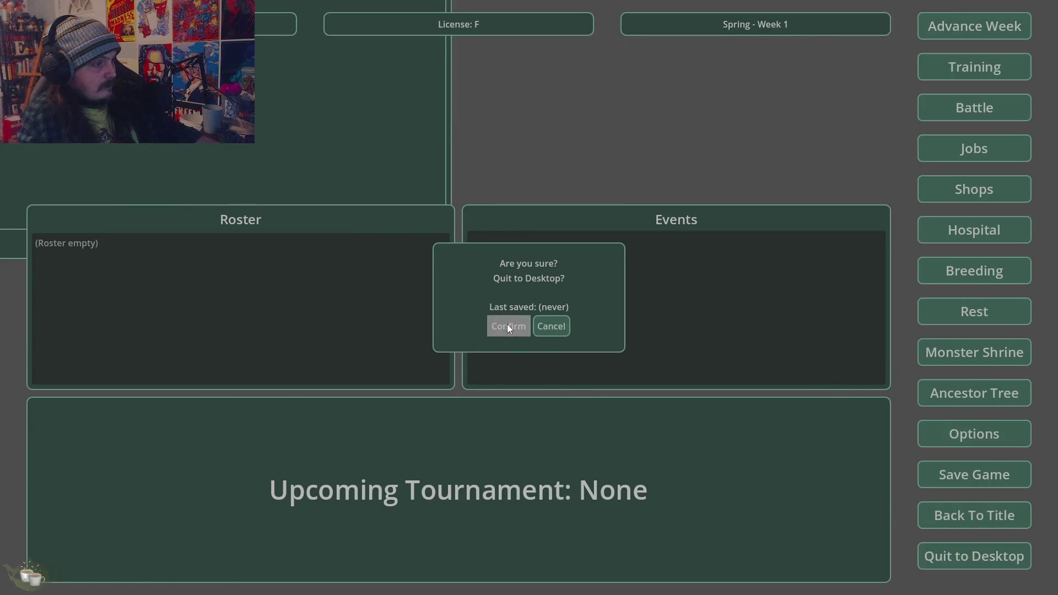
click(507, 326)
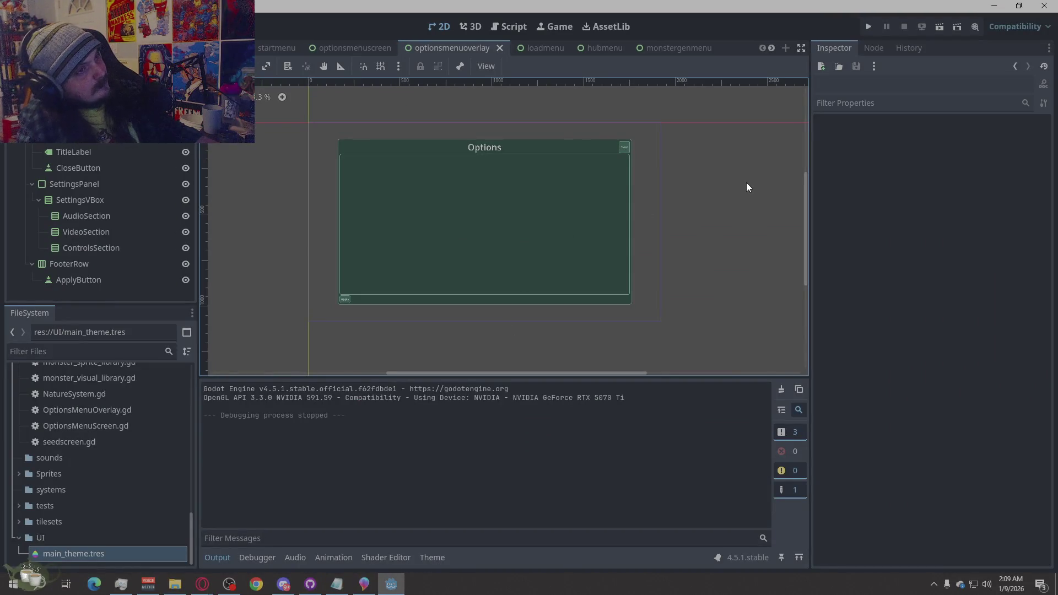
click(329, 200)
Apply the Full Rect anchors preset to the overlay's inner Panel
click(86, 231)
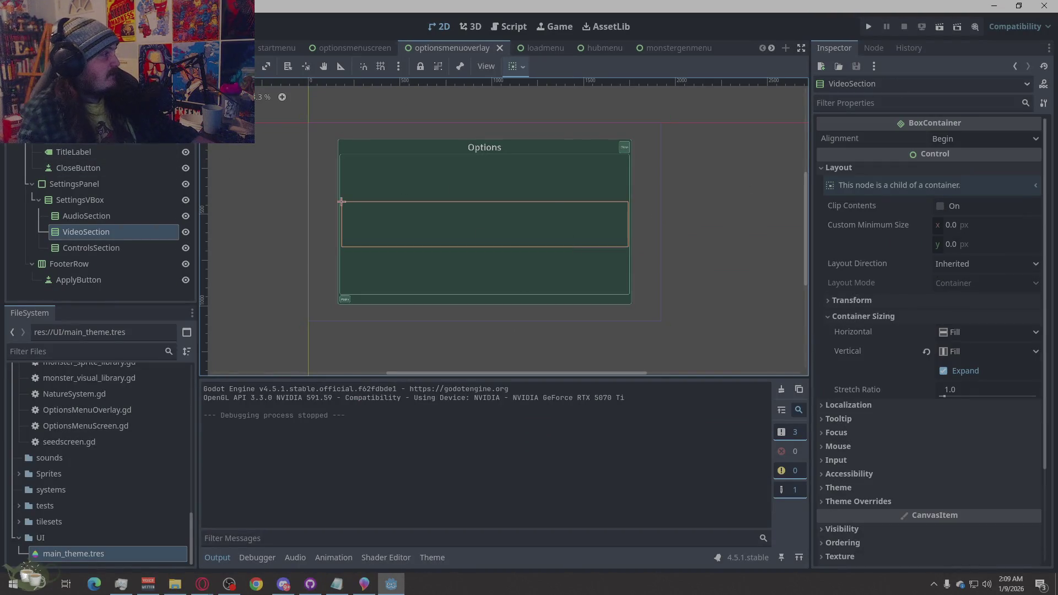
click(67, 136)
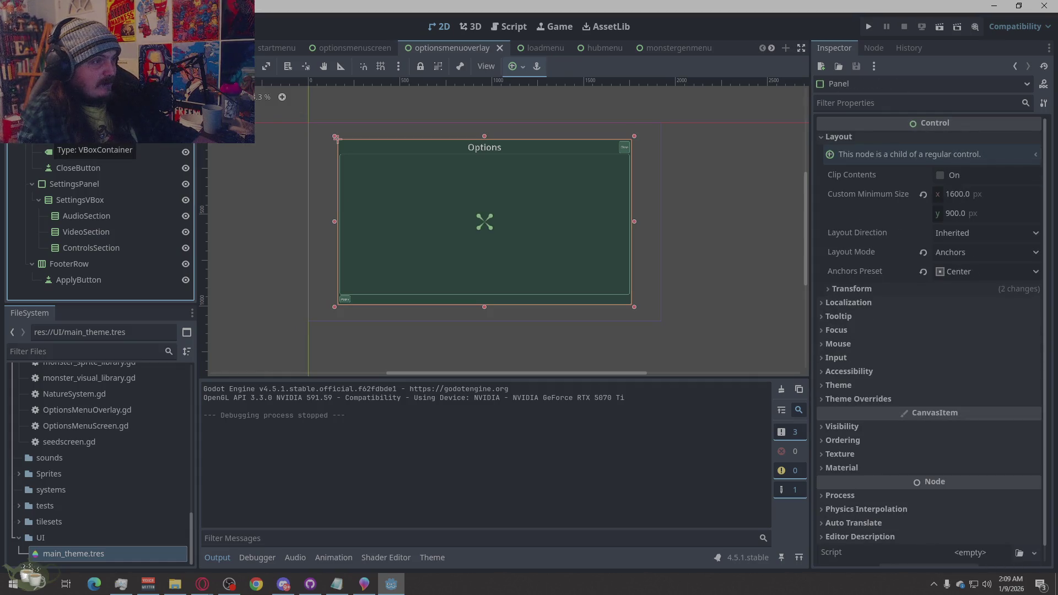
click(962, 273)
click(957, 310)
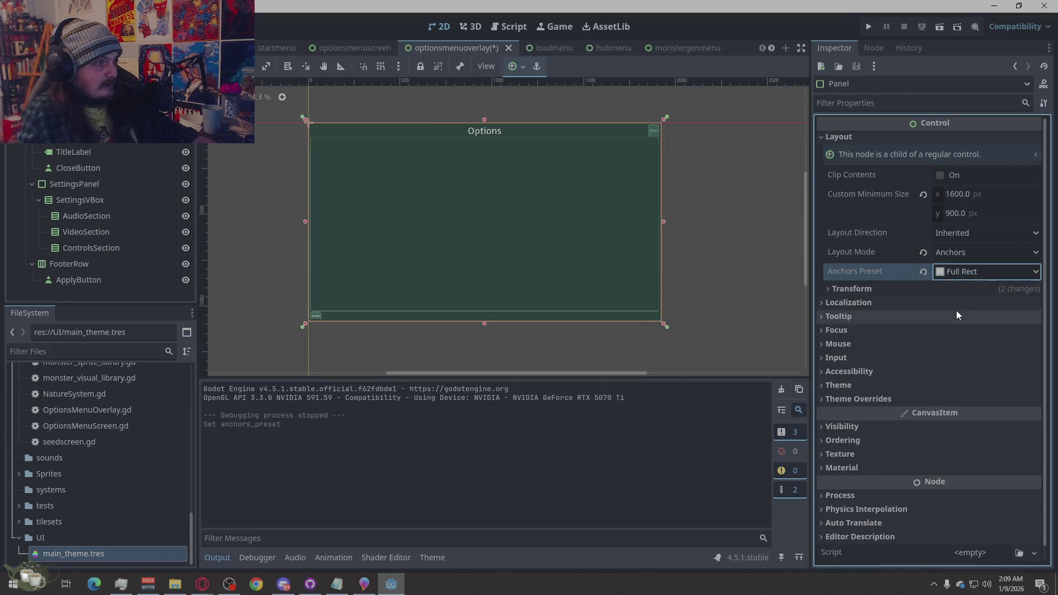
click(705, 217)
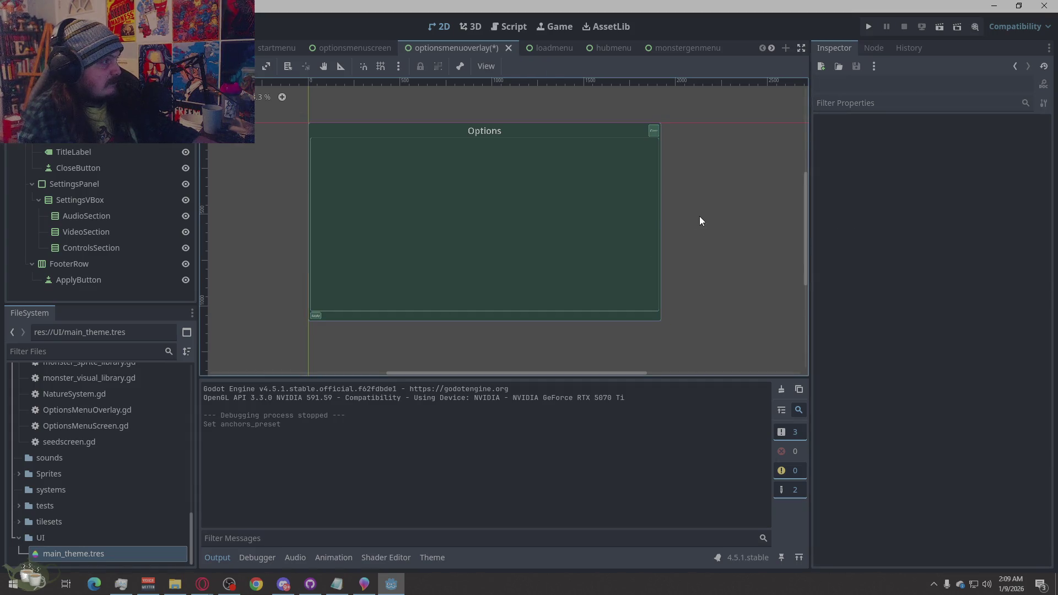
Playtest opening Options from the hub, go Back To Title with confirmation, and quit
click(871, 26)
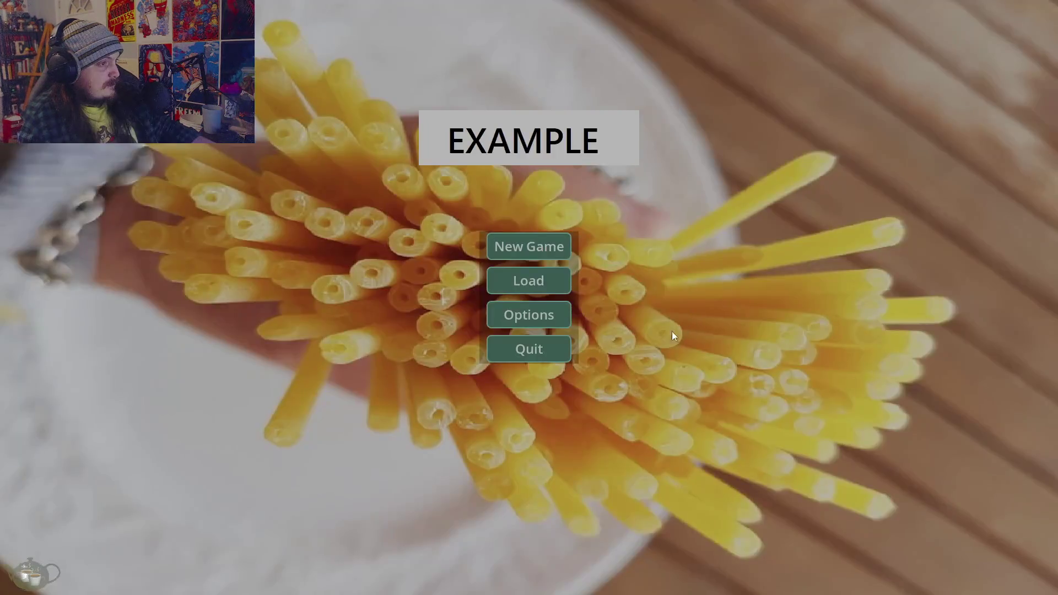
click(513, 234)
click(970, 438)
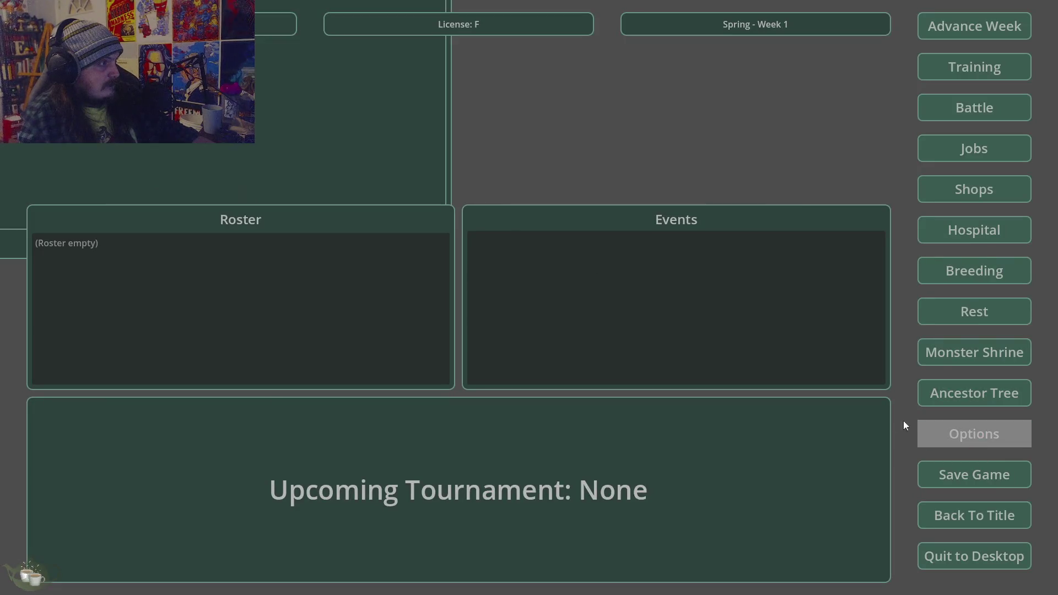
click(974, 515)
click(499, 322)
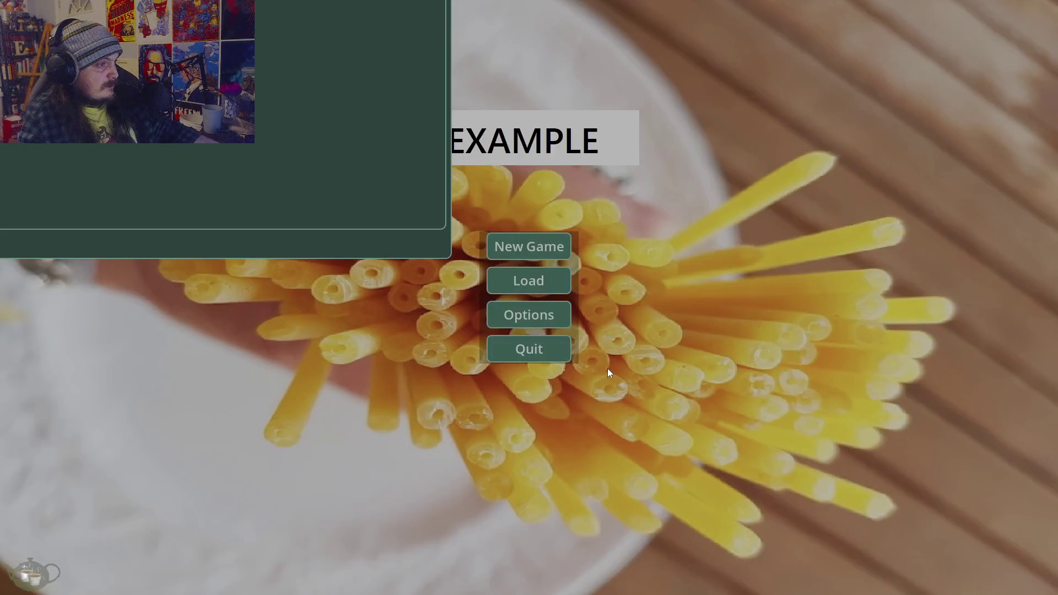
click(551, 349)
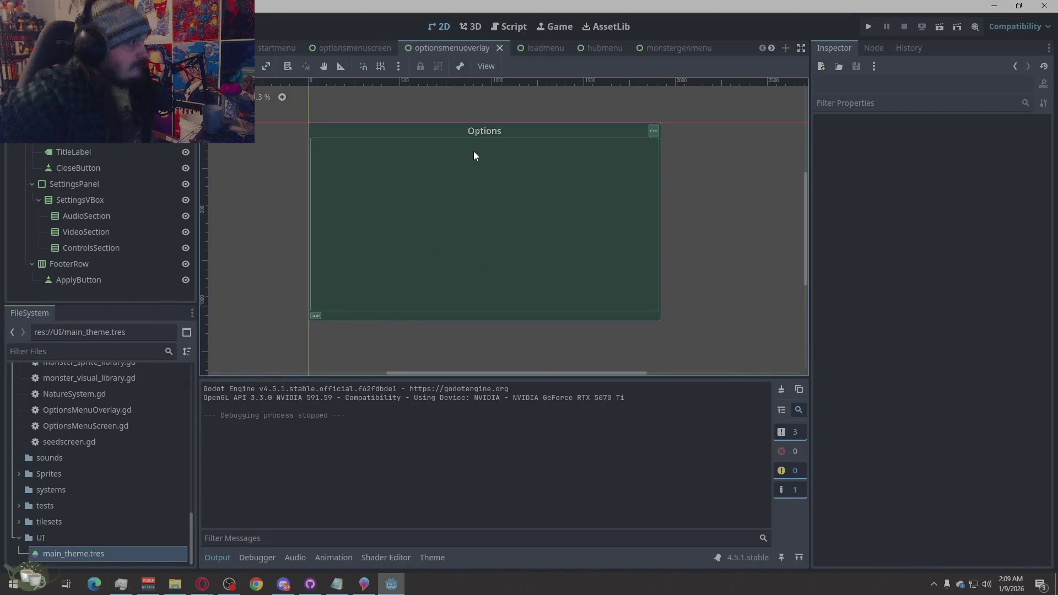
Change the OptionsMenuOverlay root's anchors preset from Full Rect to Center
click(309, 122)
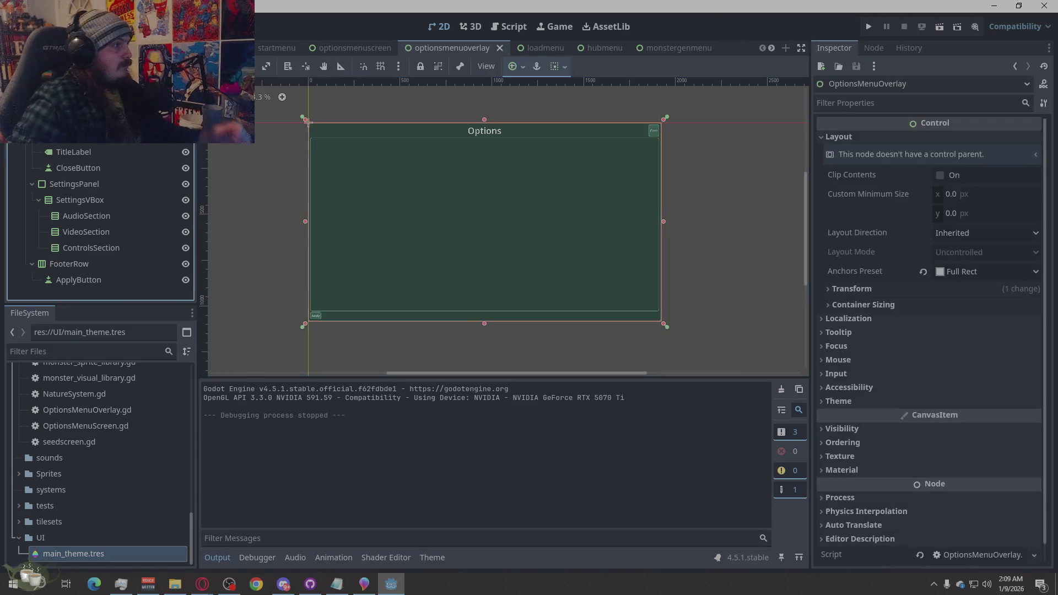
click(981, 270)
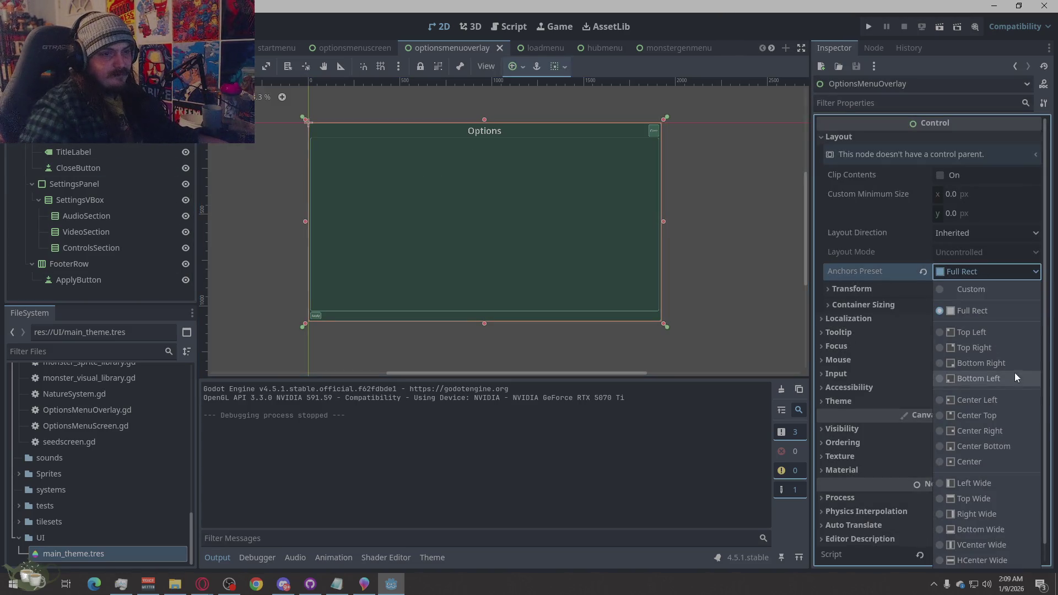
click(1007, 464)
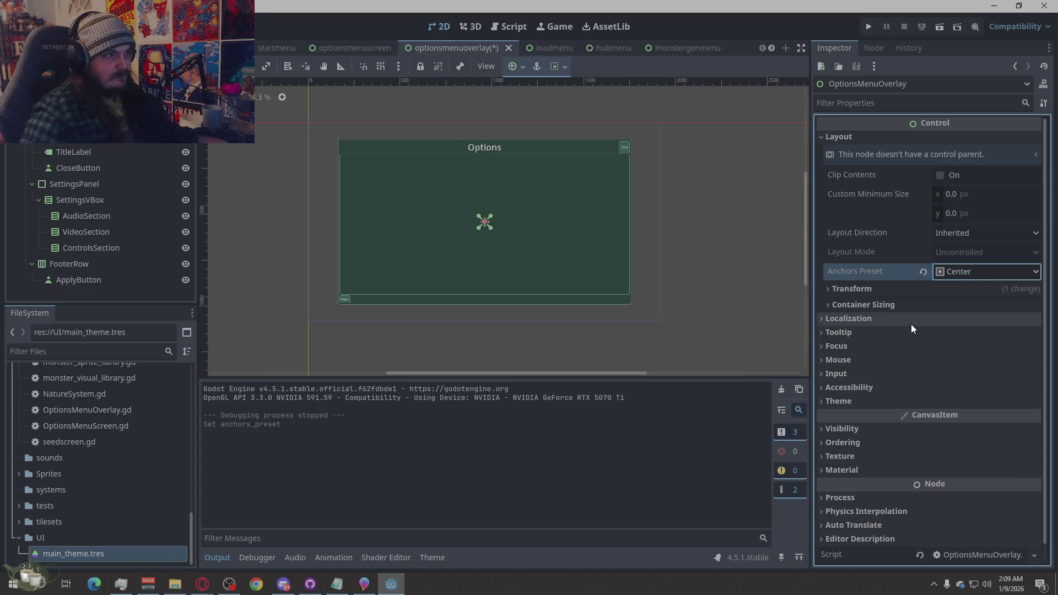
Review the root's layout properties, leaving layout direction at Inherited
click(632, 248)
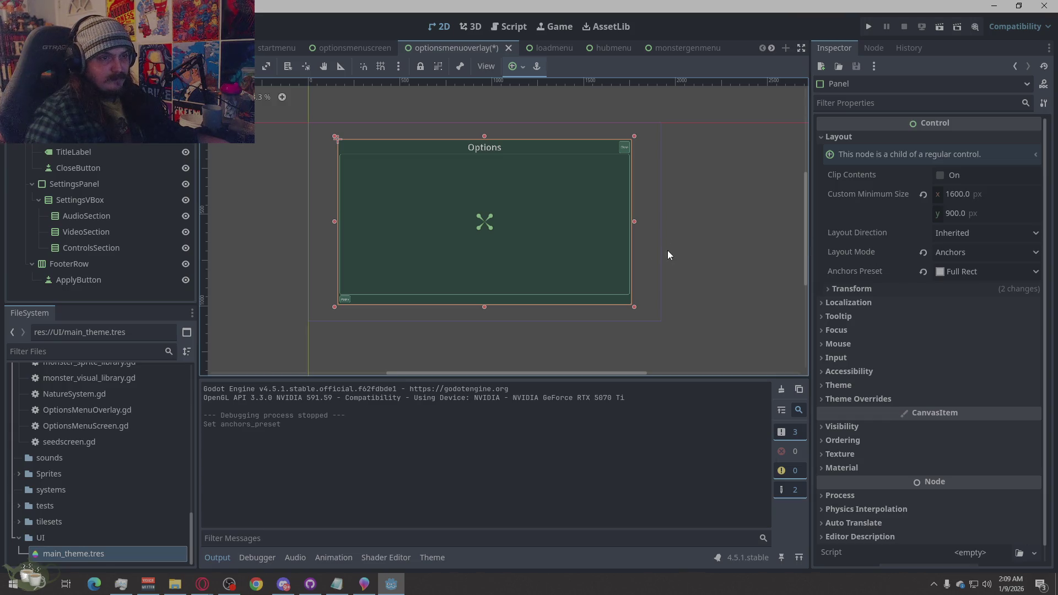
click(337, 139)
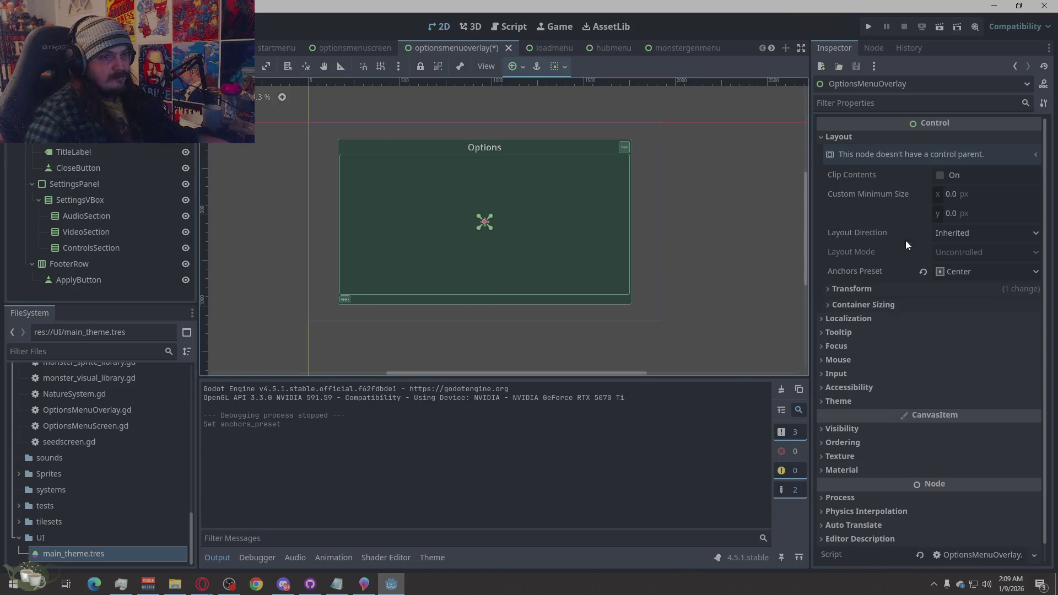
click(968, 237)
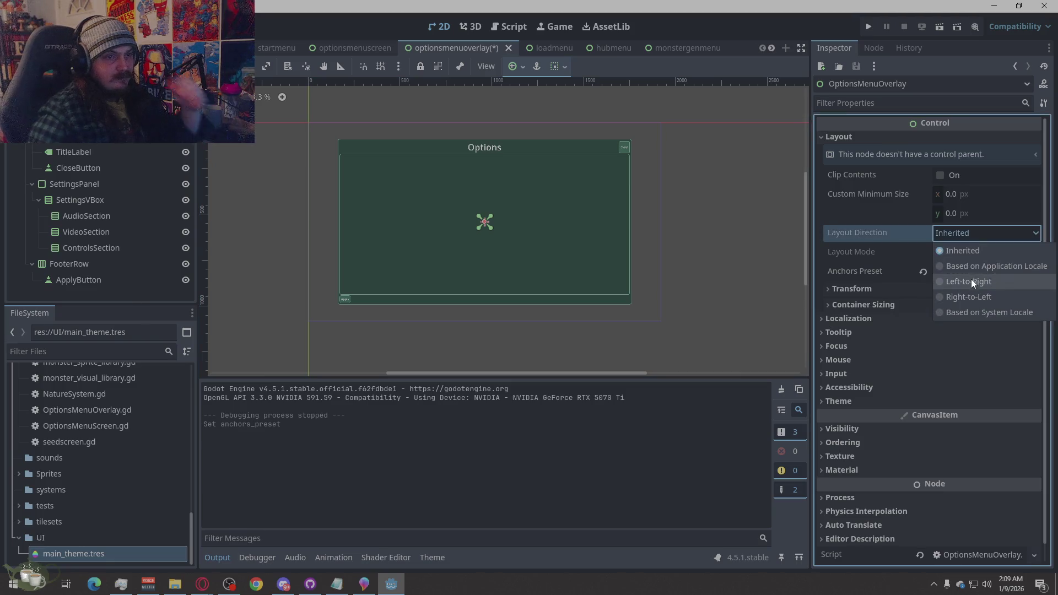
click(970, 281)
click(964, 234)
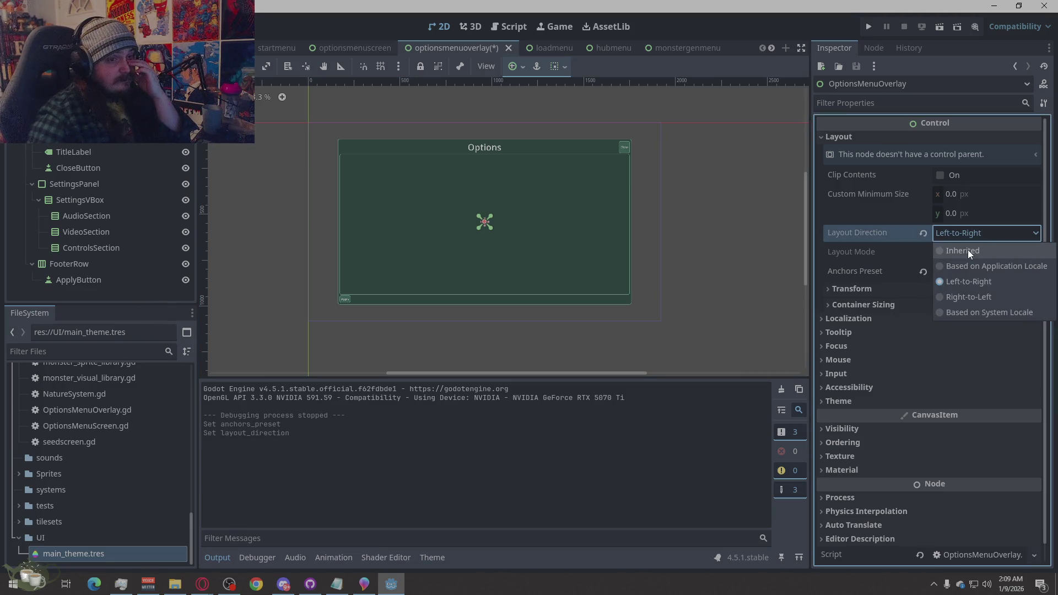
click(968, 249)
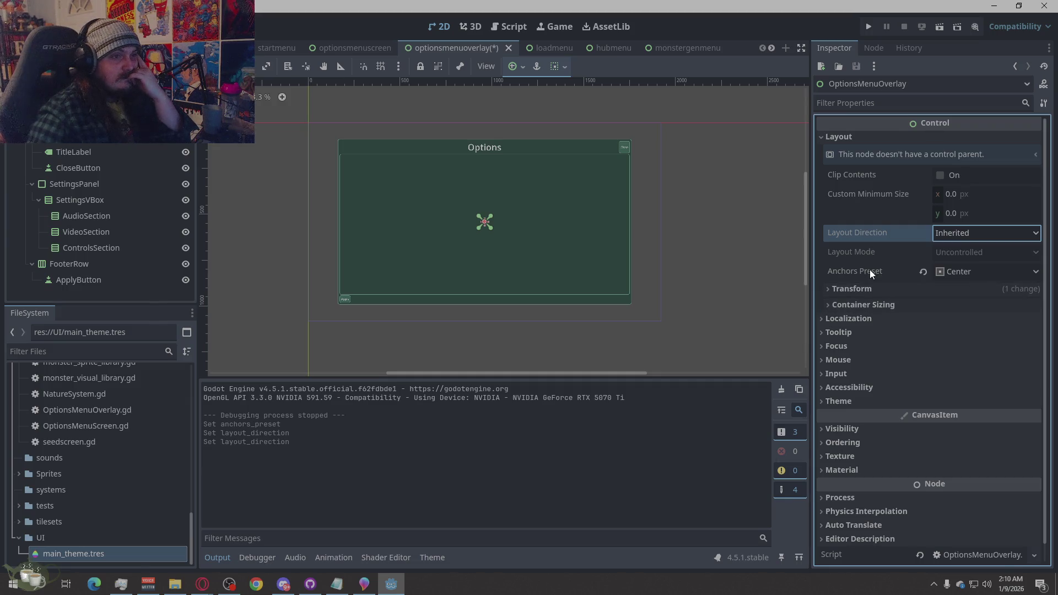
click(839, 290)
click(854, 292)
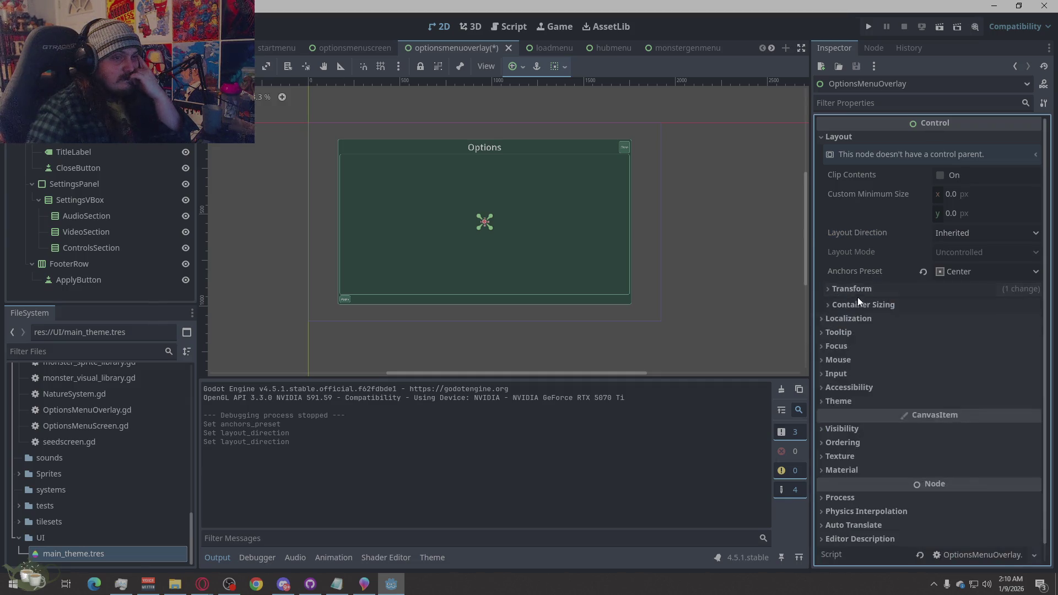
click(859, 304)
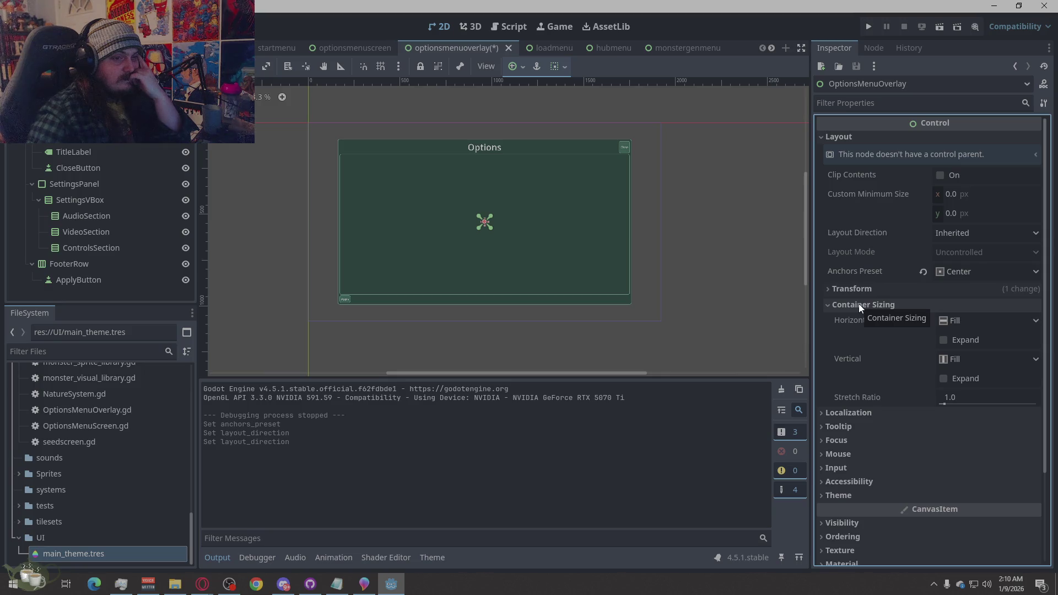
click(859, 304)
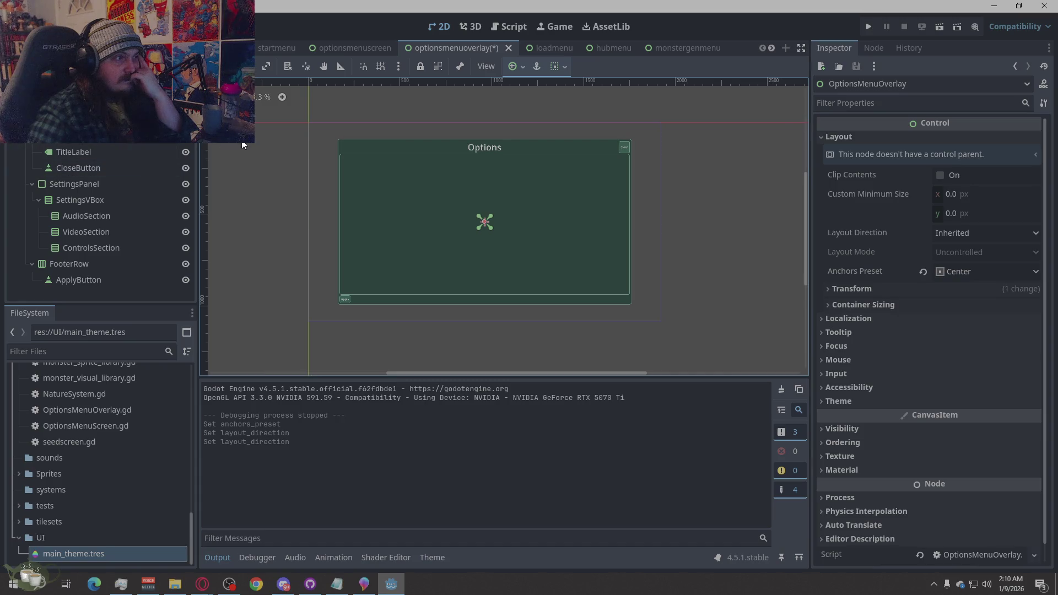
click(258, 146)
click(72, 105)
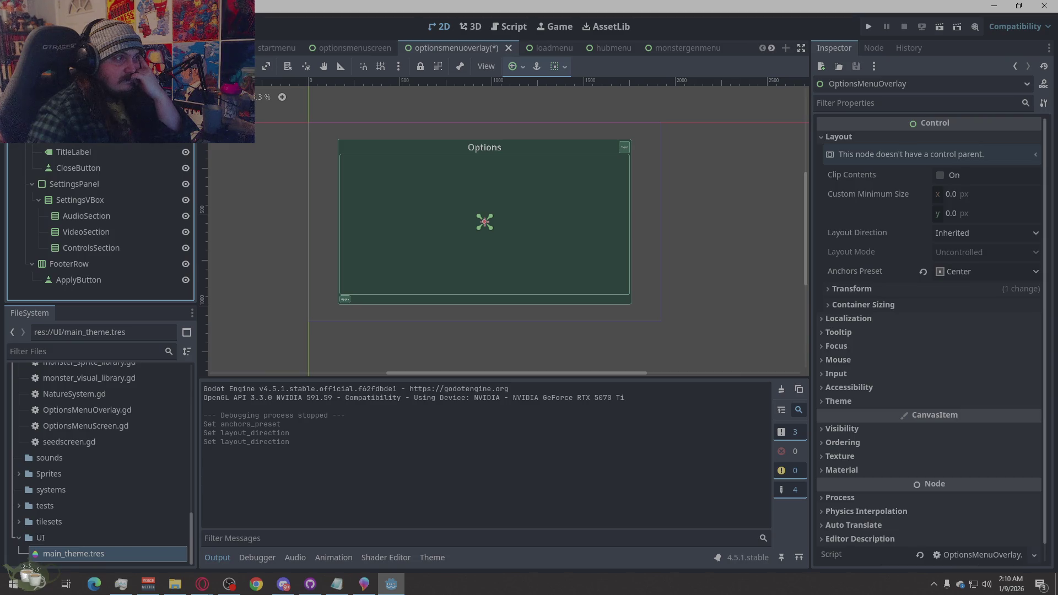
Undo two accidental resizes of the overlay control with Ctrl+Z
drag(474, 213, 450, 203)
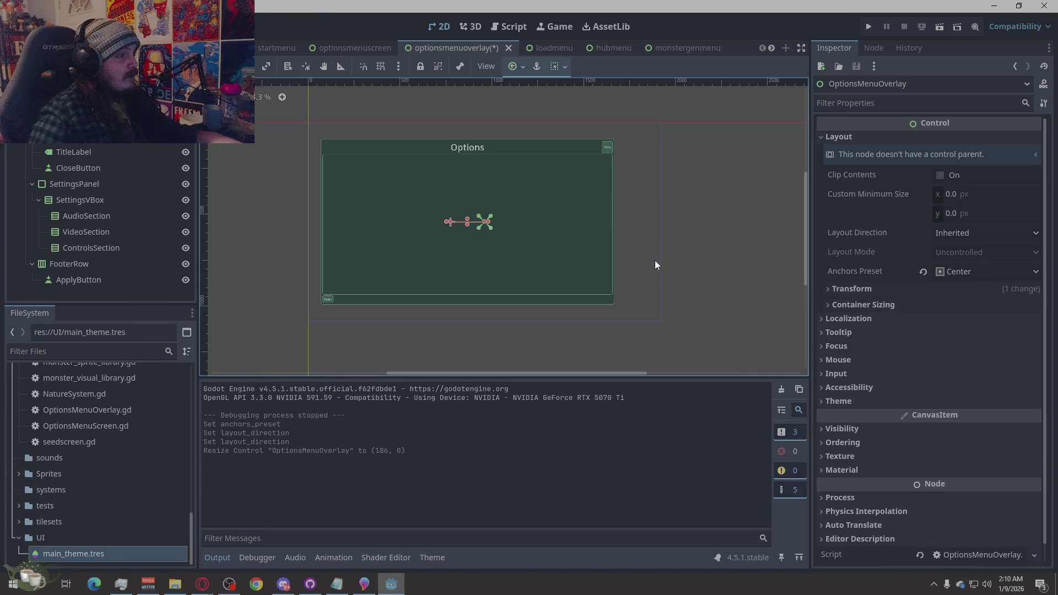
key(ctrl+z)
scroll(640, 269, down, 1)
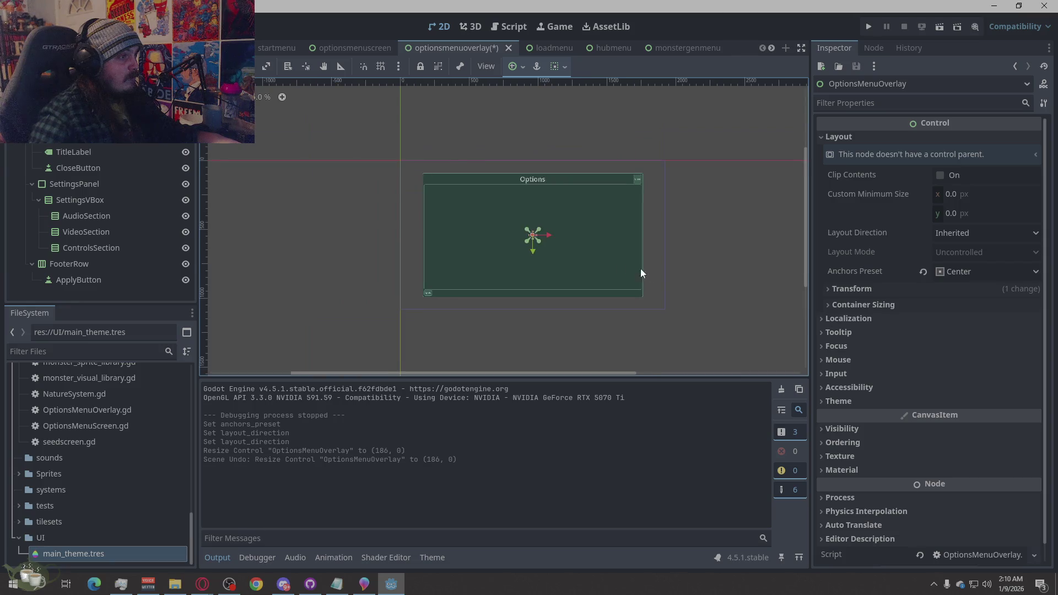
scroll(494, 192, up, 2)
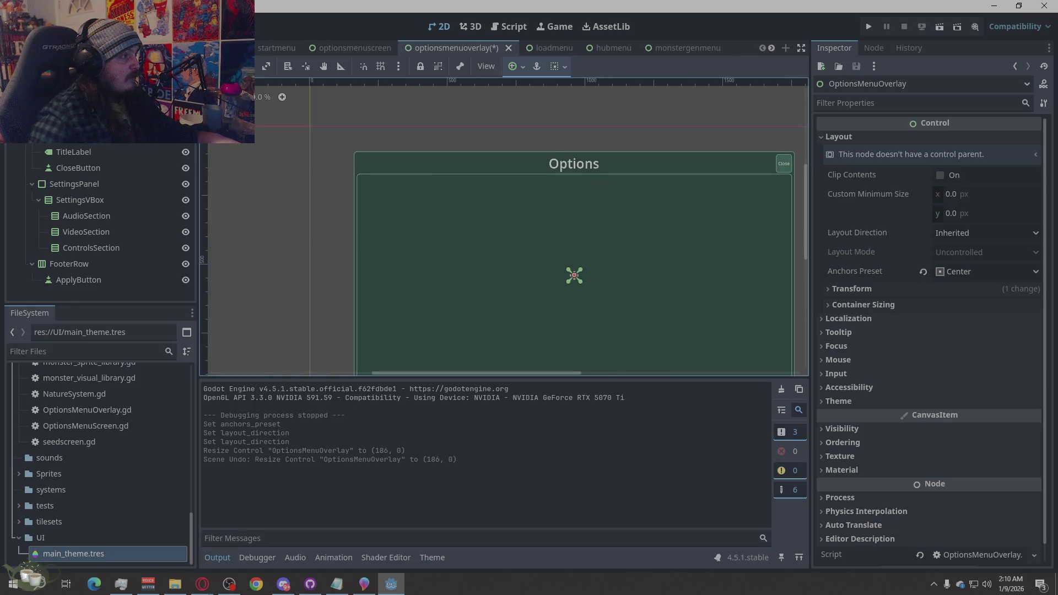
click(350, 132)
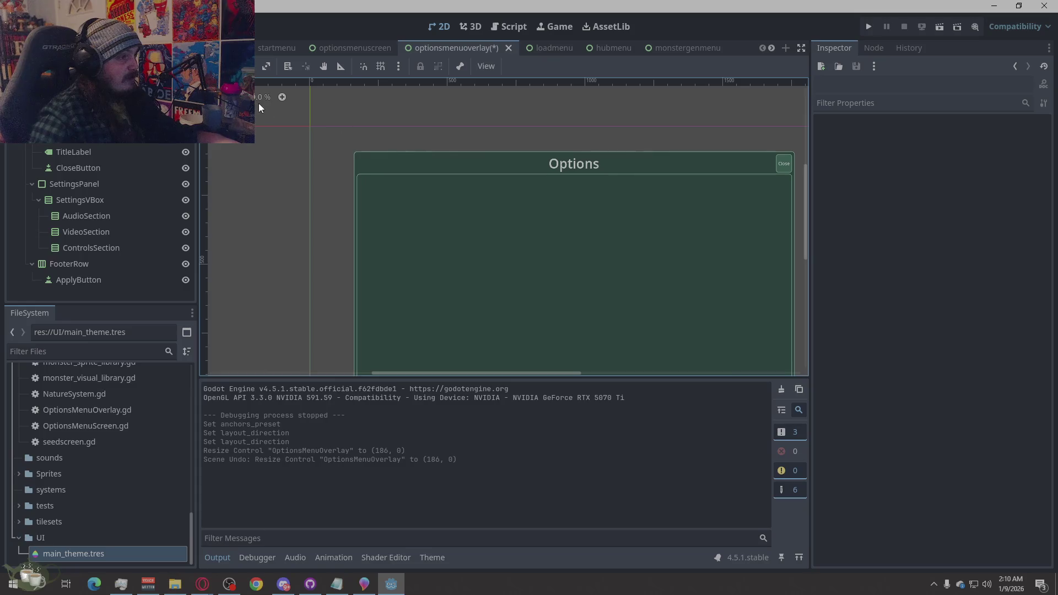
scroll(245, 153, down, 2)
click(385, 221)
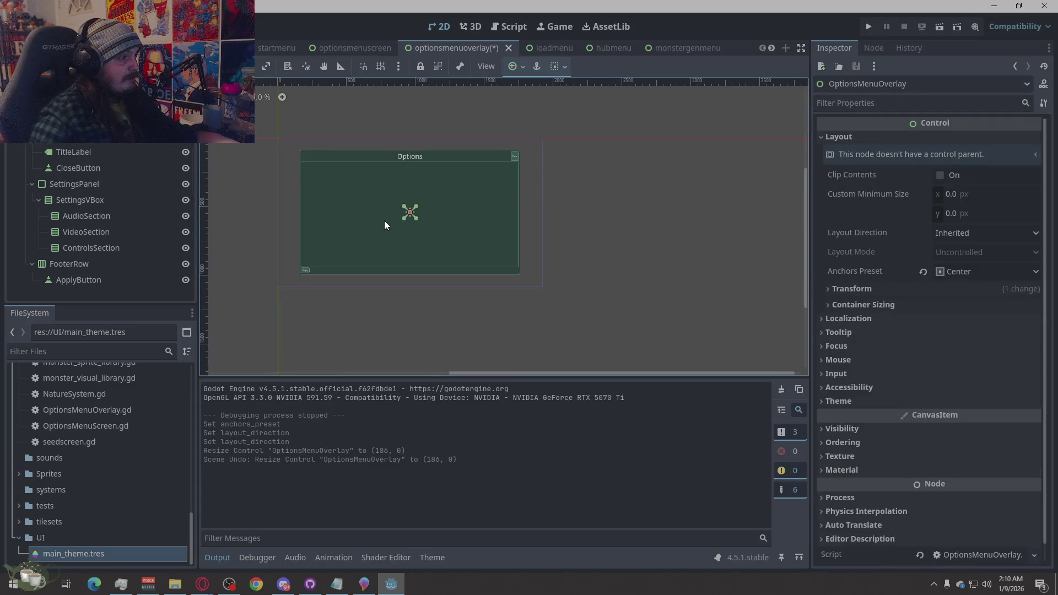
scroll(298, 252, up, 2)
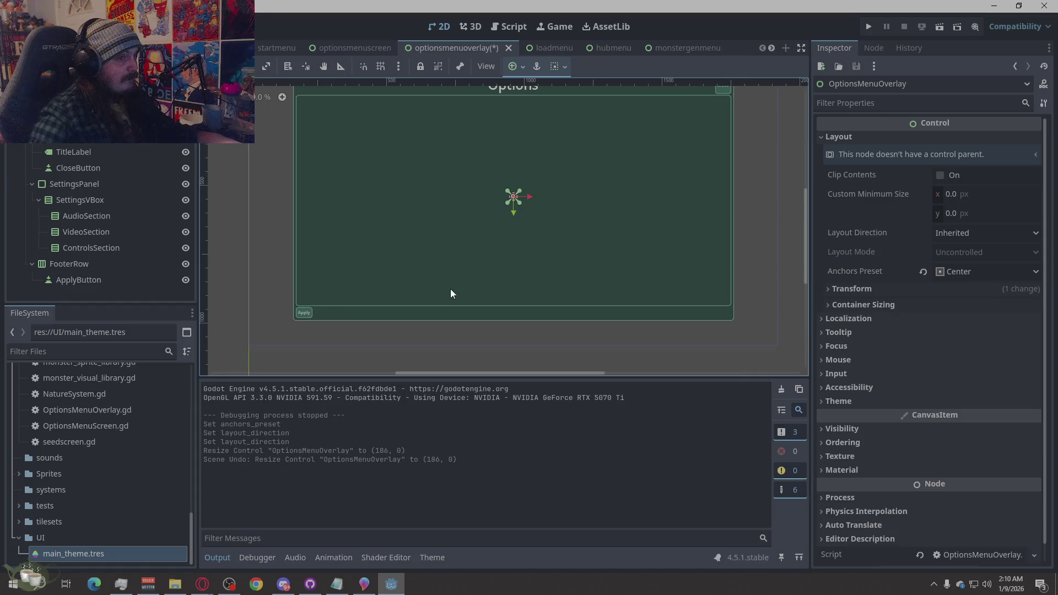
scroll(474, 295, down, 1)
drag(500, 227, 279, 244)
key(ctrl+z)
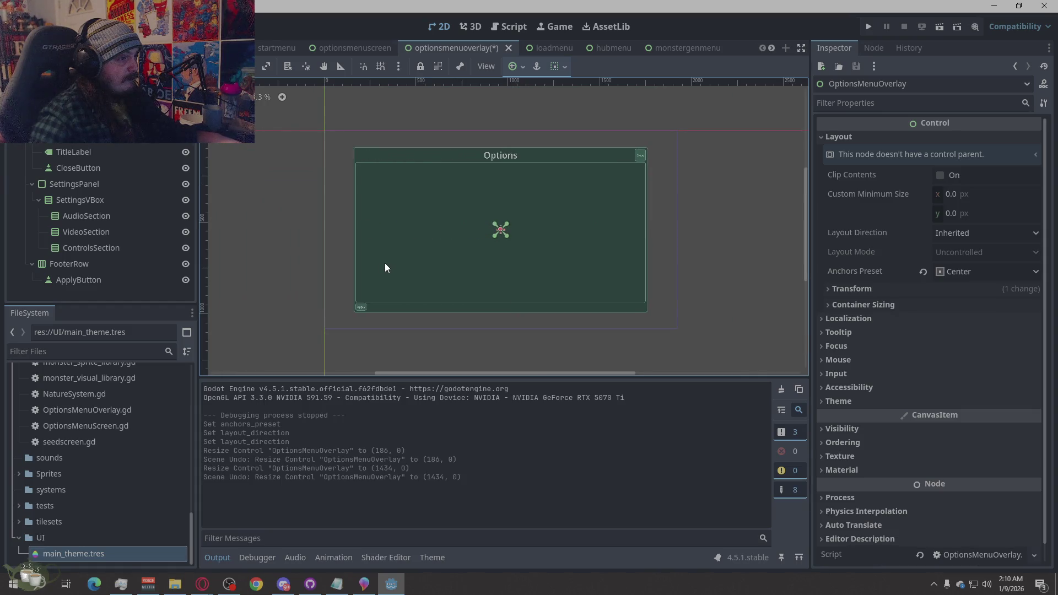
Bring up node actions on the canvas and in the Scene tree
right_click(501, 233)
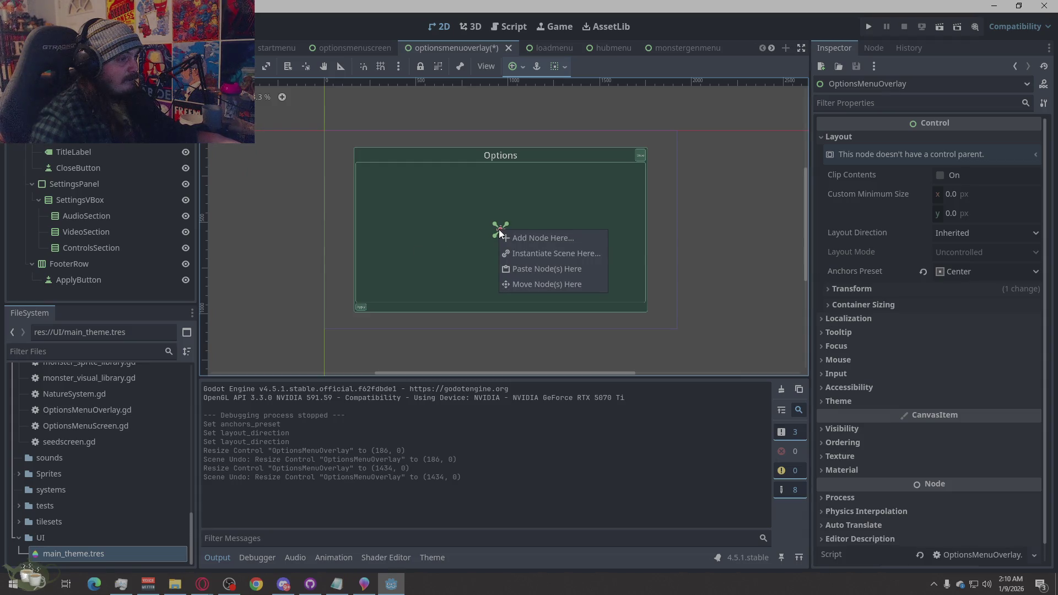
key(Escape)
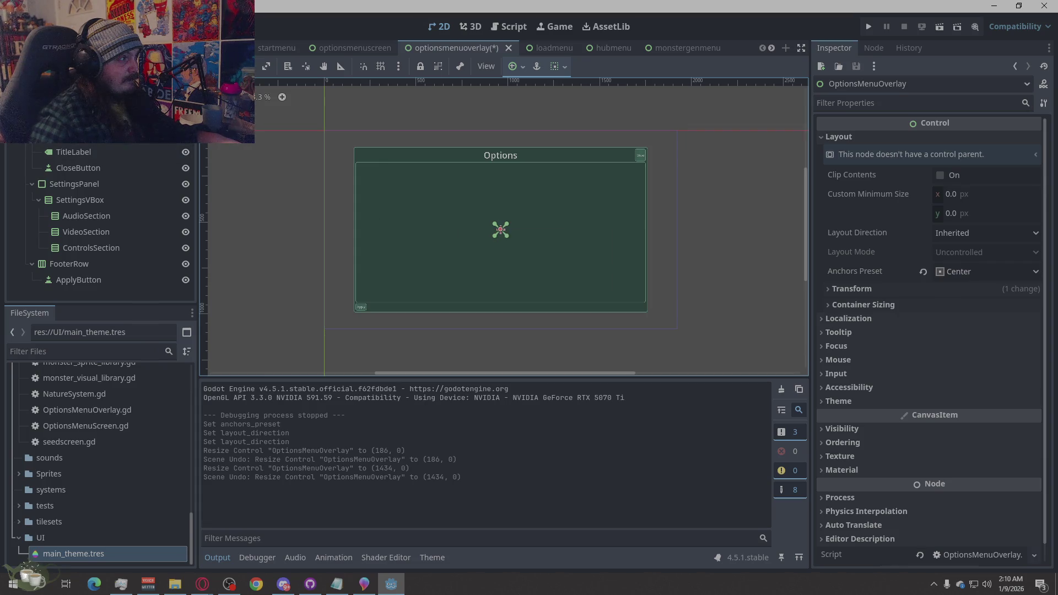
right_click(100, 146)
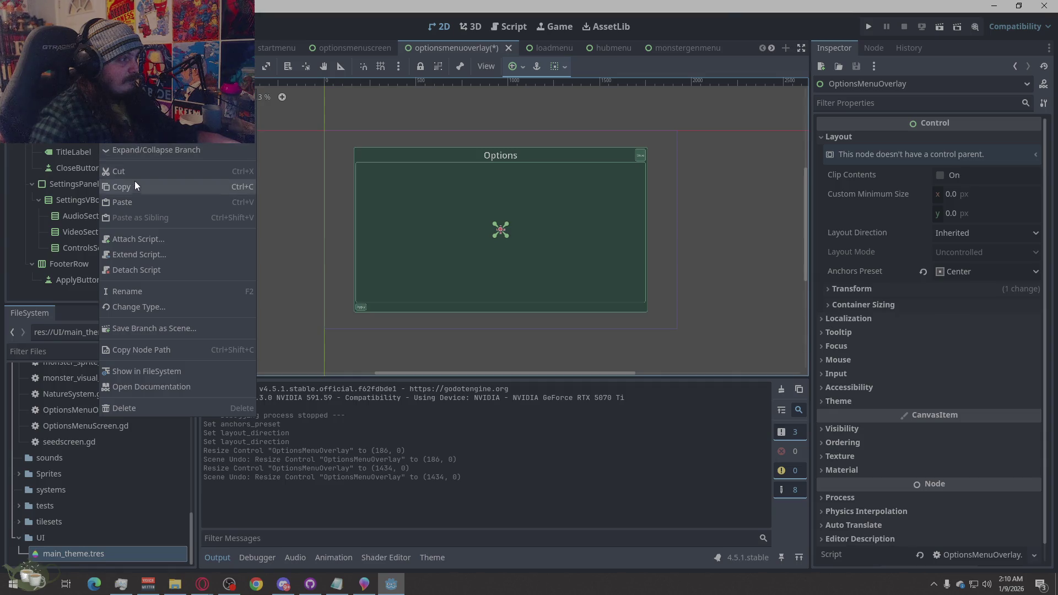
Open and dismiss node action menus for the Panel and the overlay root
click(337, 146)
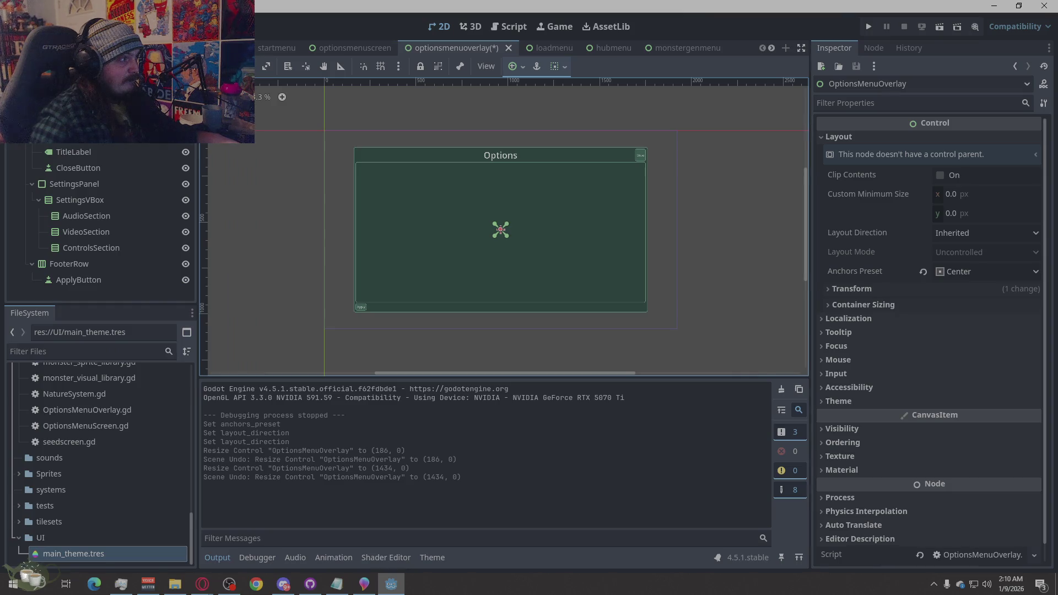
click(58, 105)
right_click(58, 104)
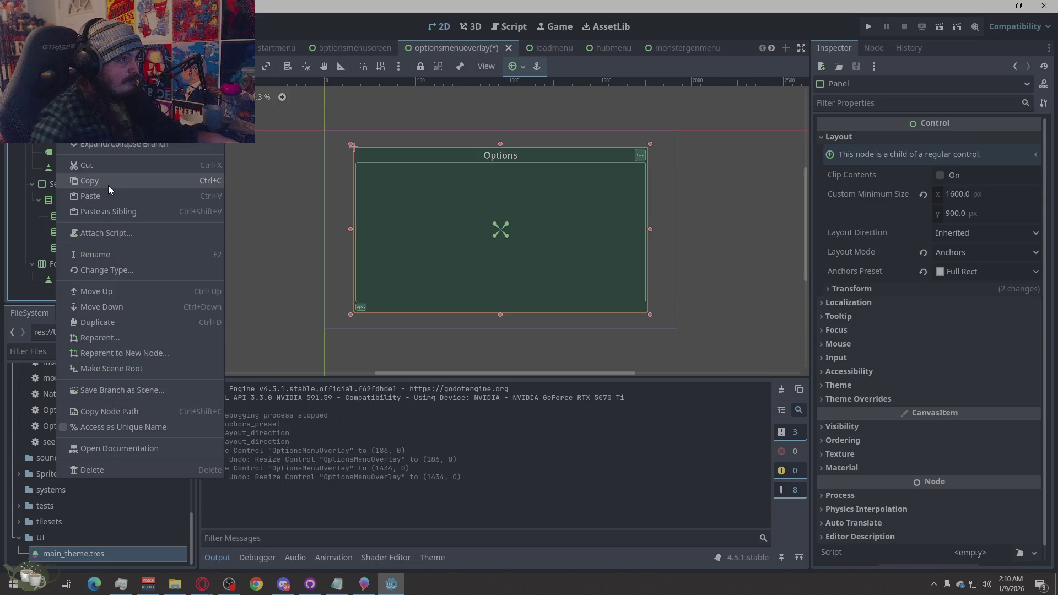
click(327, 123)
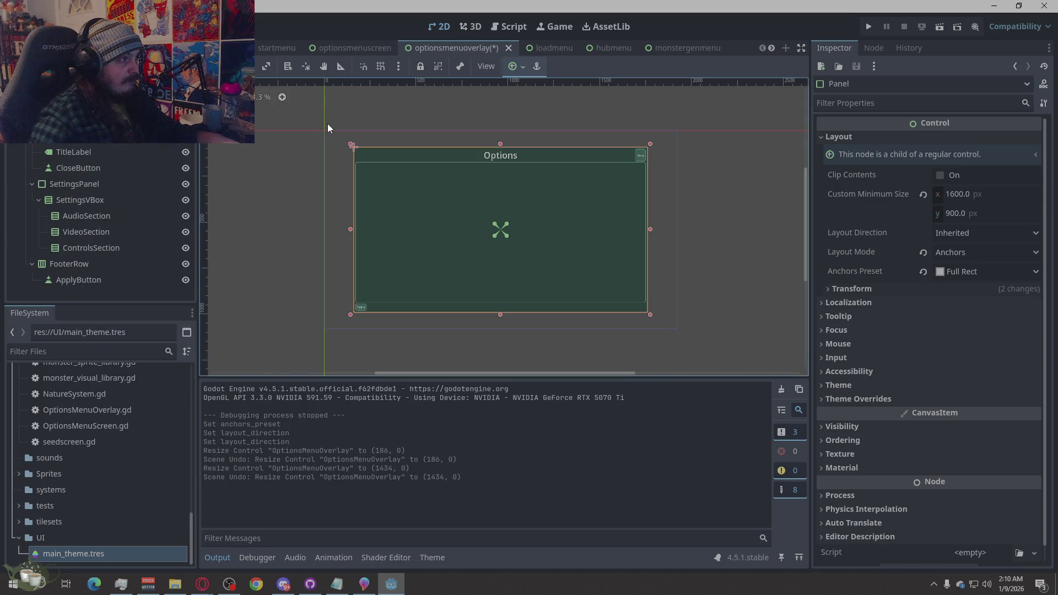
click(264, 148)
click(95, 141)
right_click(95, 140)
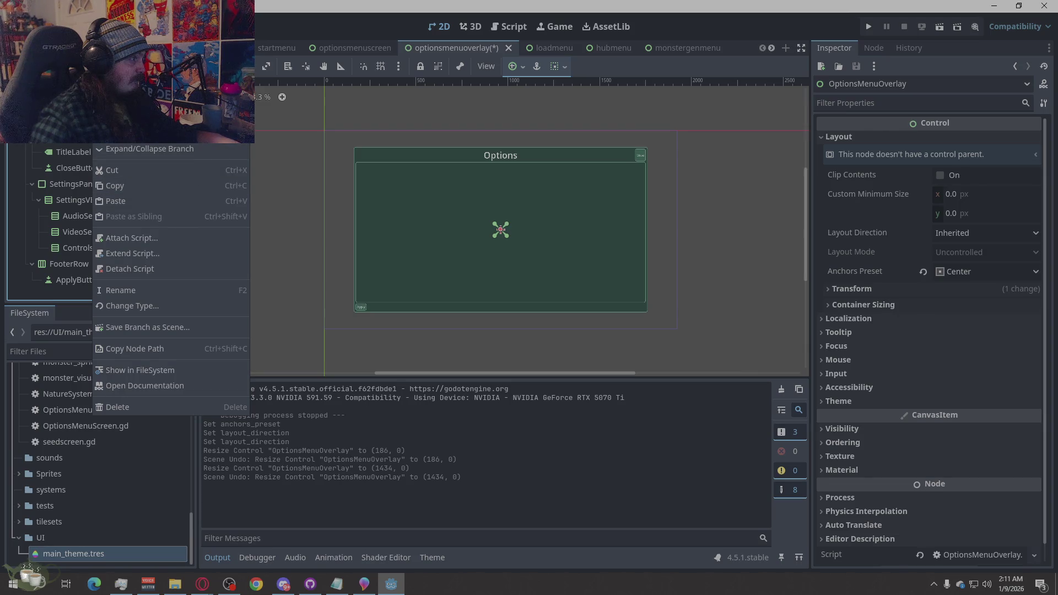
click(325, 150)
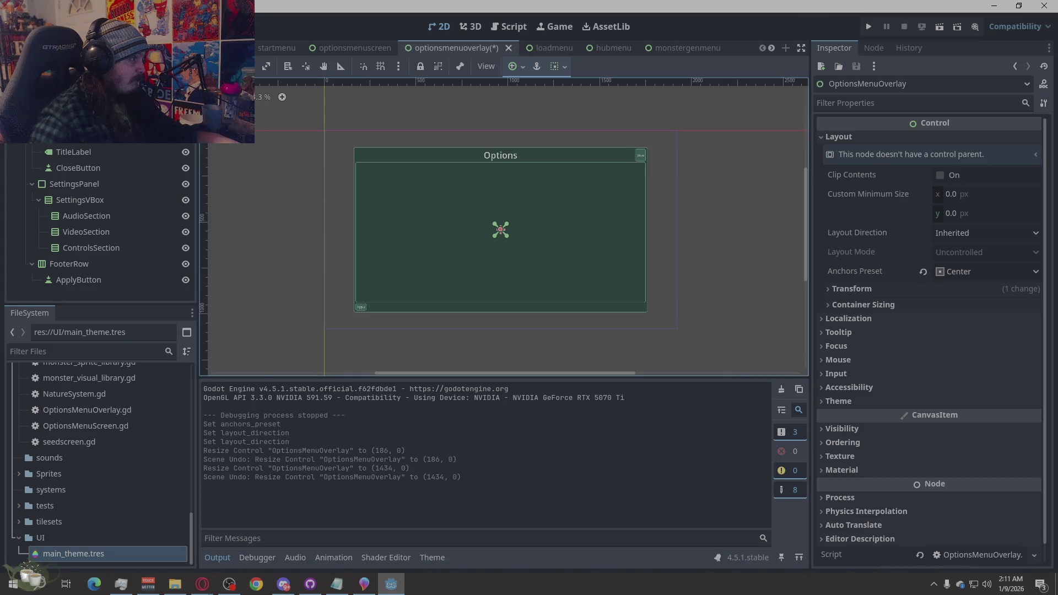
Reselect OptionsMenuOverlay and bring up its Anchors Preset choices
click(500, 232)
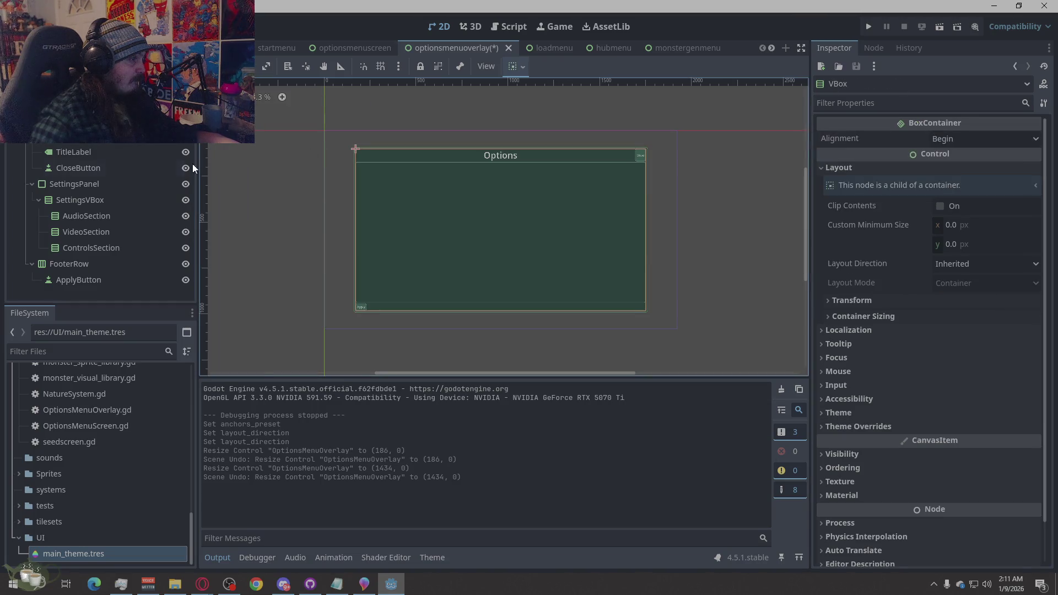
click(136, 164)
click(500, 230)
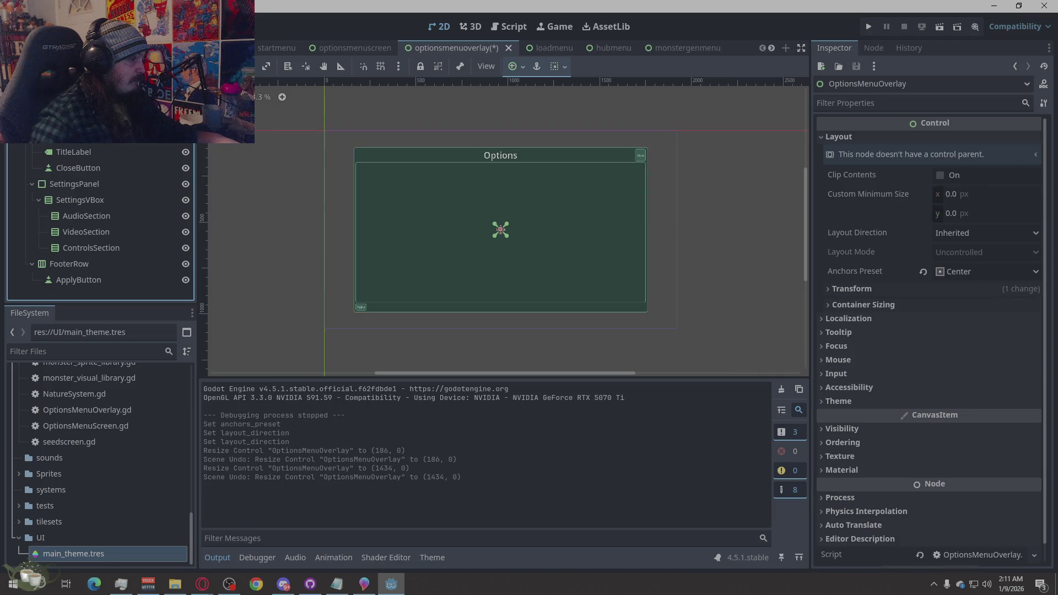
click(961, 272)
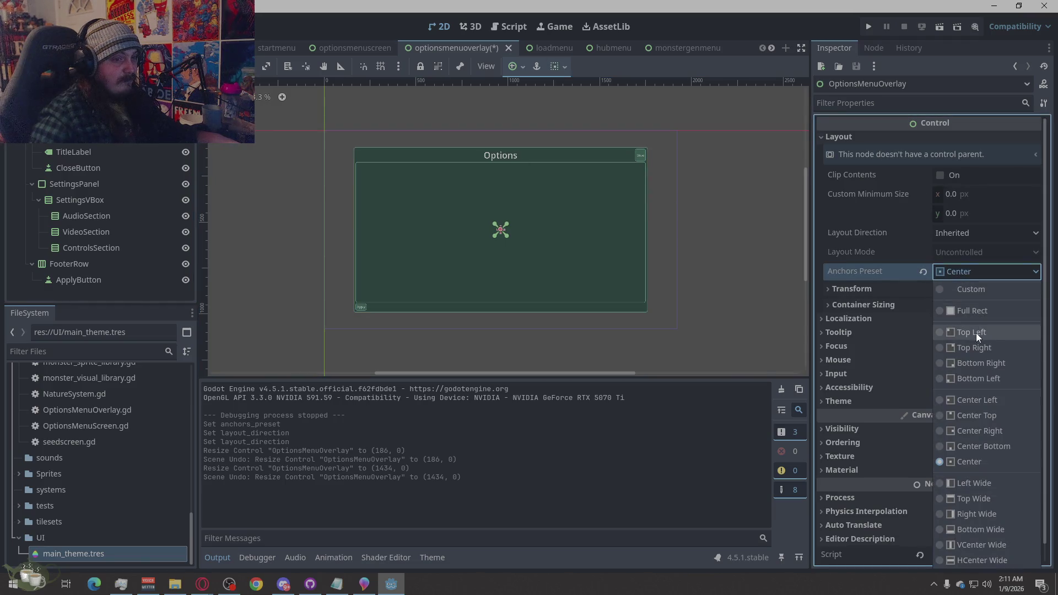
Switch the overlay root to the Top Left anchors preset
click(976, 333)
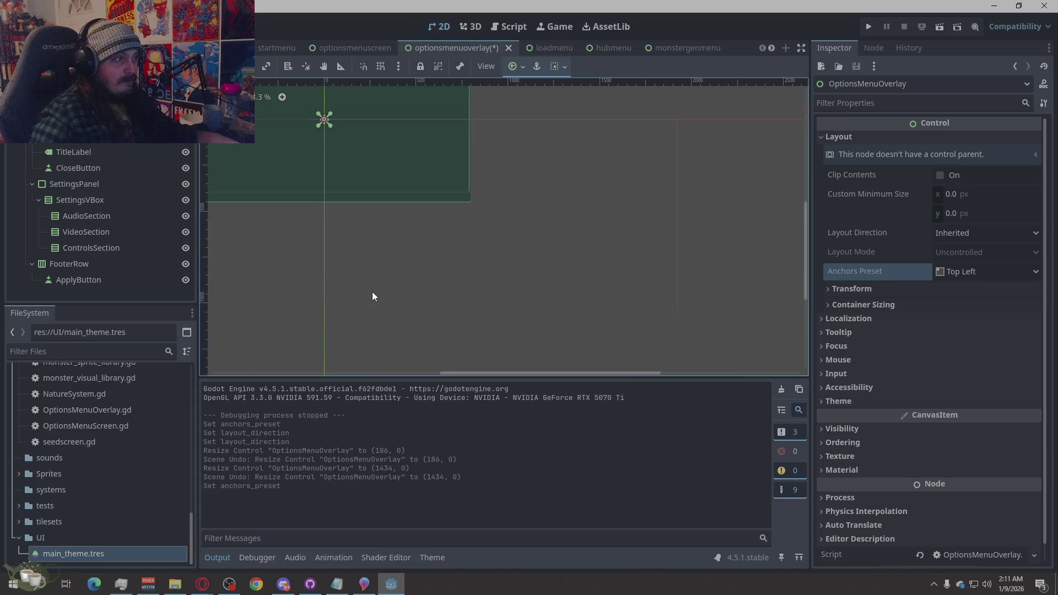
scroll(479, 344, down, 1)
scroll(480, 348, down, 1)
scroll(419, 273, up, 1)
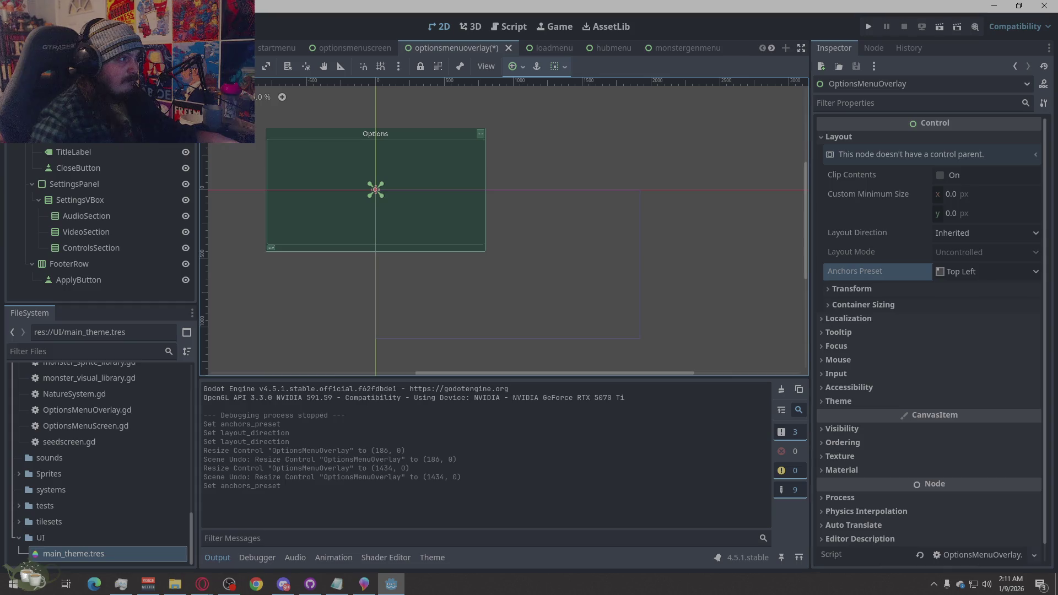
Drag the Options panel to position (204, 66) and save the scene
click(286, 184)
click(339, 198)
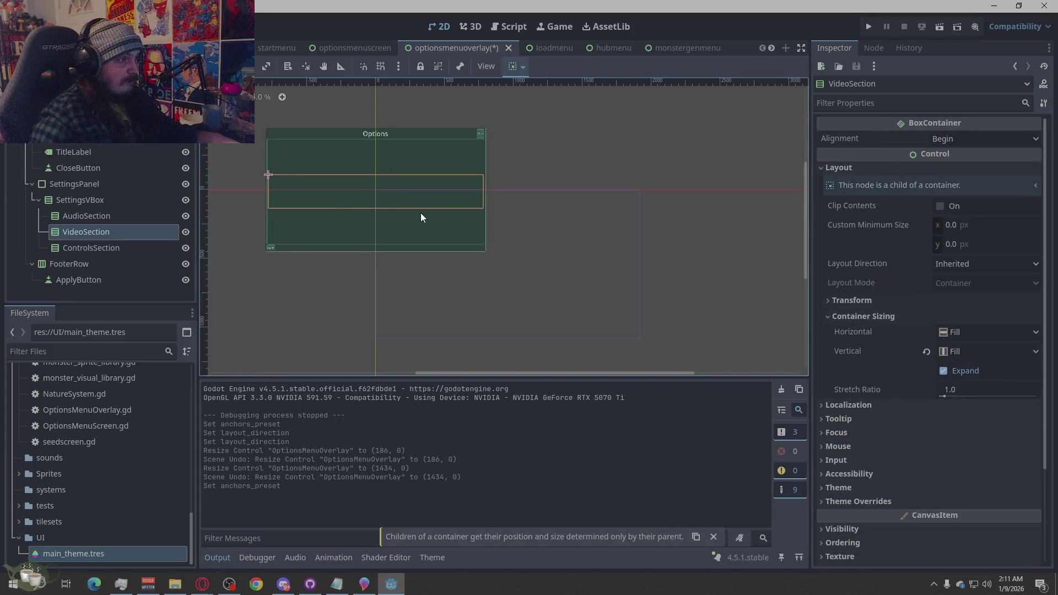
click(319, 161)
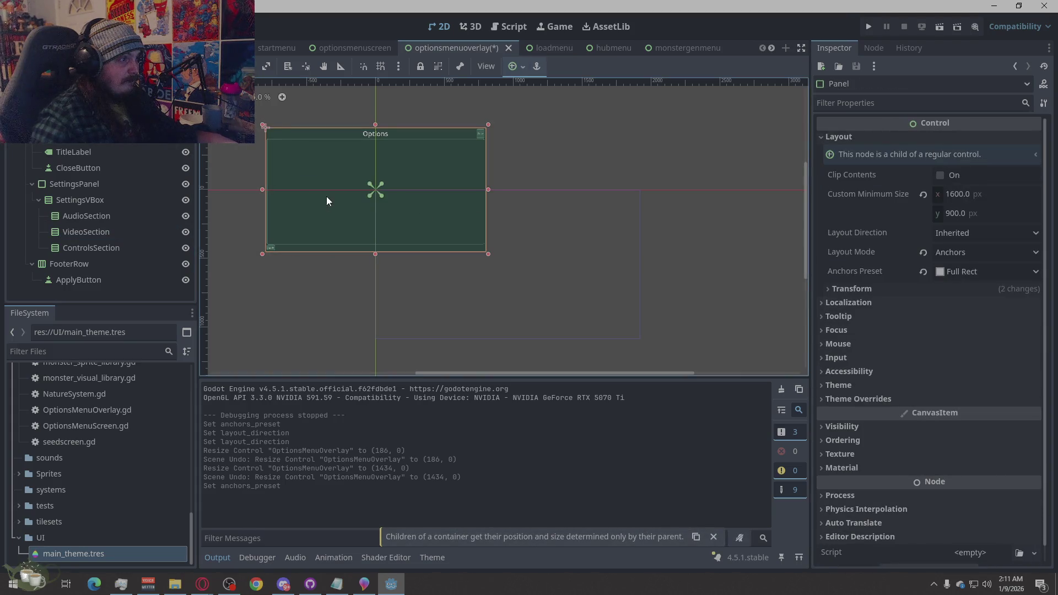
drag(336, 165, 462, 239)
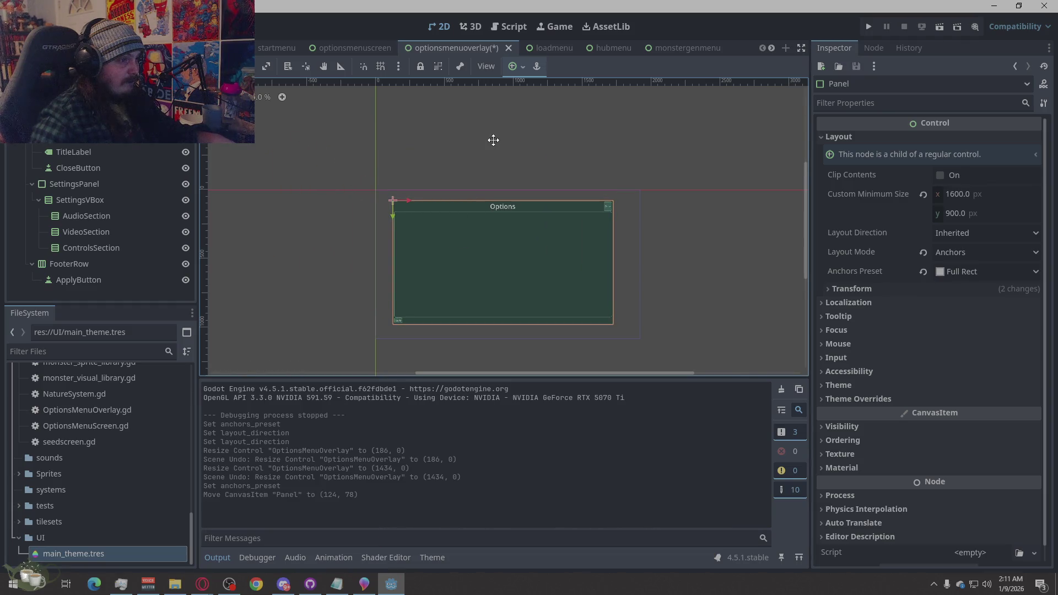
mouse_move(467, 239)
mouse_down()
mouse_move(481, 249)
mouse_move(479, 239)
mouse_up()
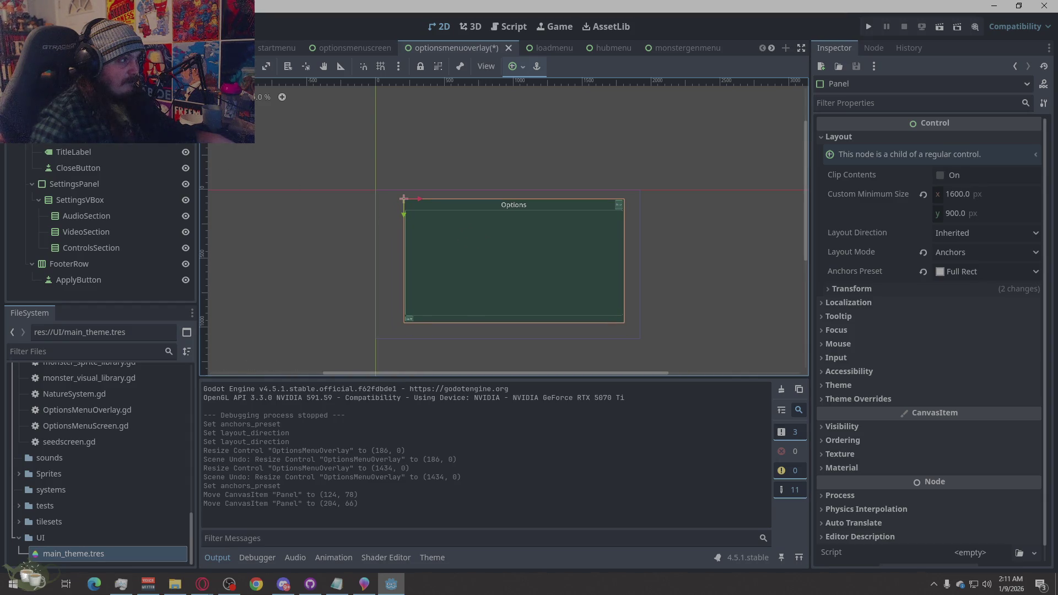
click(373, 189)
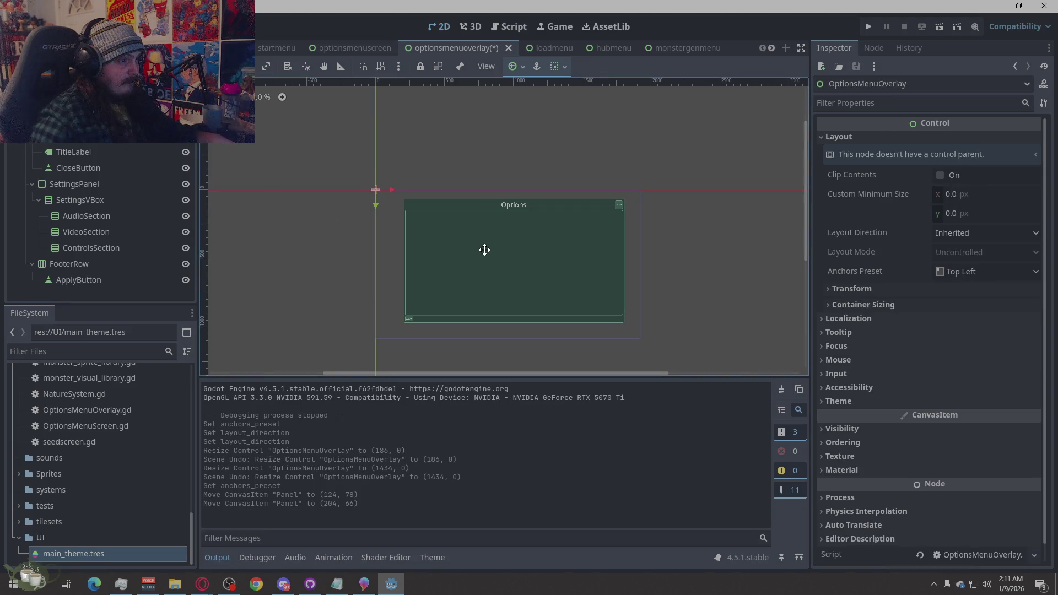
key(ctrl+s)
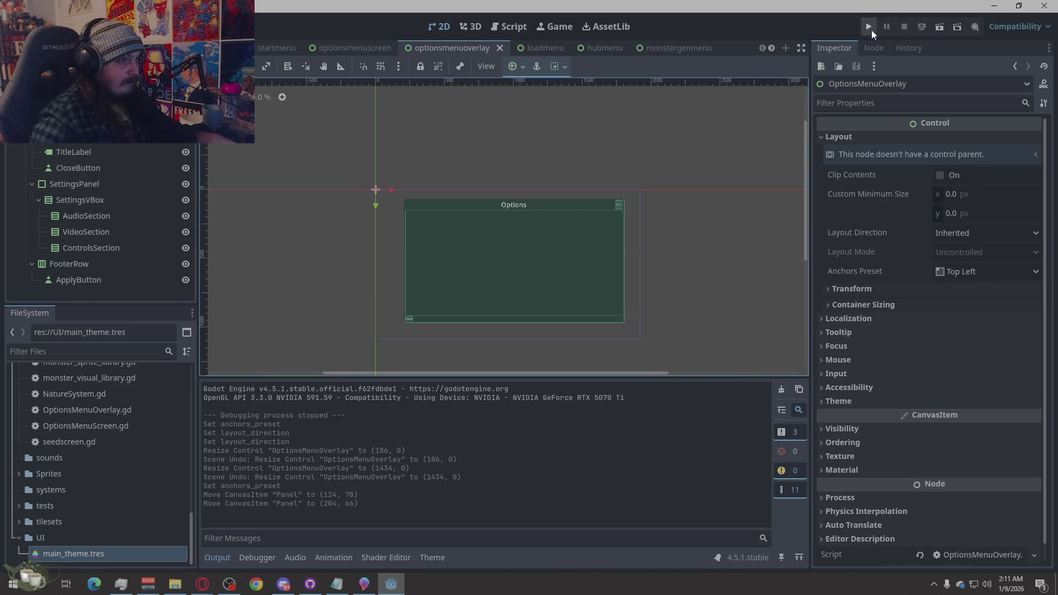
click(871, 30)
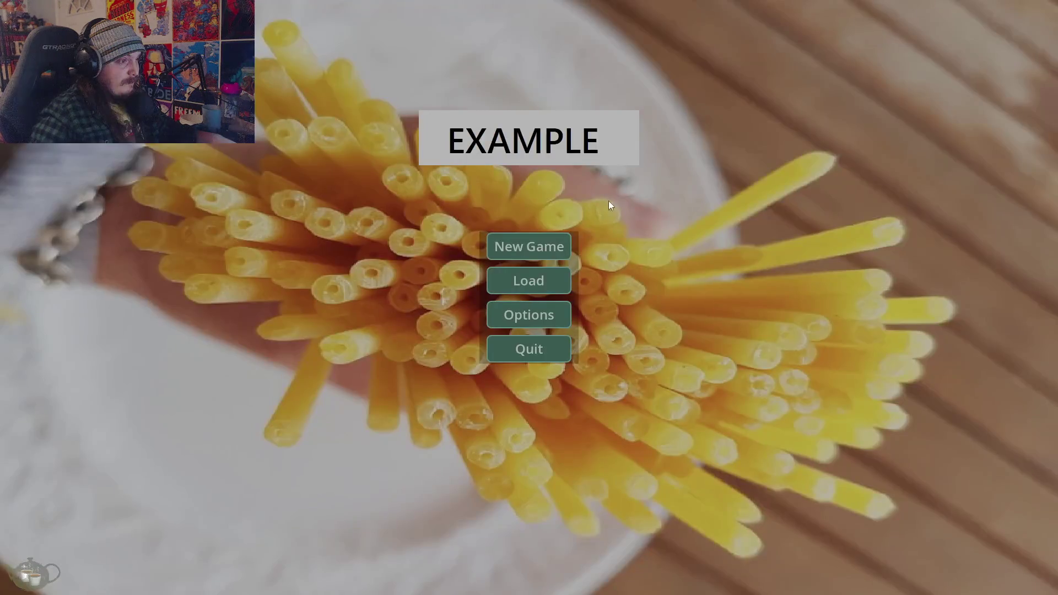
click(561, 237)
click(1008, 435)
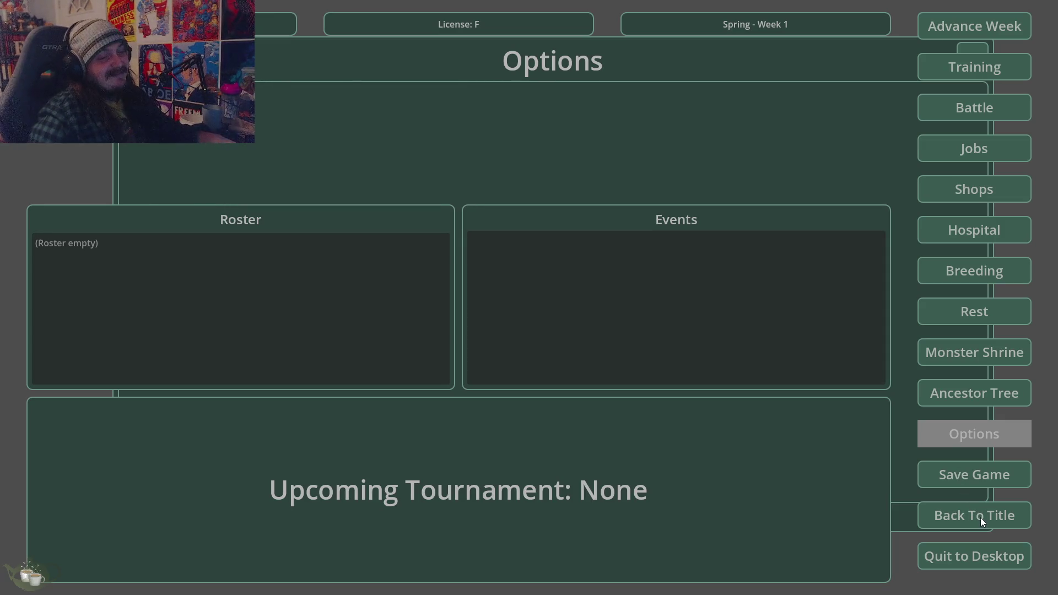
click(964, 558)
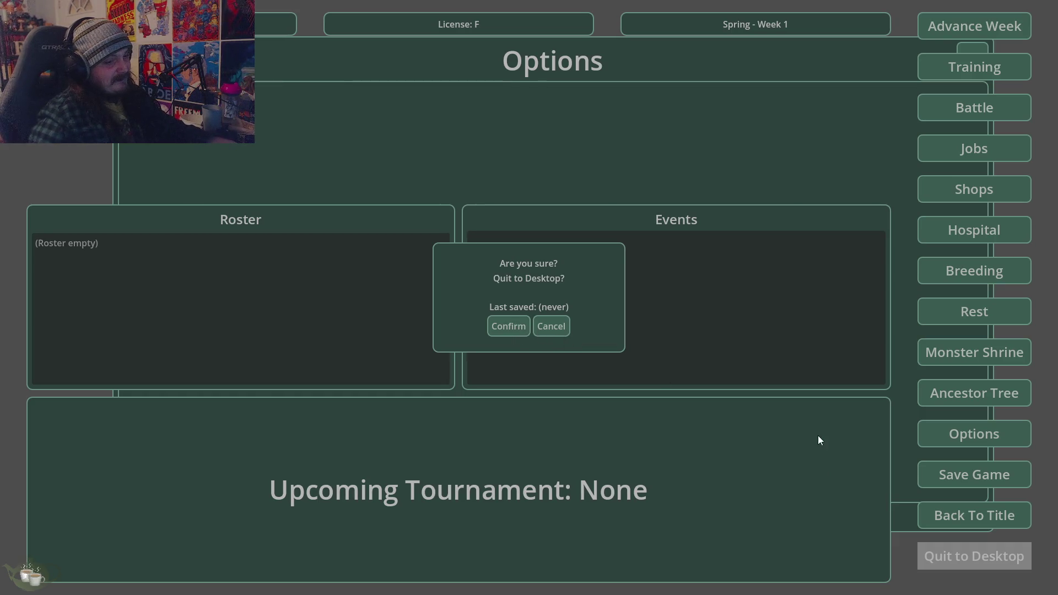
key(alt+F4)
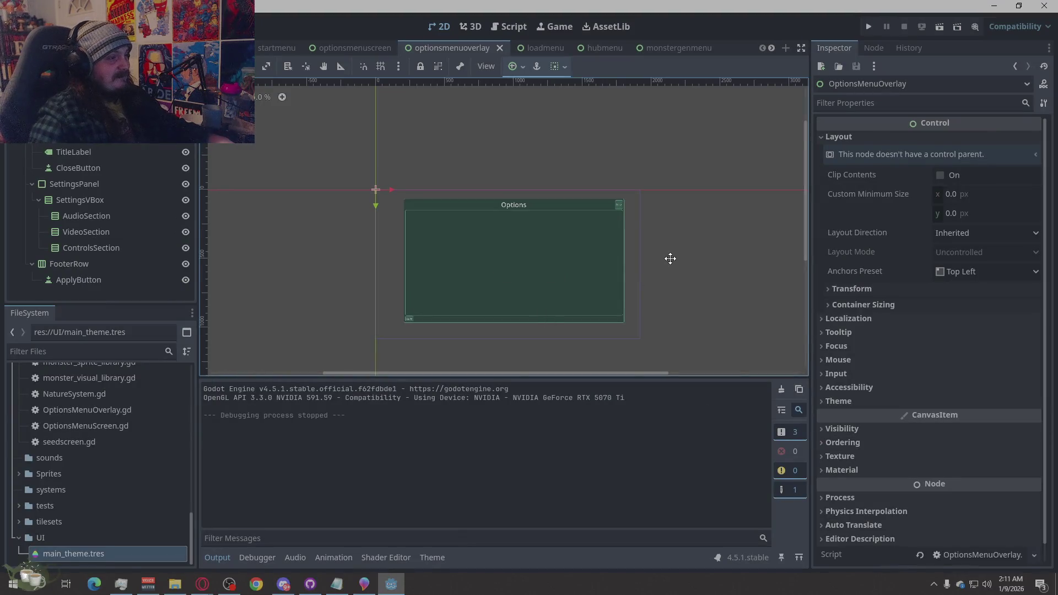
Shift the overlay 76 px left to (-76, 0) and copy the Panel node
drag(534, 264, 524, 263)
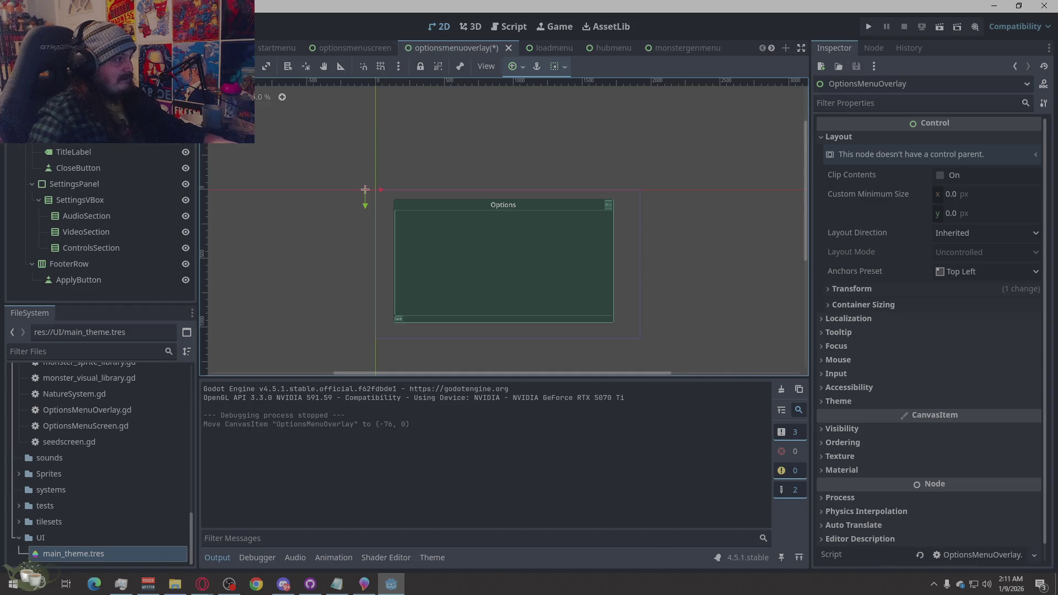
click(77, 138)
right_click(77, 143)
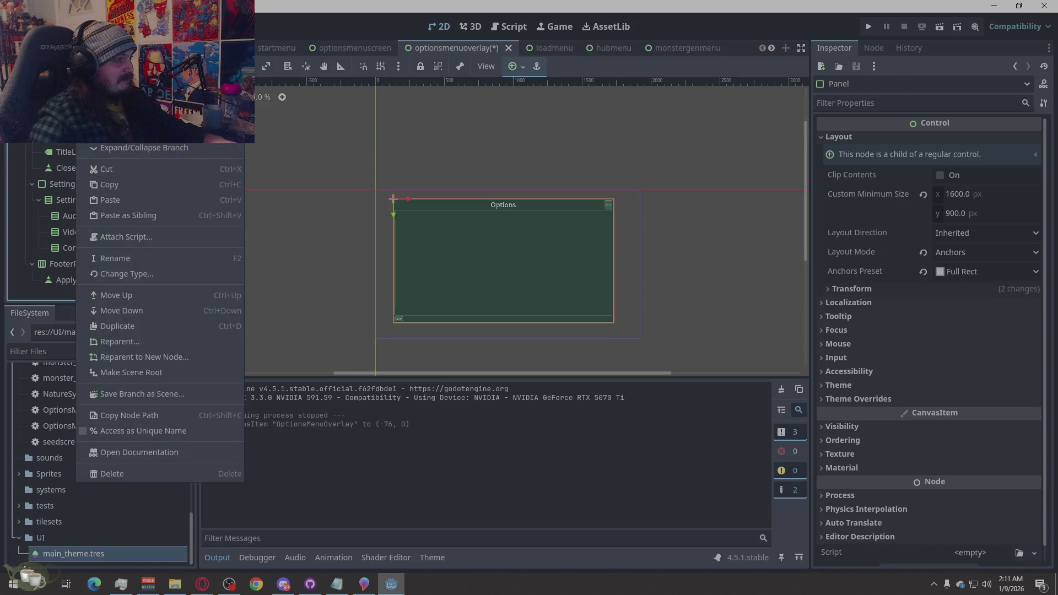
click(111, 183)
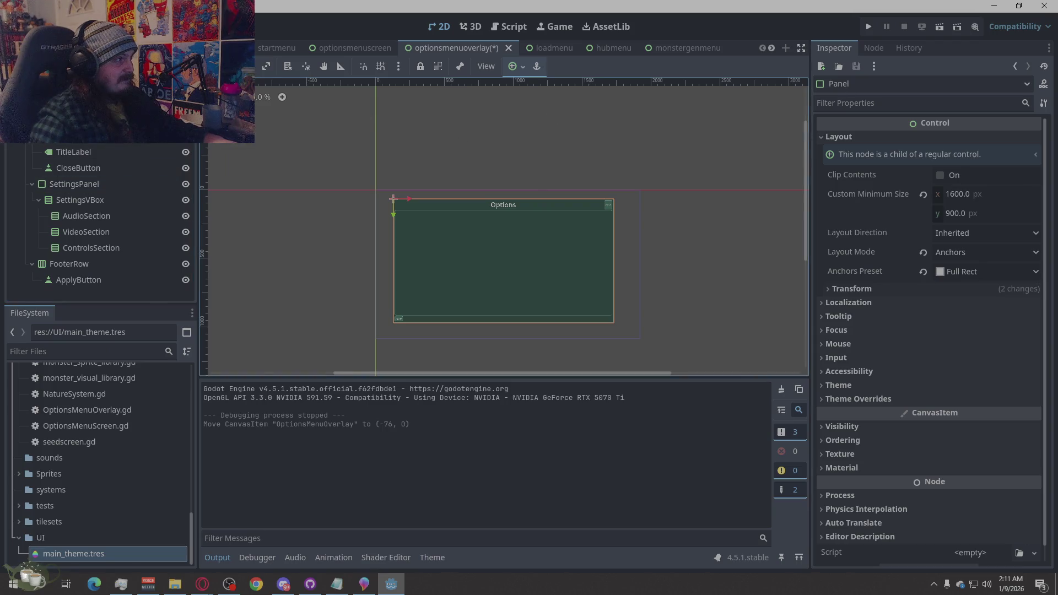
Add a Control node, then delete it again with confirmation
key(ctrl+a)
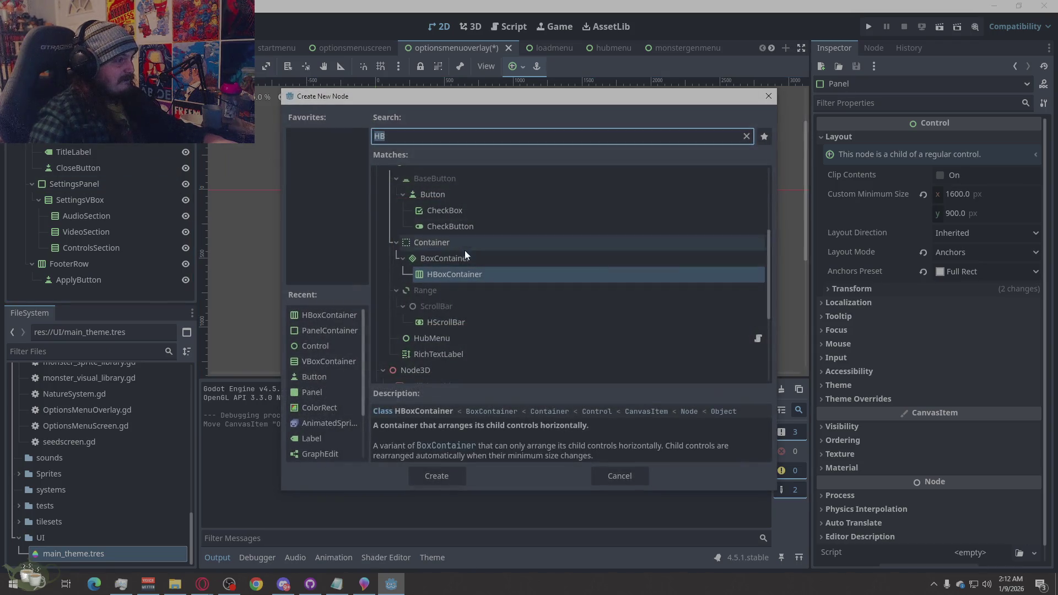
scroll(451, 259, up, 3)
click(444, 296)
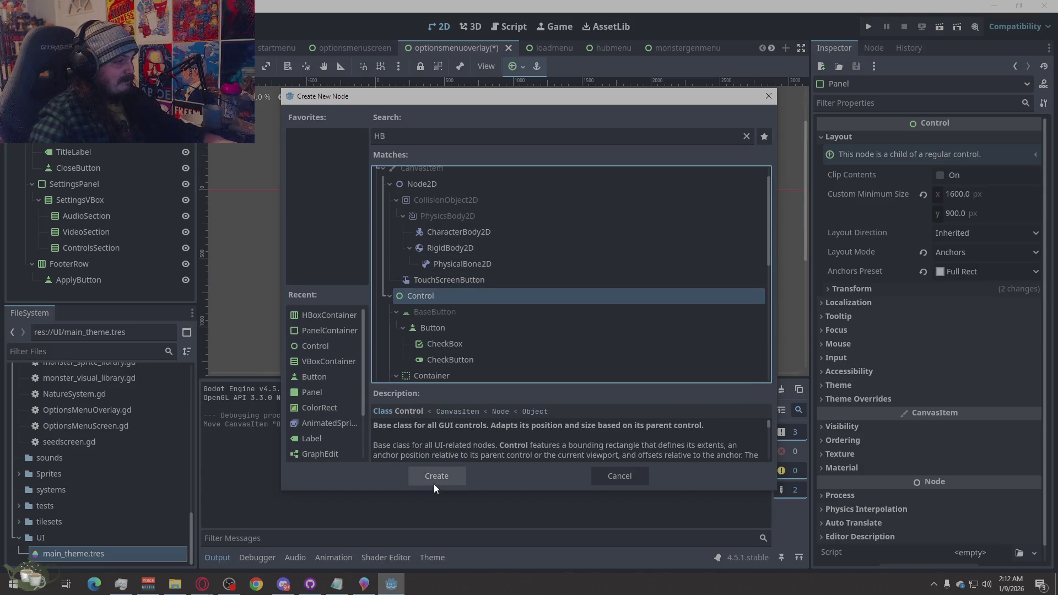
click(435, 483)
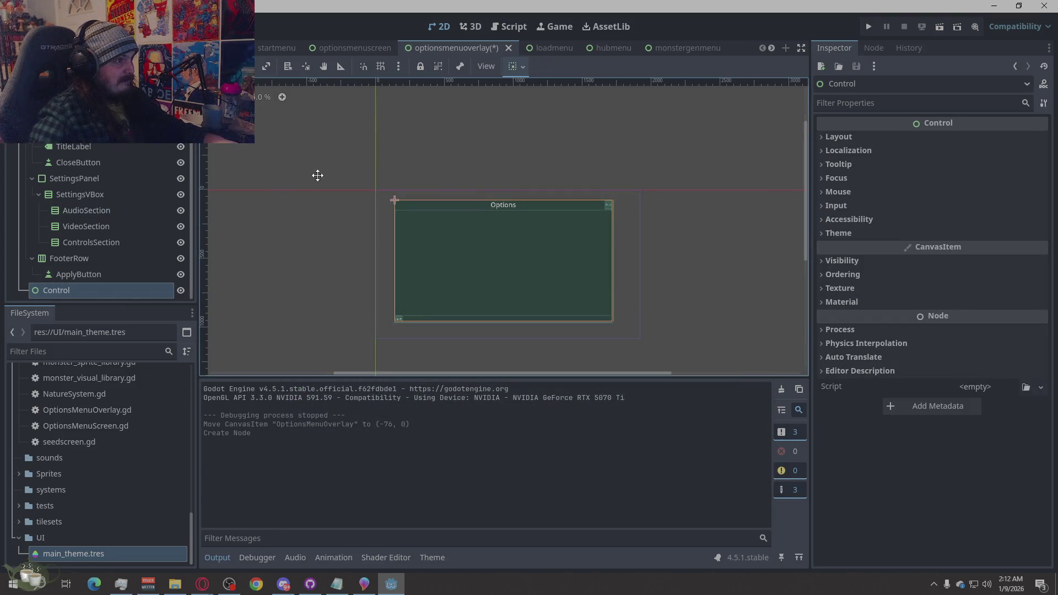
right_click(77, 289)
click(109, 553)
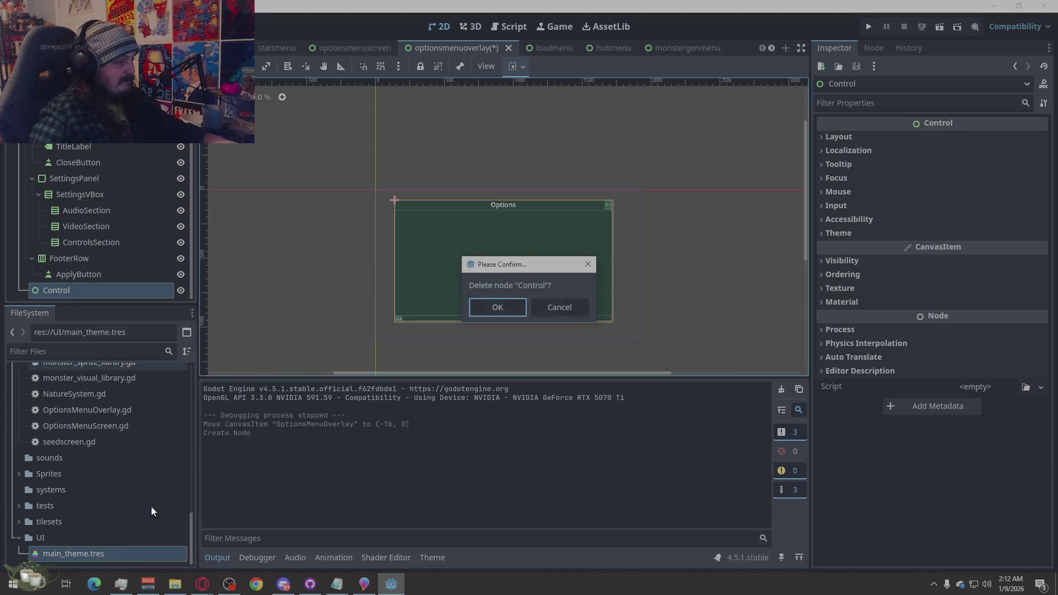
click(497, 307)
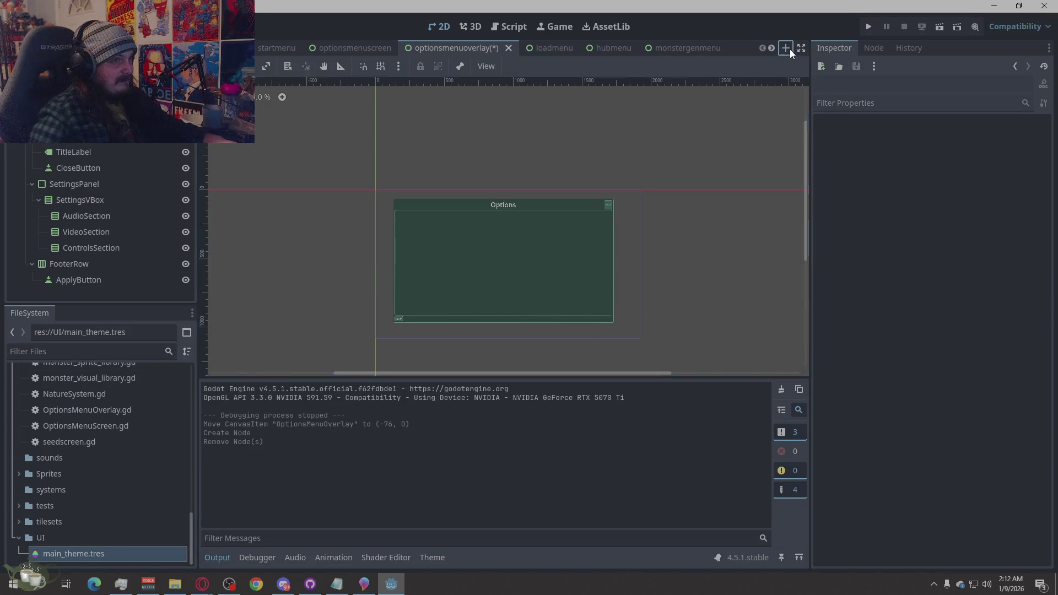
Create a new scene with a User Interface Control root and paste the copied Panel
click(787, 49)
click(92, 161)
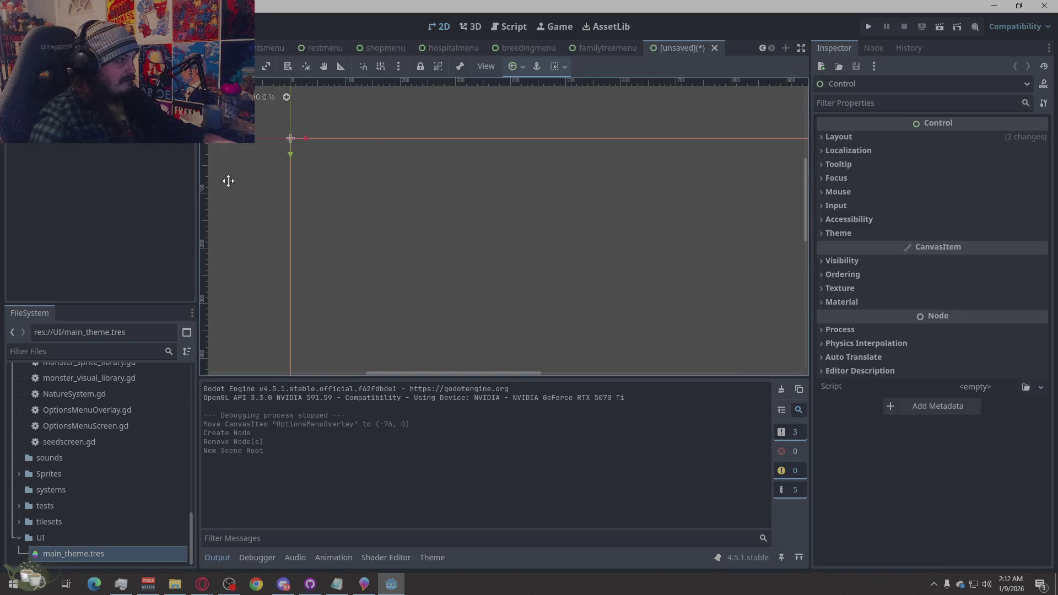
click(77, 154)
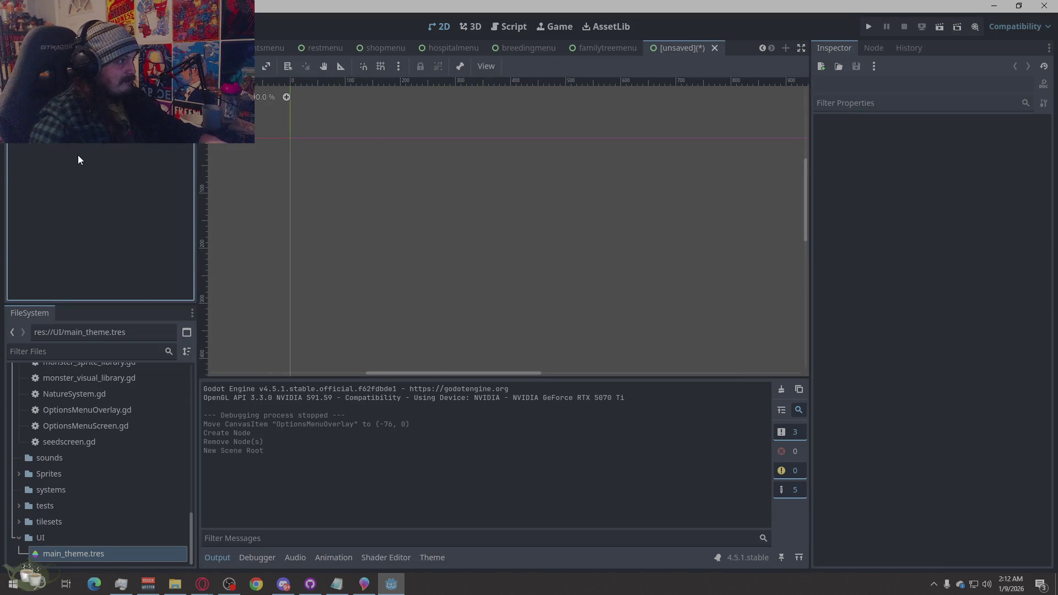
right_click(77, 154)
click(95, 187)
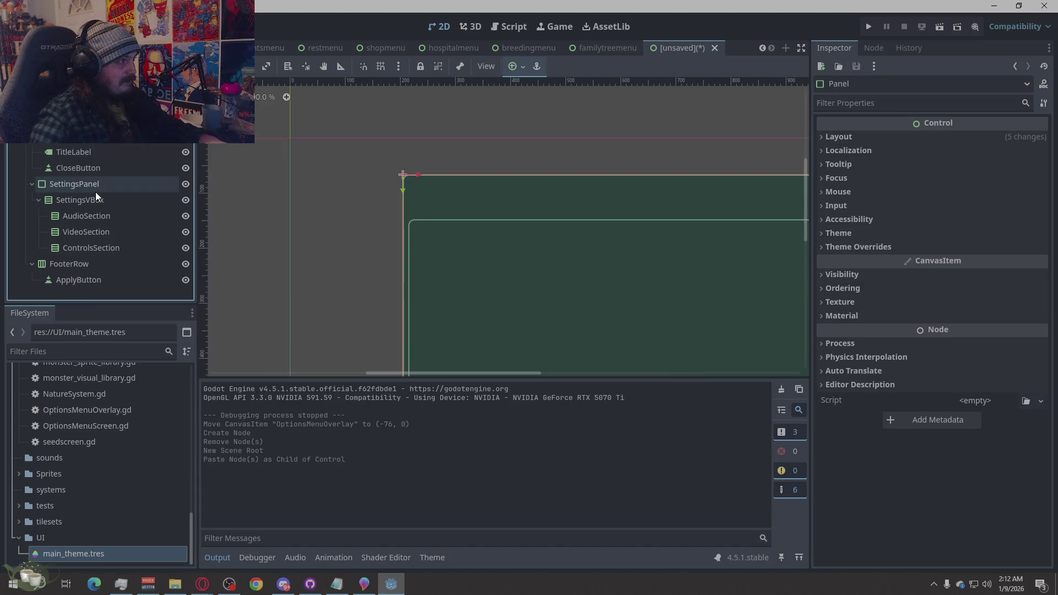
Set the pasted Panel's anchors preset to Center
click(864, 137)
click(965, 271)
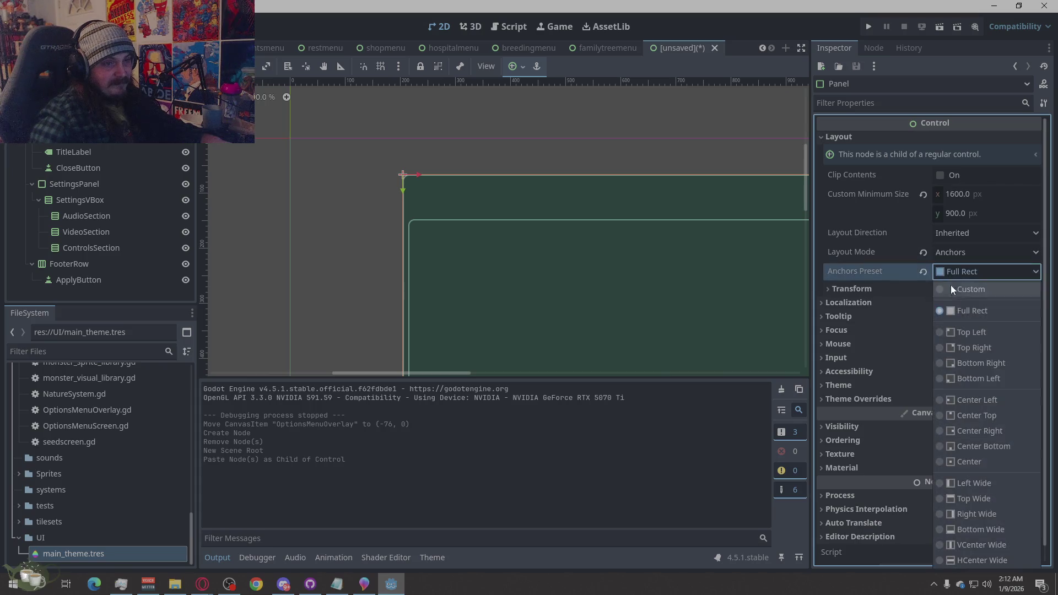
click(970, 462)
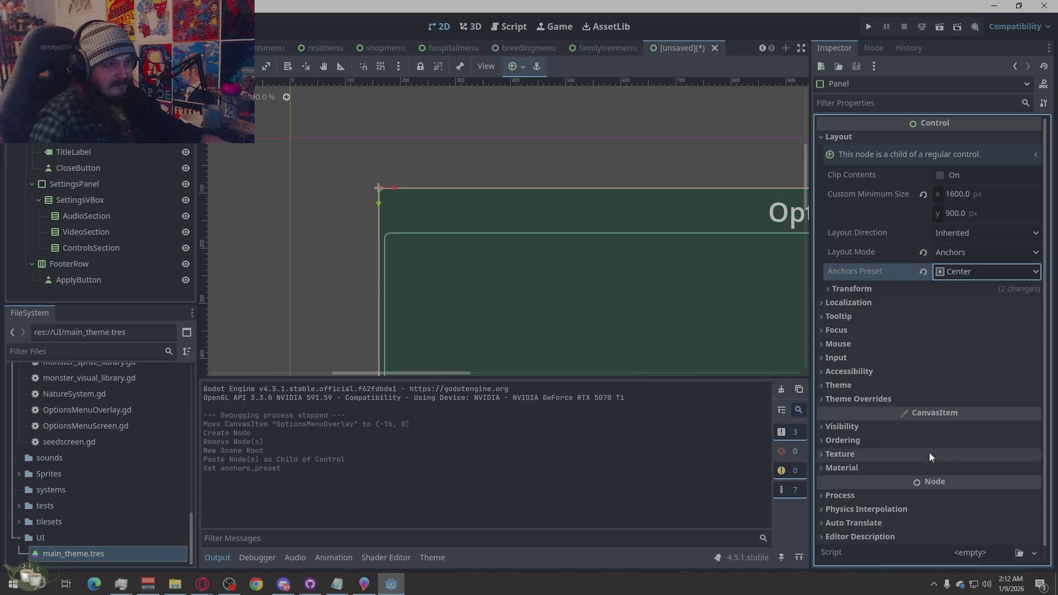
scroll(331, 159, down, 5)
scroll(438, 191, up, 1)
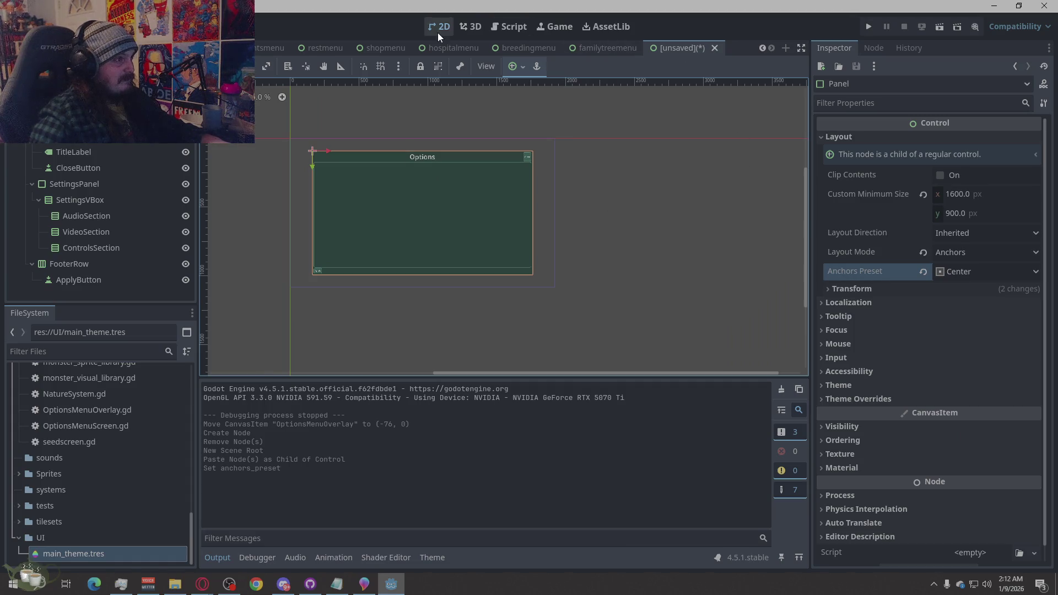
Glance at TournamentsMenu, return to the new scene, then view OptionsMenuOverlay.gd
click(269, 48)
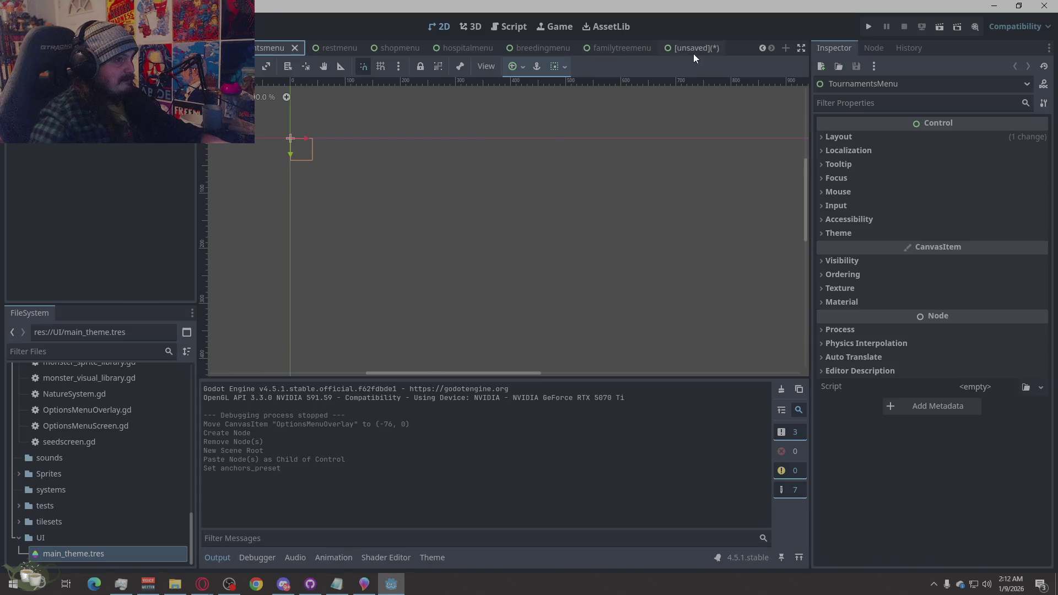
click(693, 50)
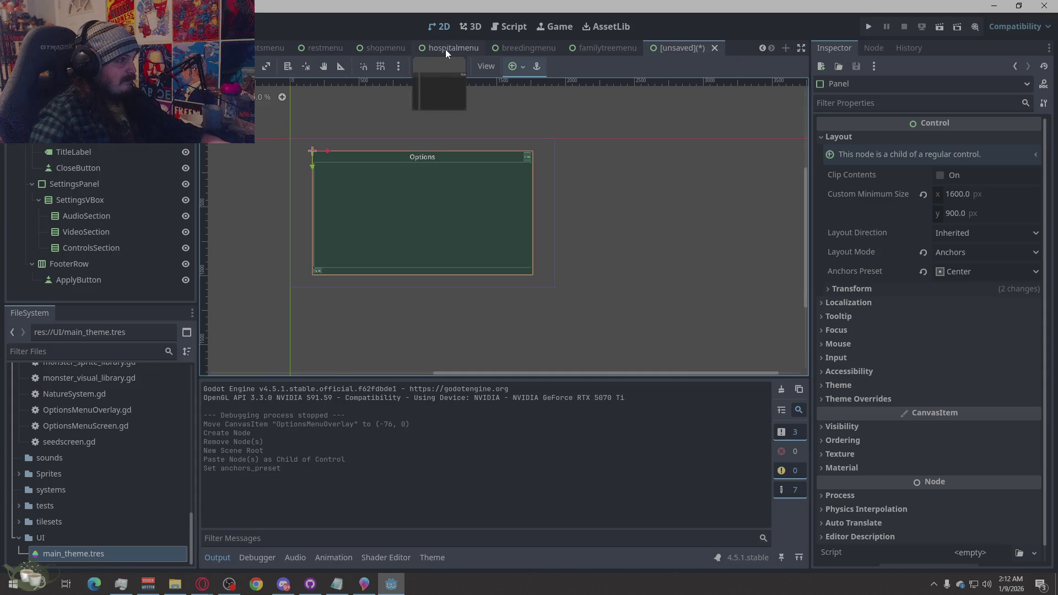
click(498, 29)
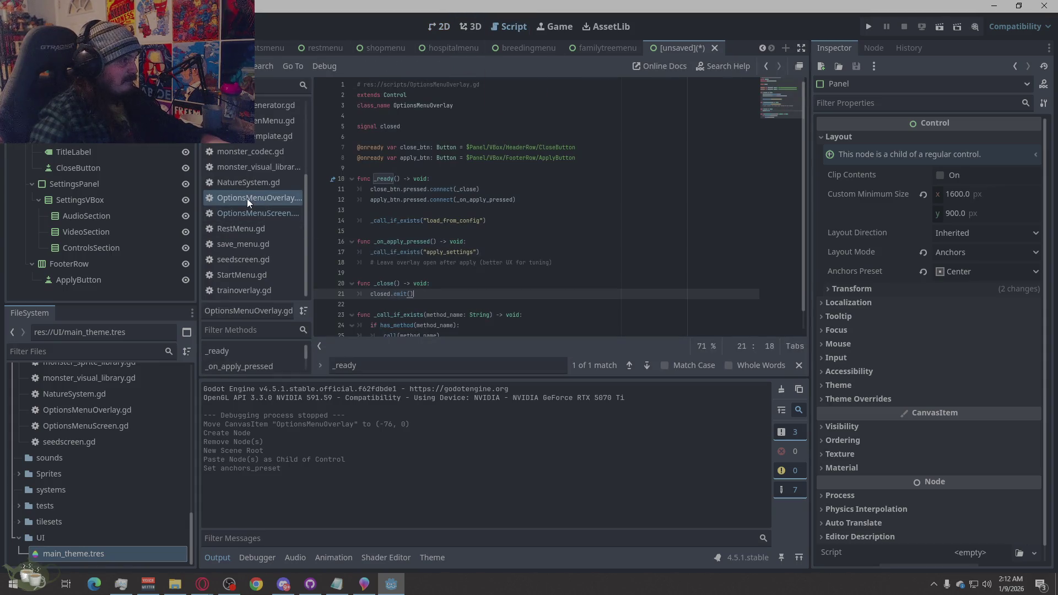
drag(245, 198, 72, 105)
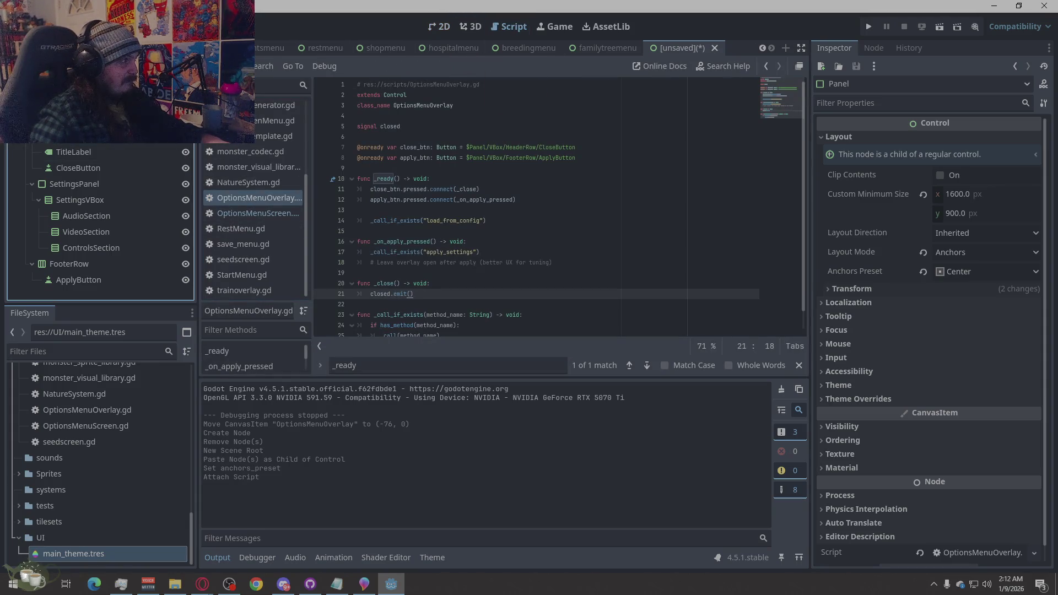
key(ctrl+z)
mouse_move(256, 199)
mouse_down()
mouse_move(259, 102)
mouse_move(72, 104)
mouse_up()
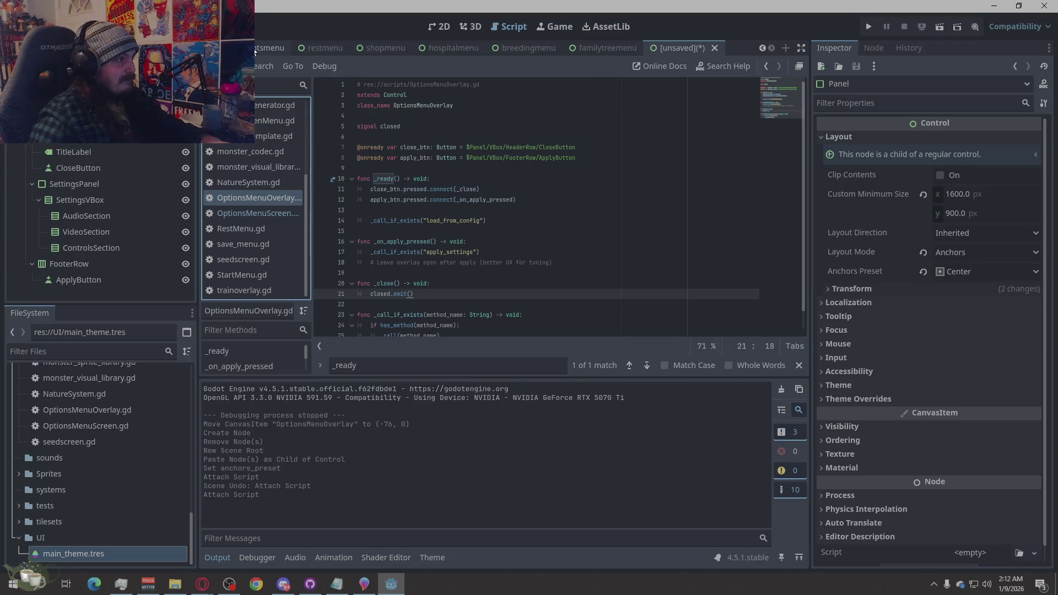
scroll(253, 47, up, 5)
scroll(297, 55, up, 3)
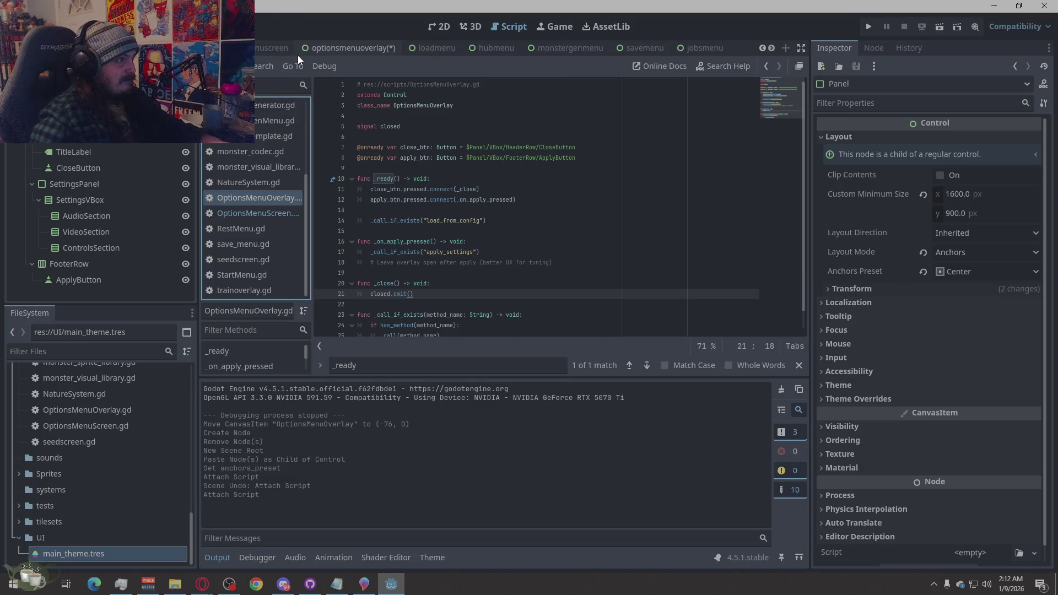
Close the old optionsmenuoverlay scene without saving its changes
click(381, 48)
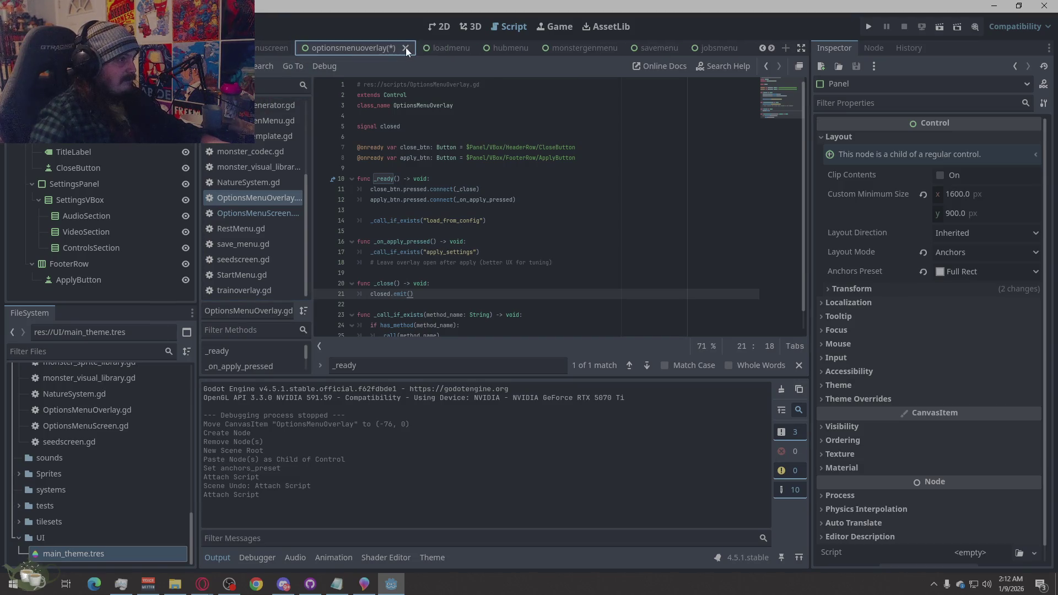
click(406, 47)
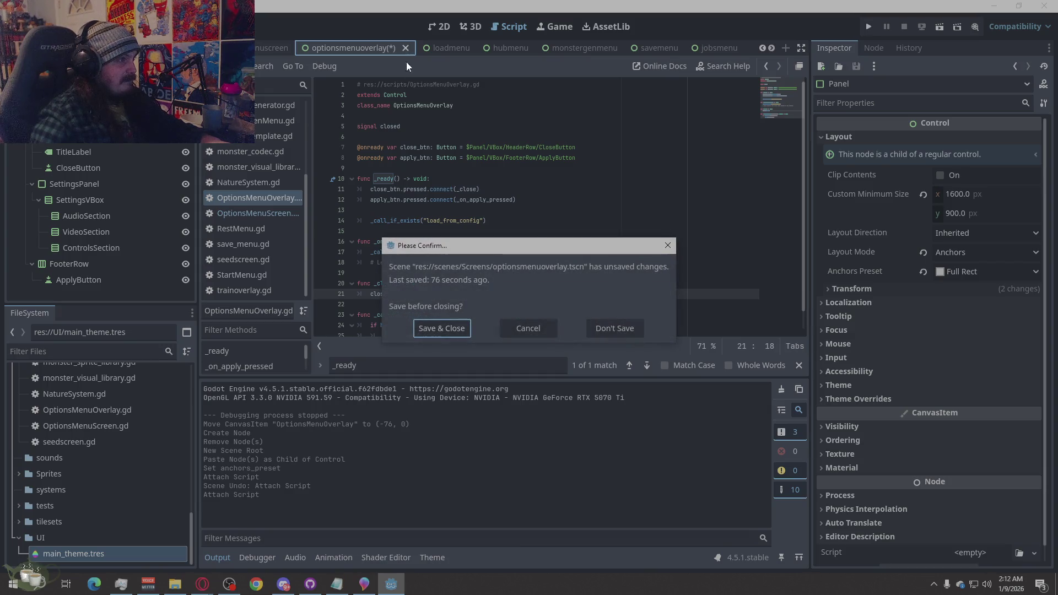
click(627, 334)
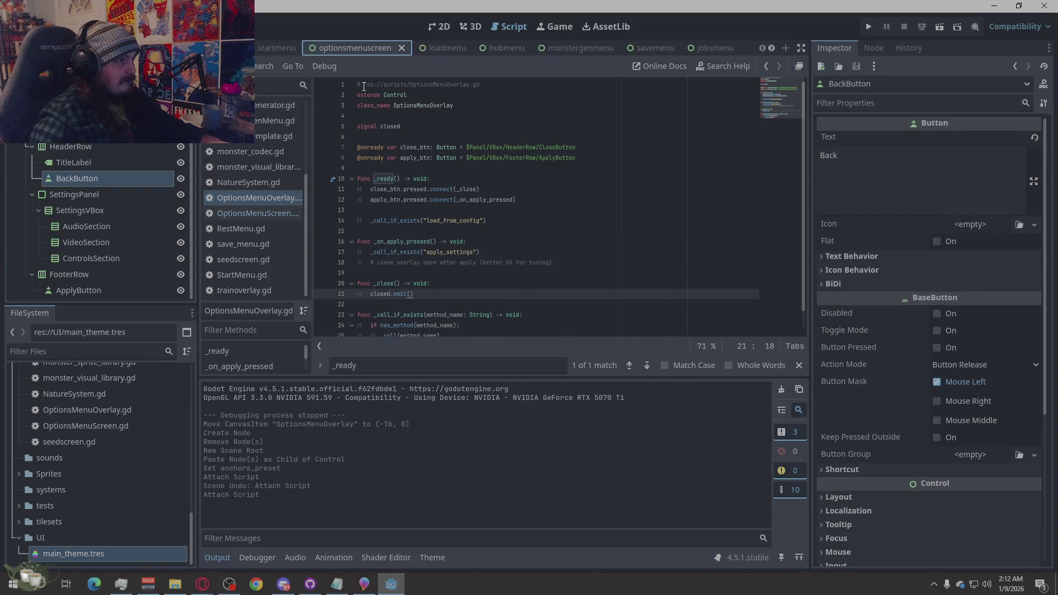
scroll(452, 47, down, 5)
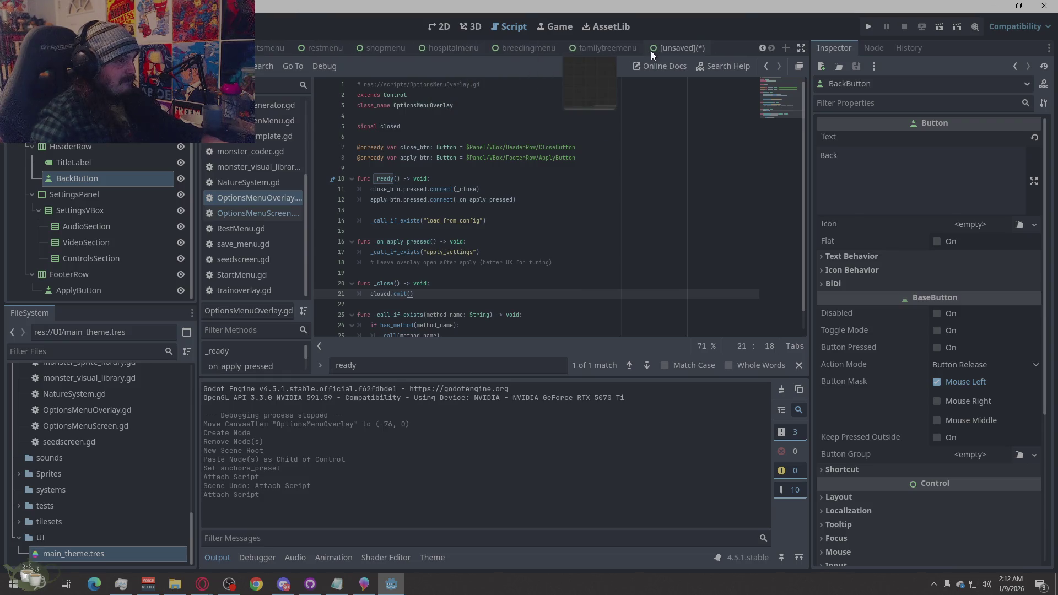
Save the new scene as scenes/Screens/optionsmenuoverlay.tscn, confirming the overwrite
click(652, 51)
key(ctrl+s)
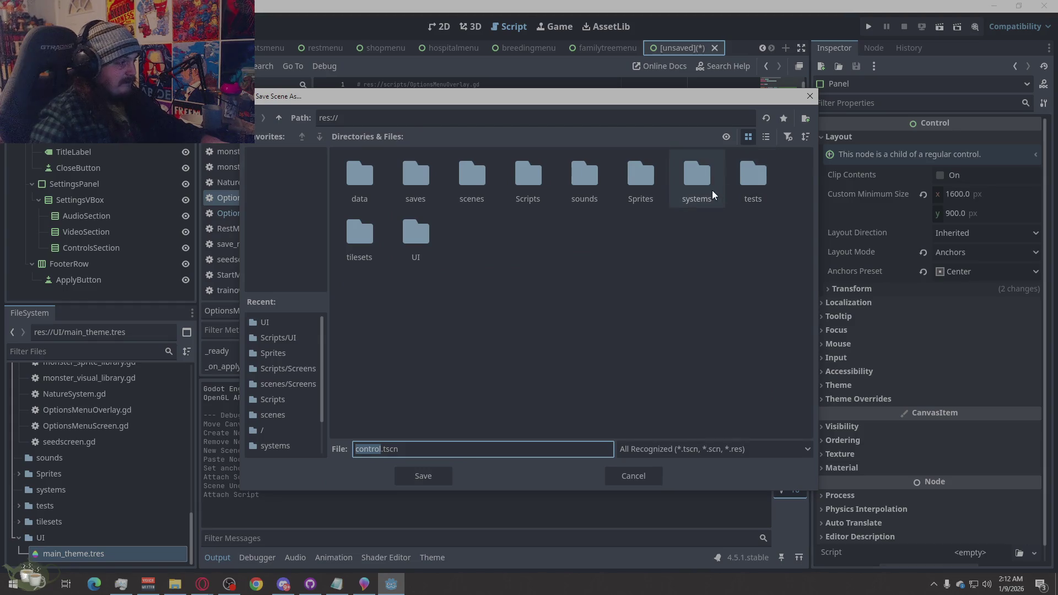
click(475, 197)
double_click(475, 197)
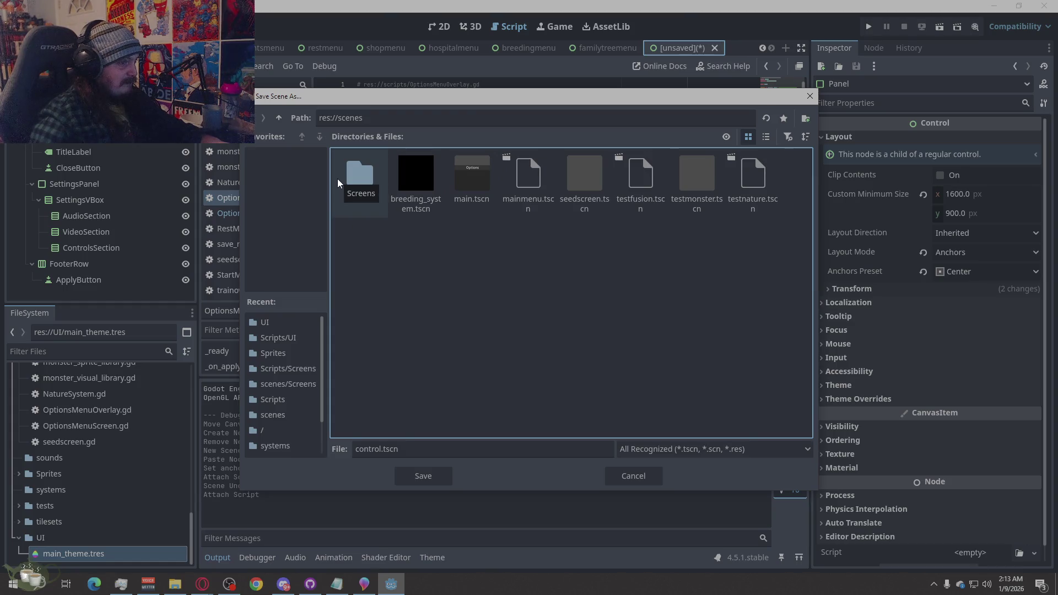
double_click(380, 188)
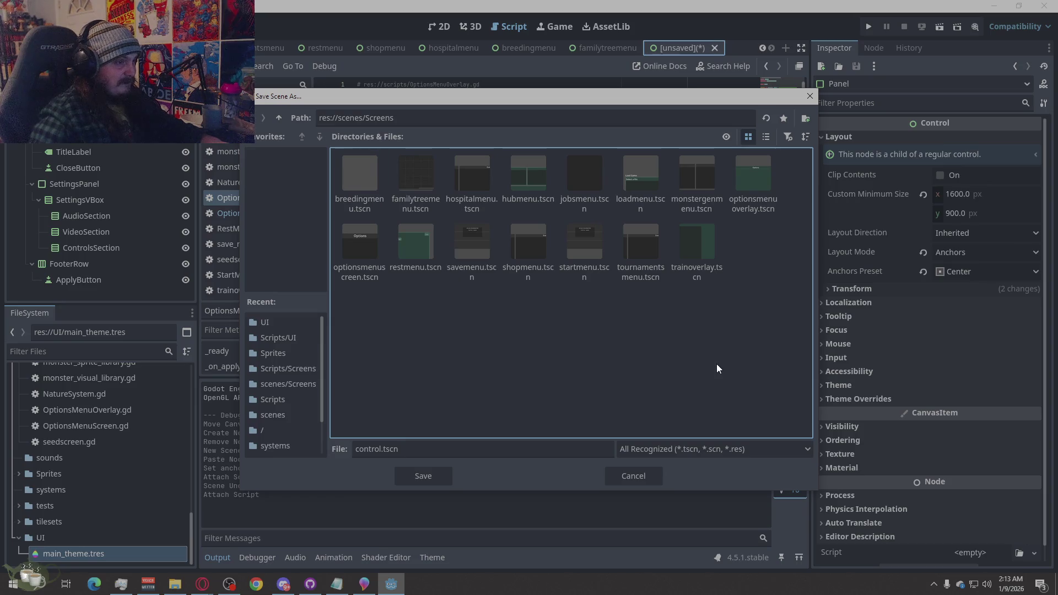
click(756, 190)
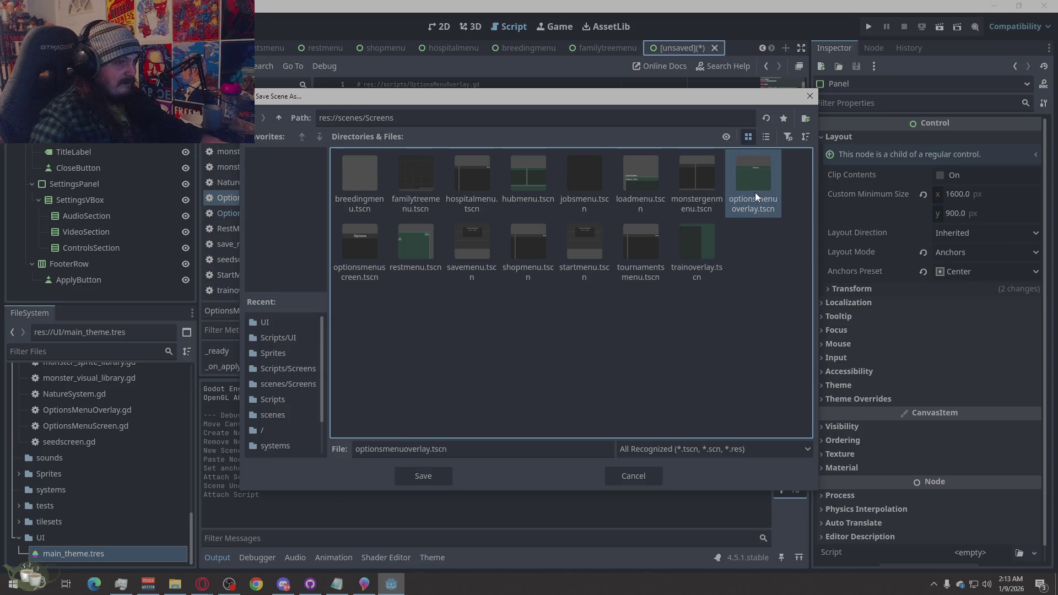
click(433, 478)
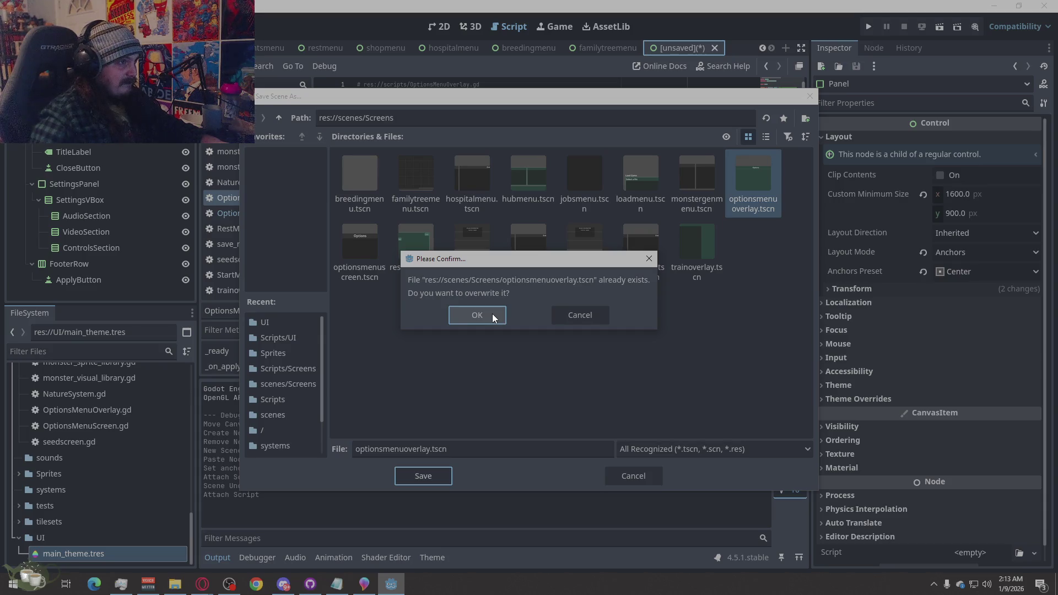
click(492, 315)
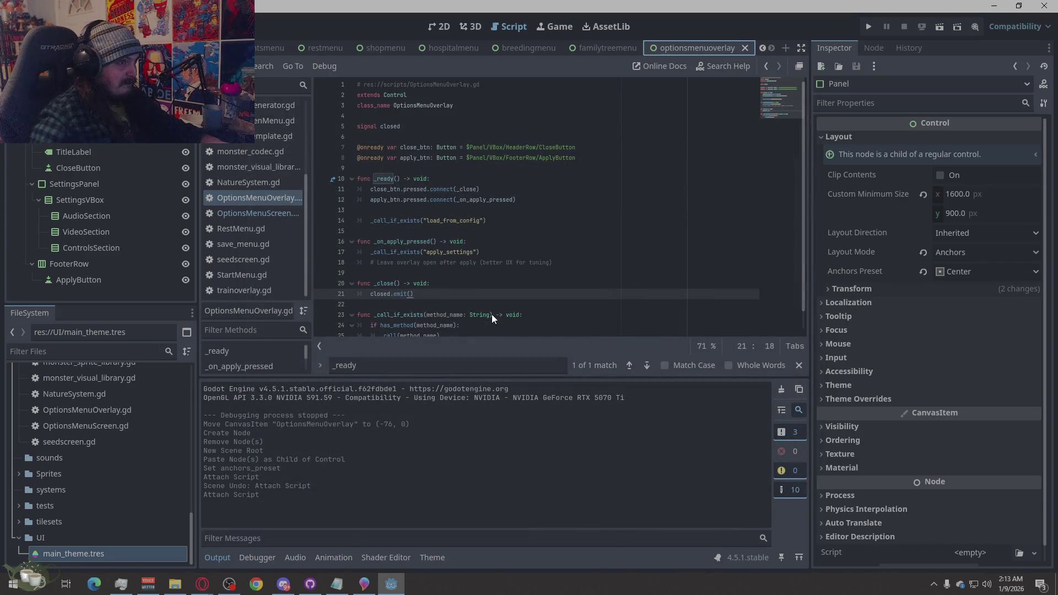
Rename the root Control node to OptionsMenuOverlay and run the project
click(50, 87)
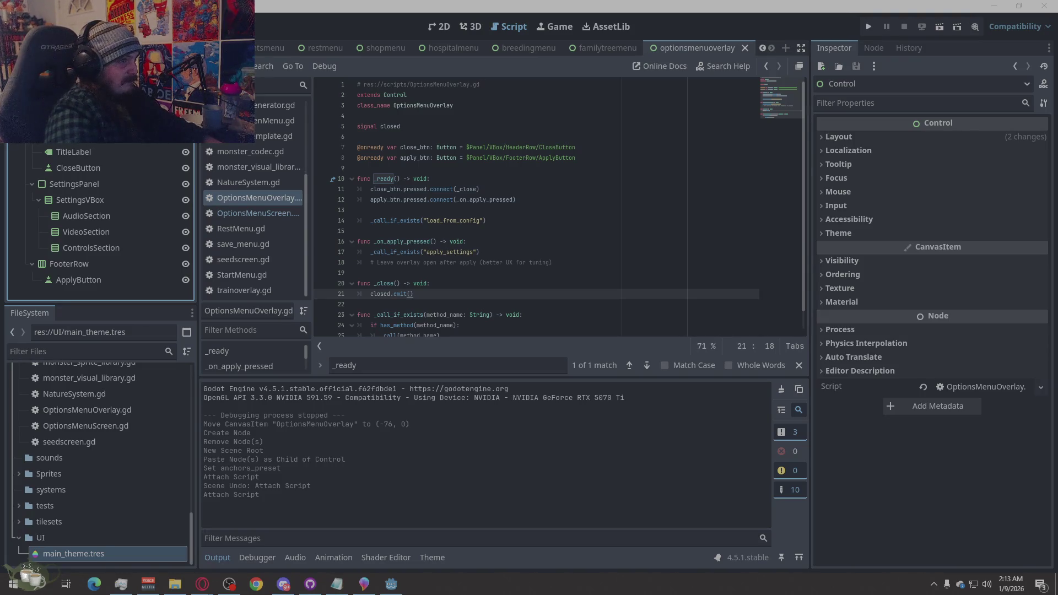
key(Return)
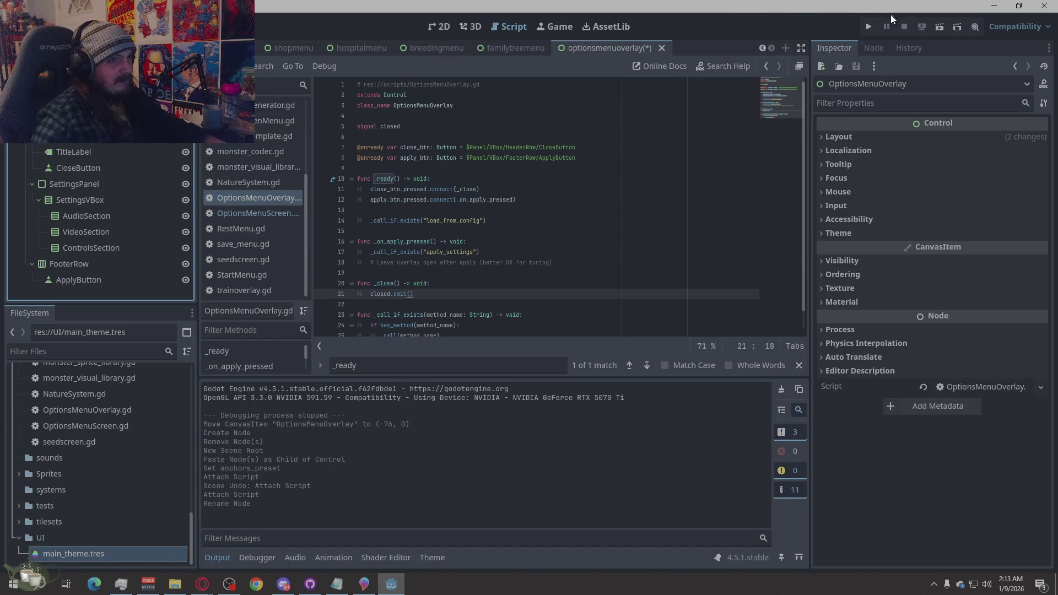
click(868, 26)
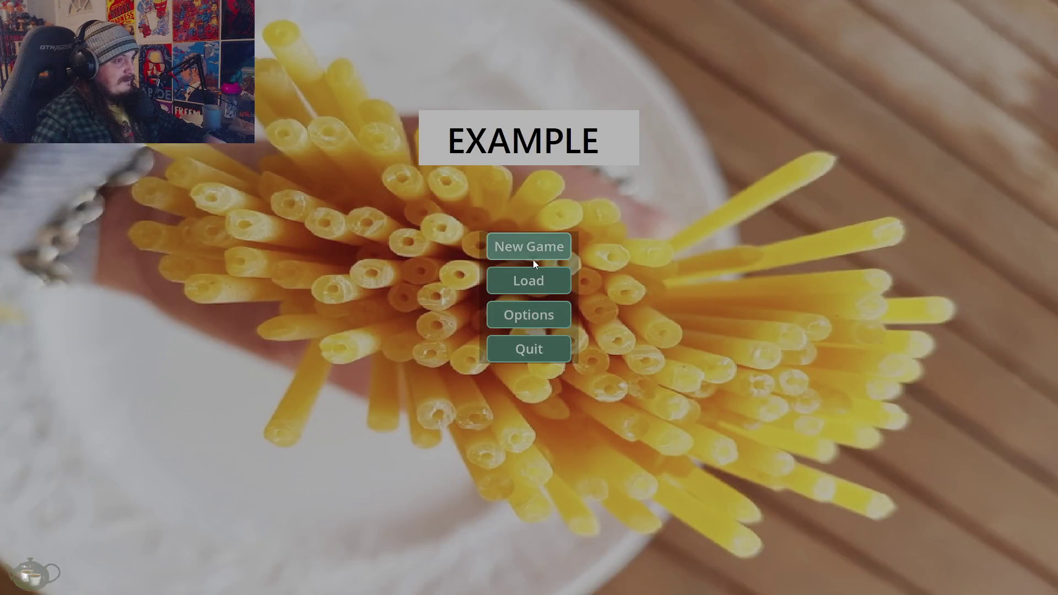
Start a new game, open Options from the hub, confirm Back To Title, and close the game
click(532, 254)
click(964, 433)
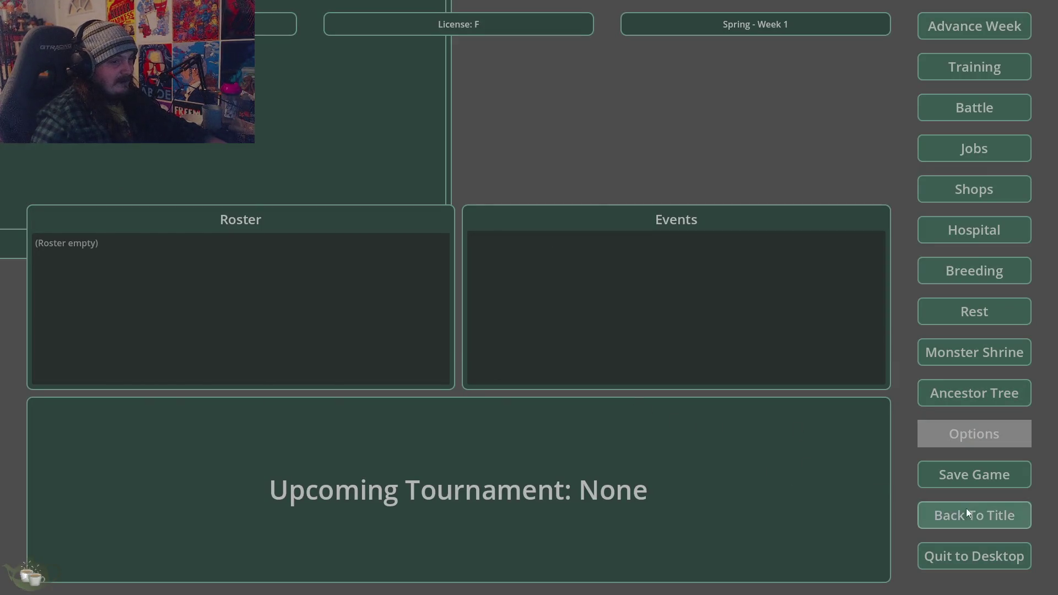
click(943, 515)
click(513, 331)
click(541, 361)
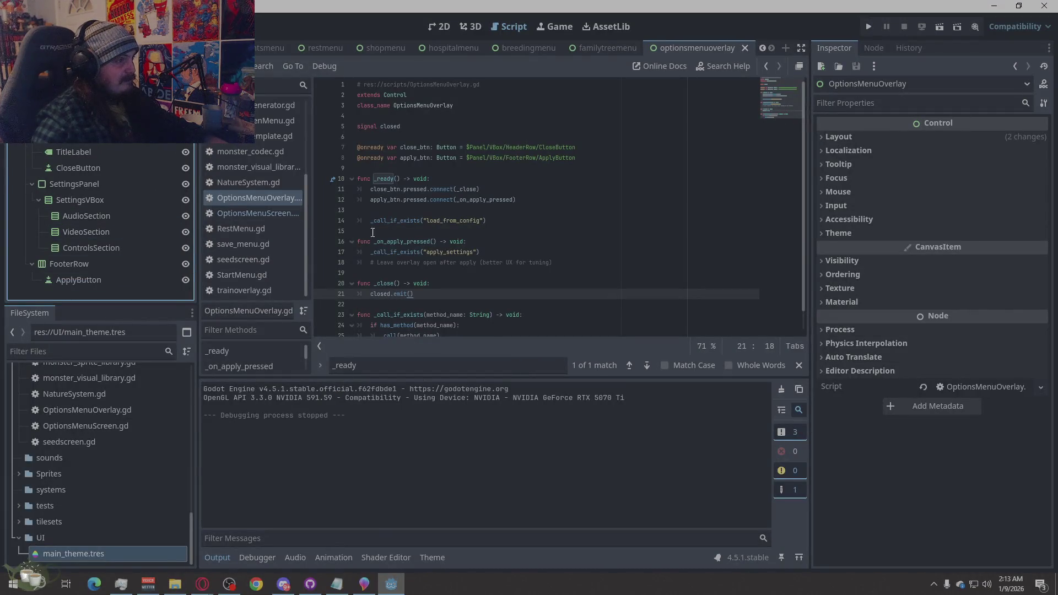
In the 2D view, inspect the OptionsMenuOverlay root and Panel layout: Center anchors, 1600x900 minimum size
click(439, 27)
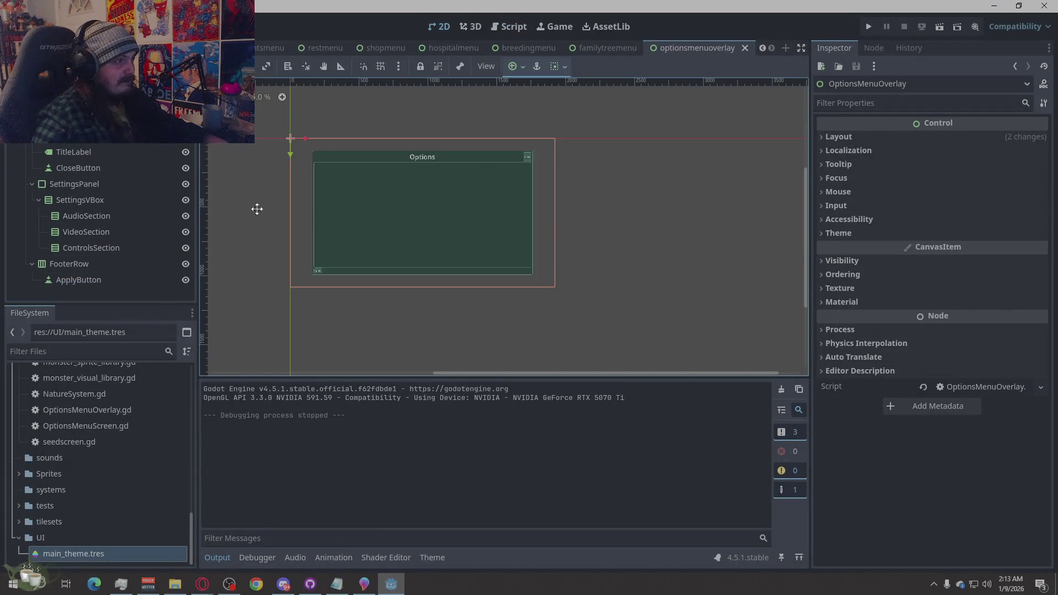
click(82, 121)
click(82, 88)
click(82, 120)
click(83, 88)
click(83, 120)
click(83, 88)
click(839, 137)
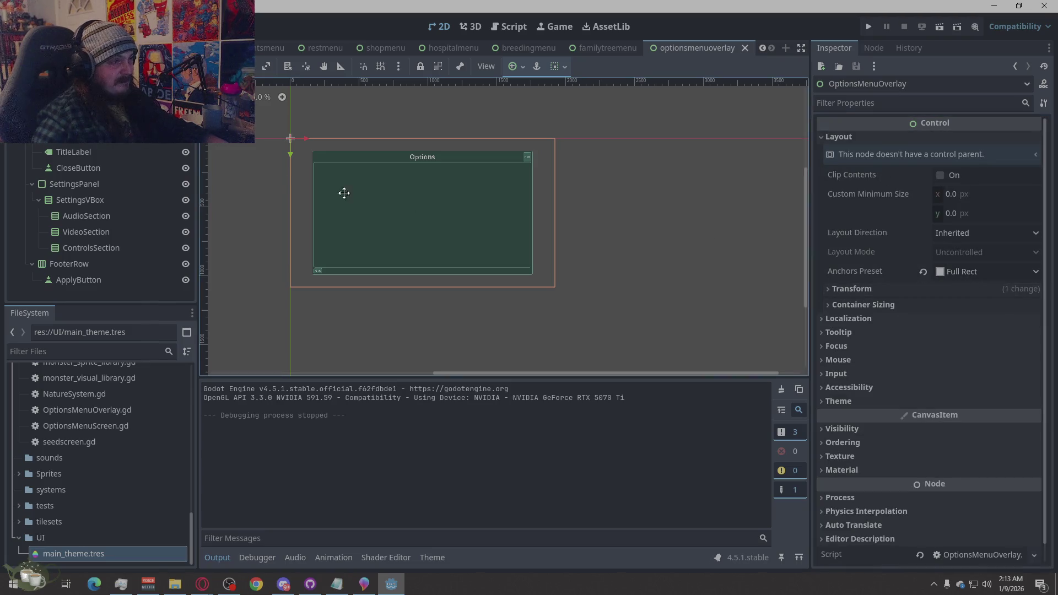
click(83, 121)
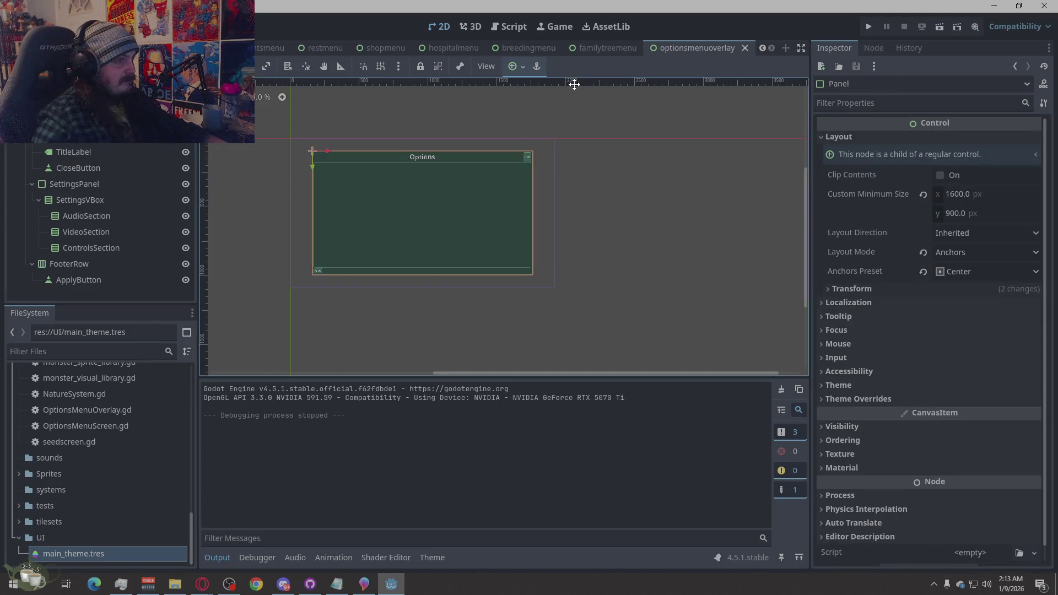
Return to the overlay script and run the project again to the title menu
key(ctrl+F3)
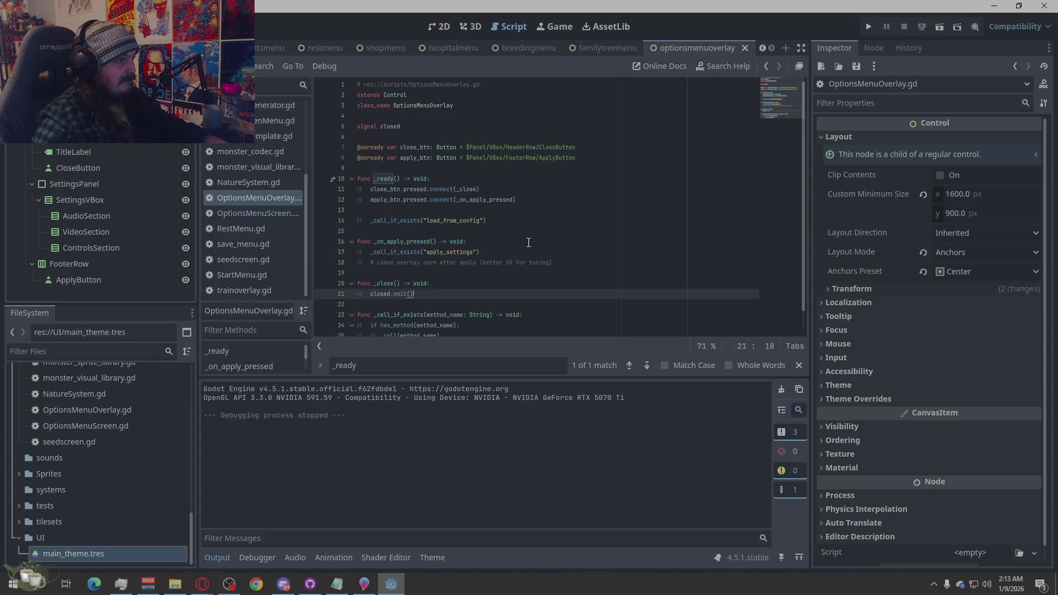
scroll(528, 242, down, 1)
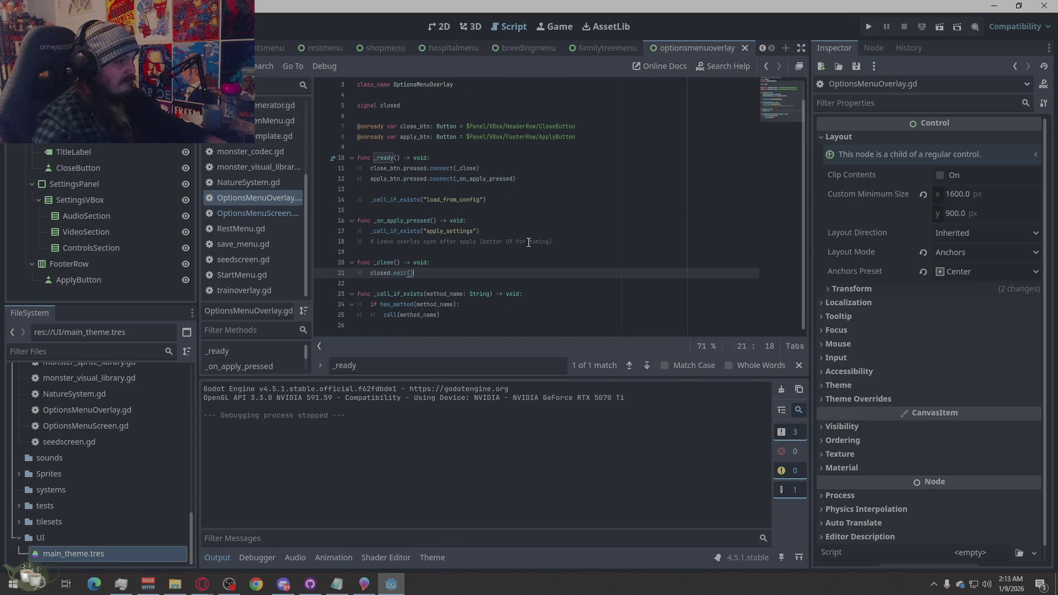
scroll(529, 242, up, 1)
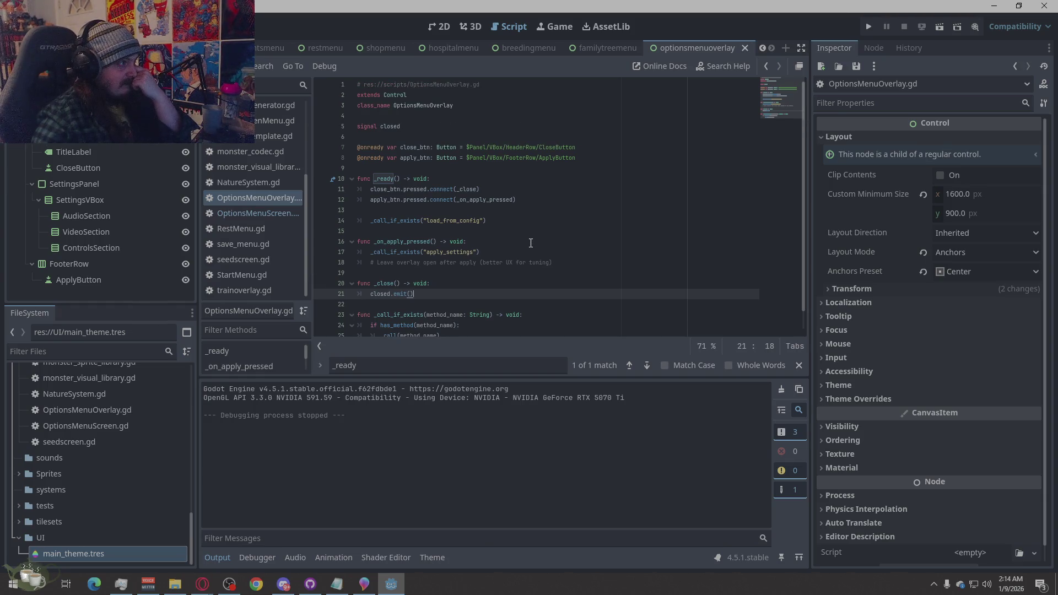
scroll(631, 259, down, 1)
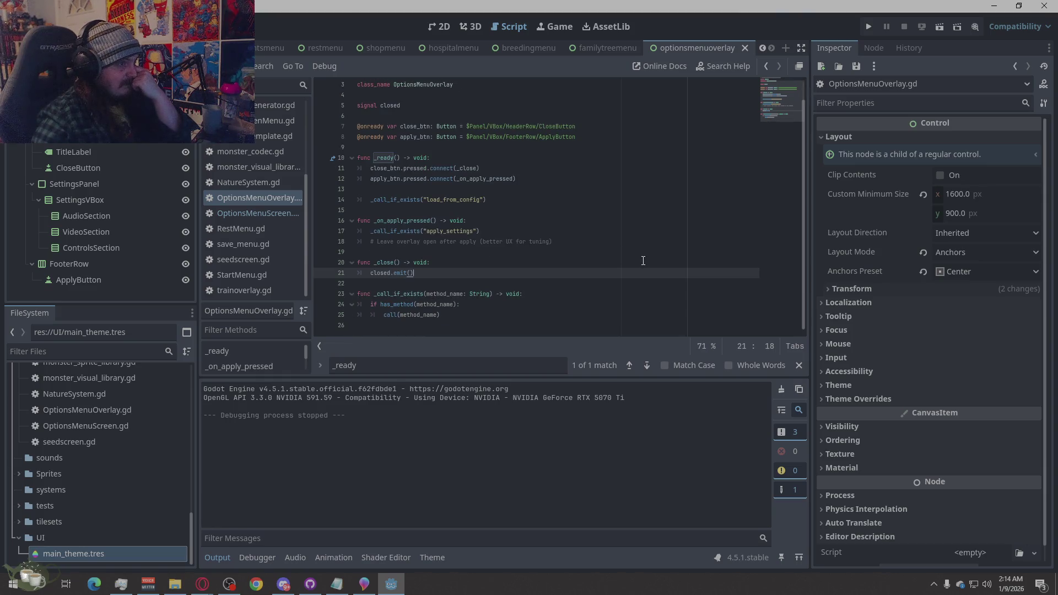
click(868, 26)
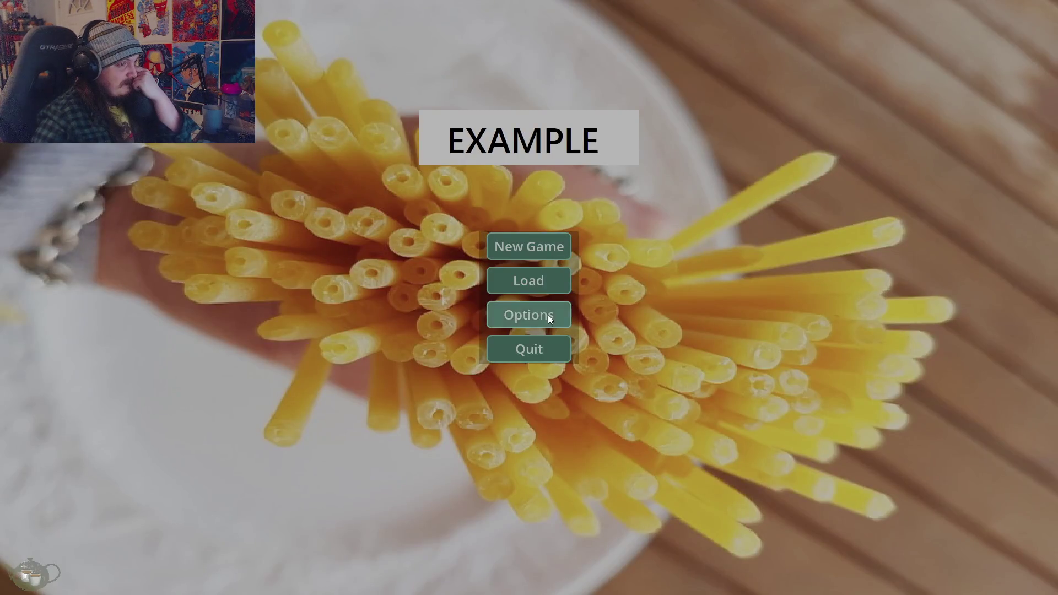
Check the title screen's Options and Load Game screens, closing each one
click(545, 313)
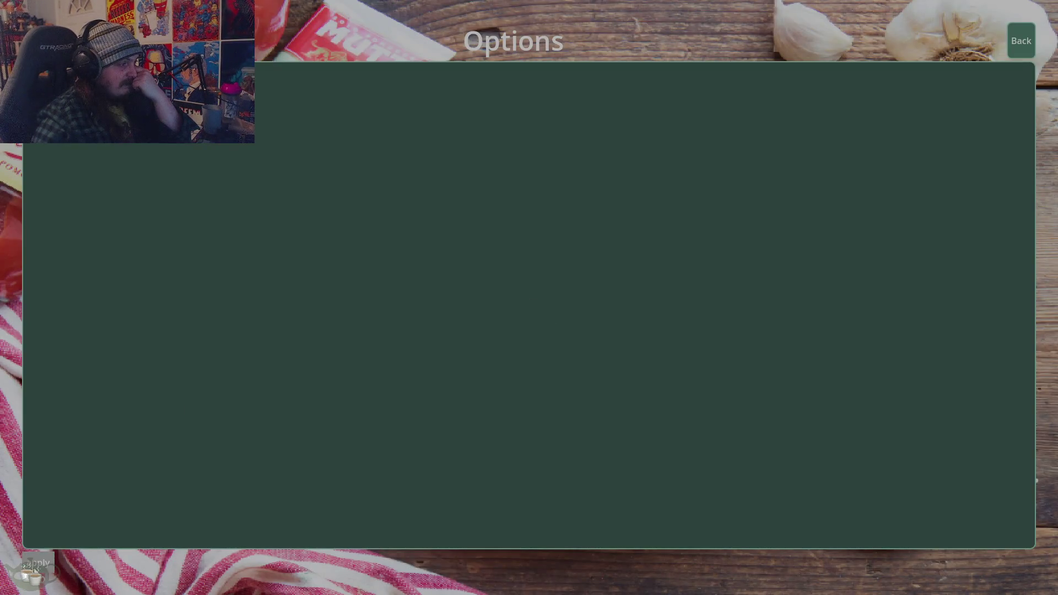
click(1021, 41)
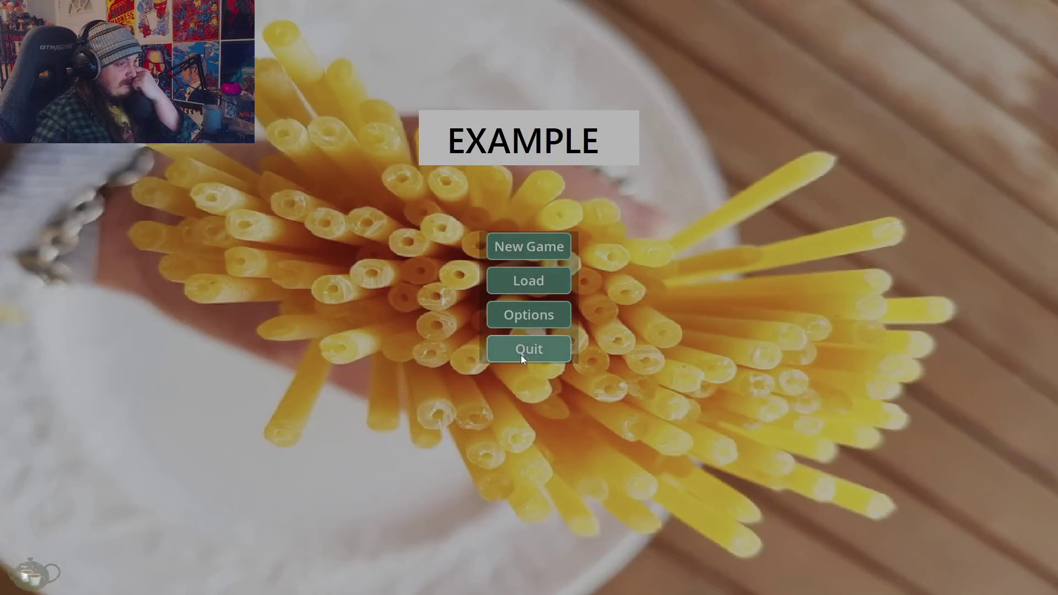
click(531, 278)
click(789, 167)
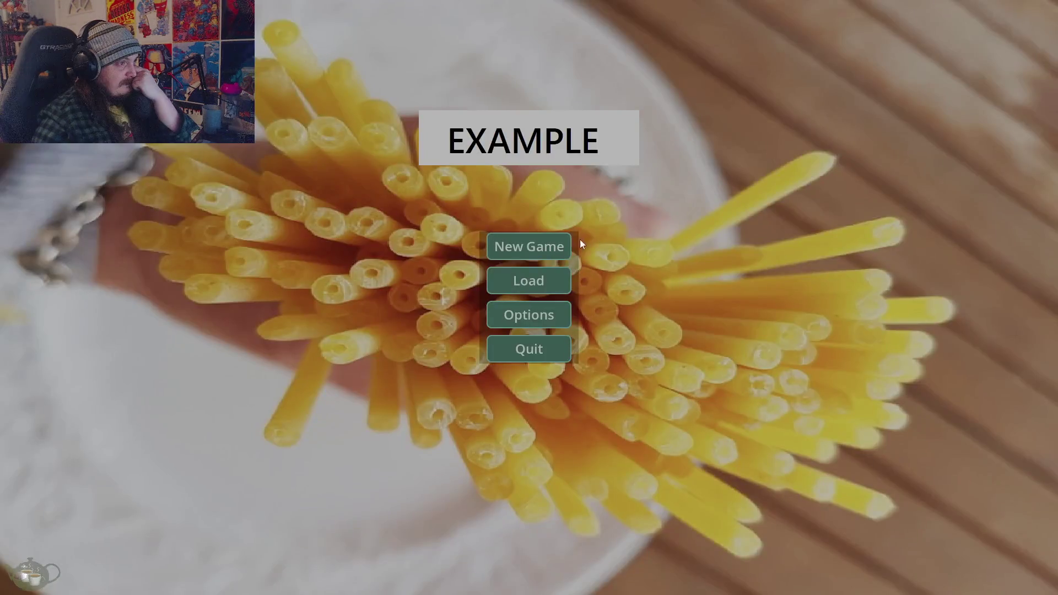
Start a new game, check the Ancestor Tree, return to title via Options with confirmation, then quit
click(568, 242)
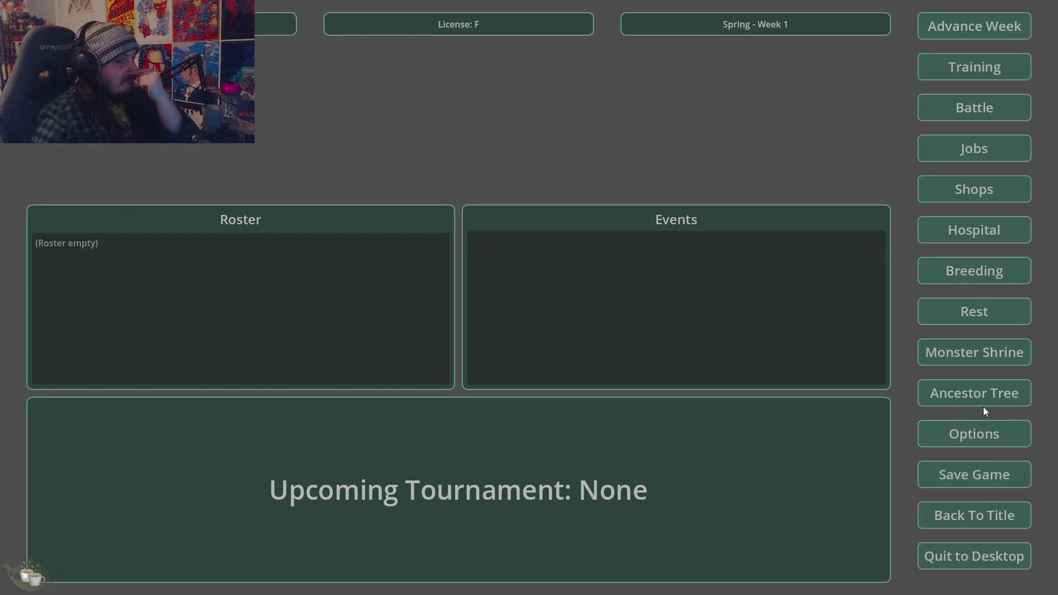
click(983, 392)
click(996, 43)
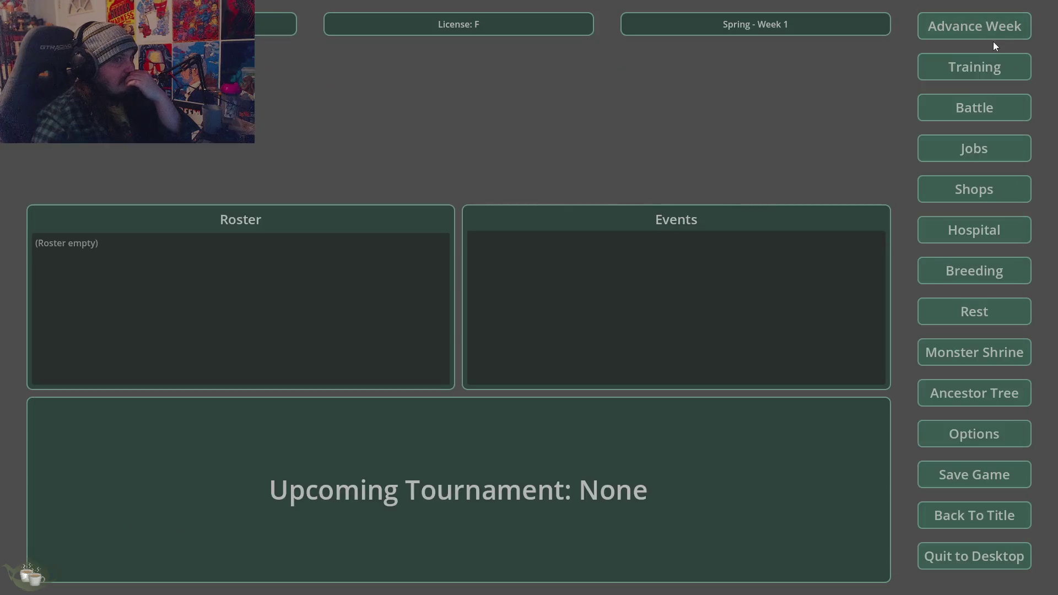
click(964, 432)
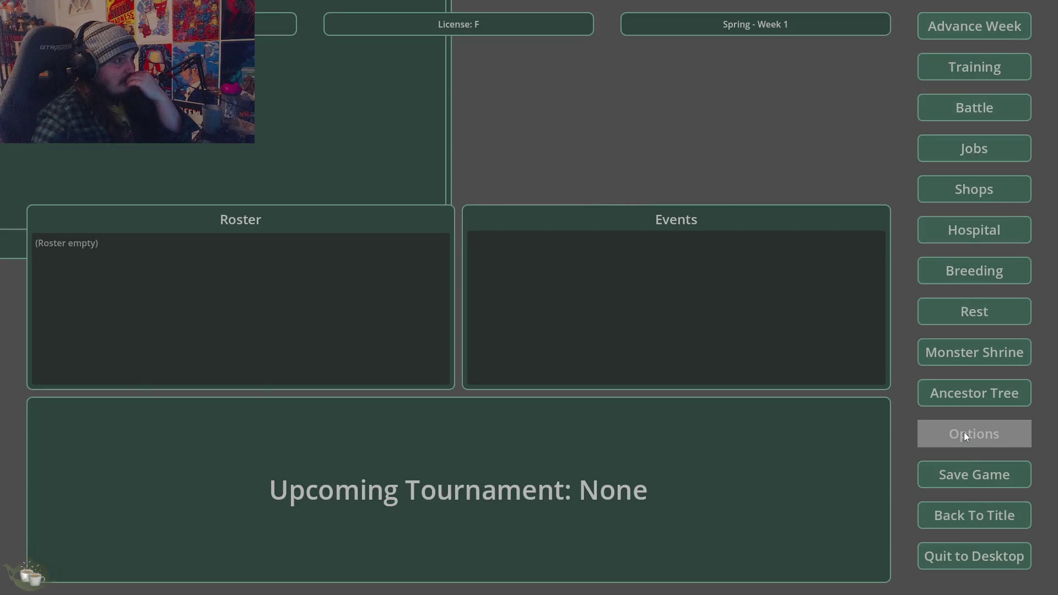
click(981, 514)
click(498, 334)
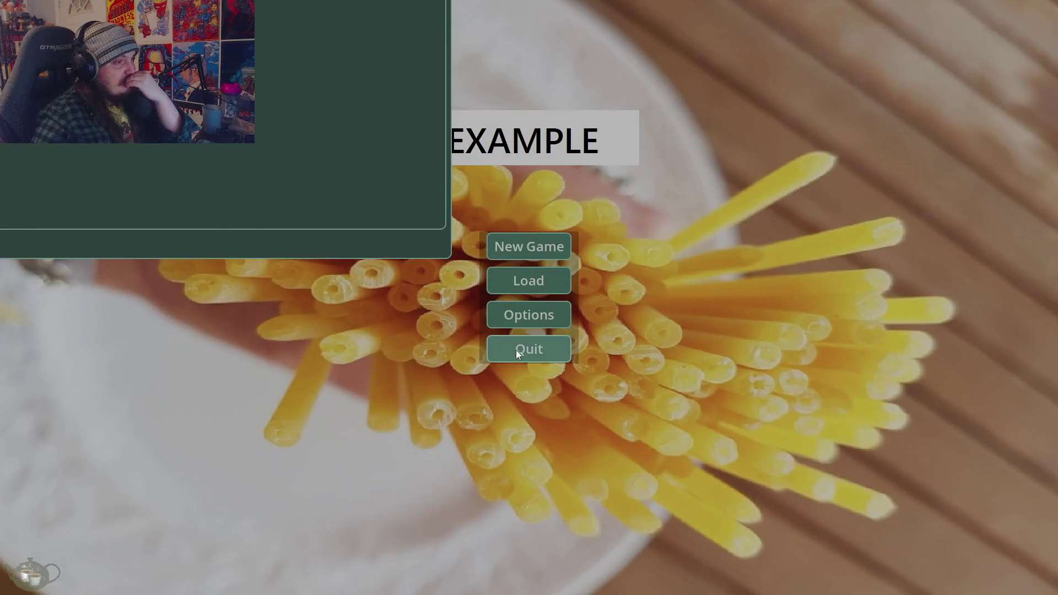
click(516, 350)
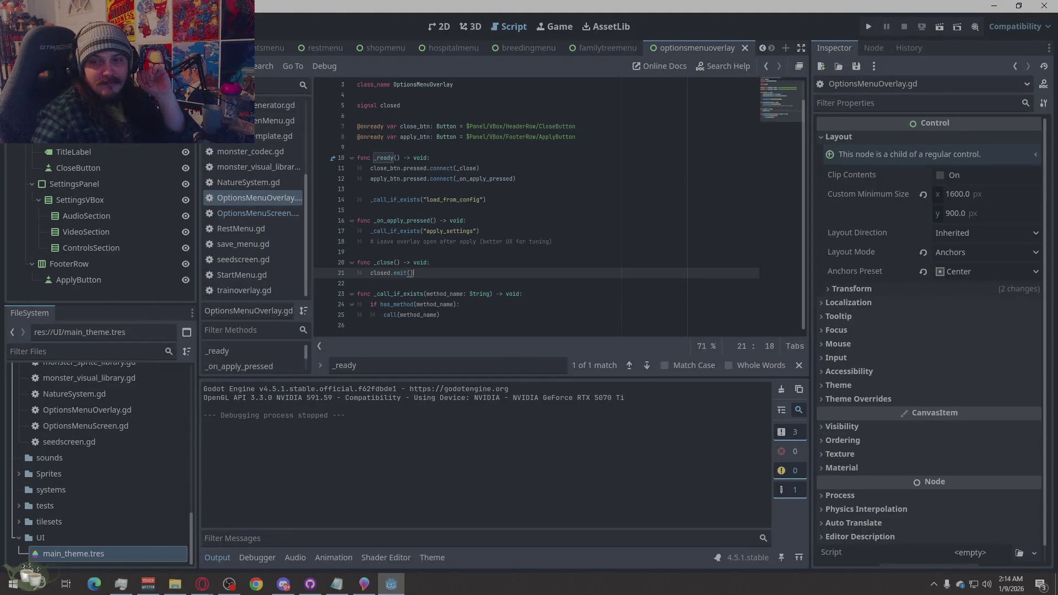
key(alt+Tab)
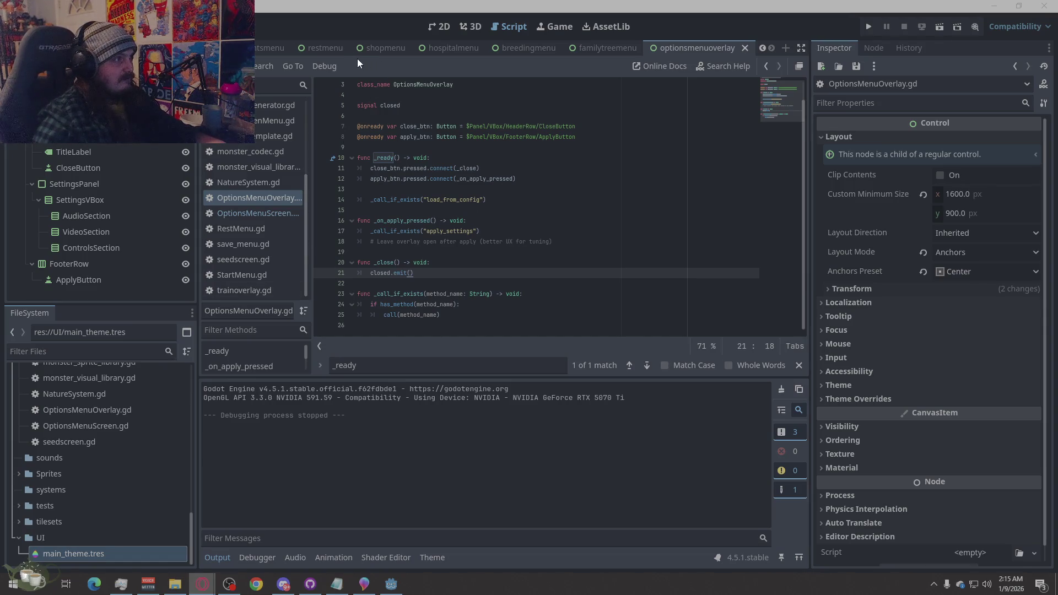
Switch to the hubmenu scene, open HubMenu.gd and select all its code
scroll(350, 47, up, 5)
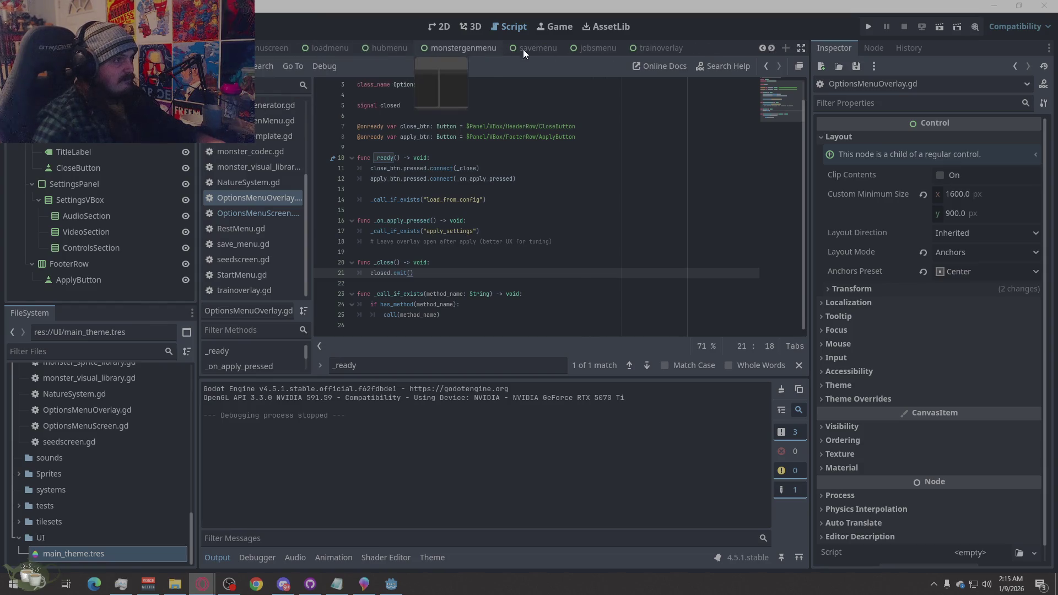
click(392, 48)
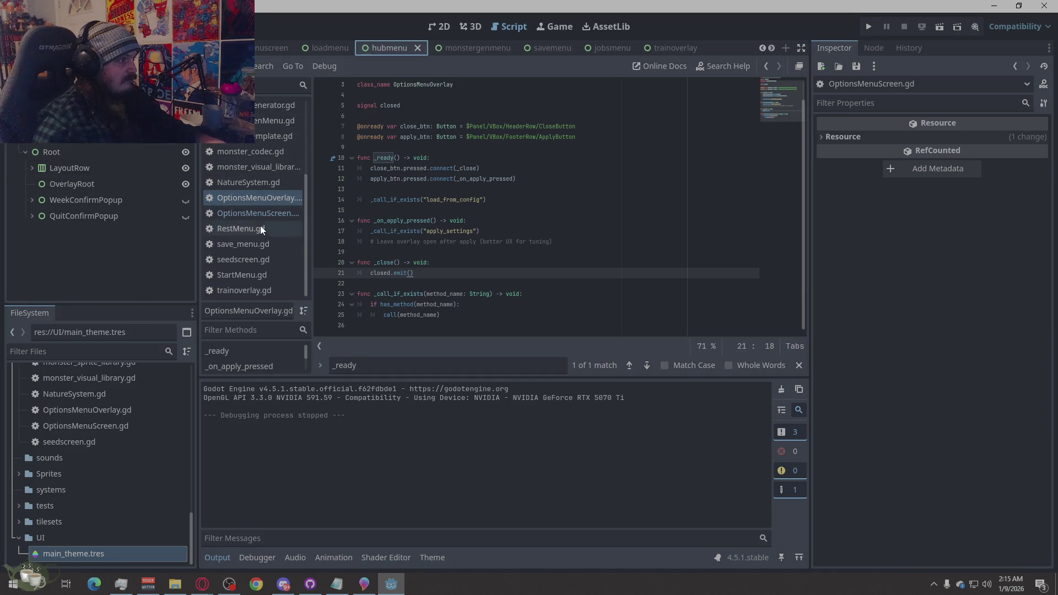
scroll(260, 226, up, 3)
click(249, 152)
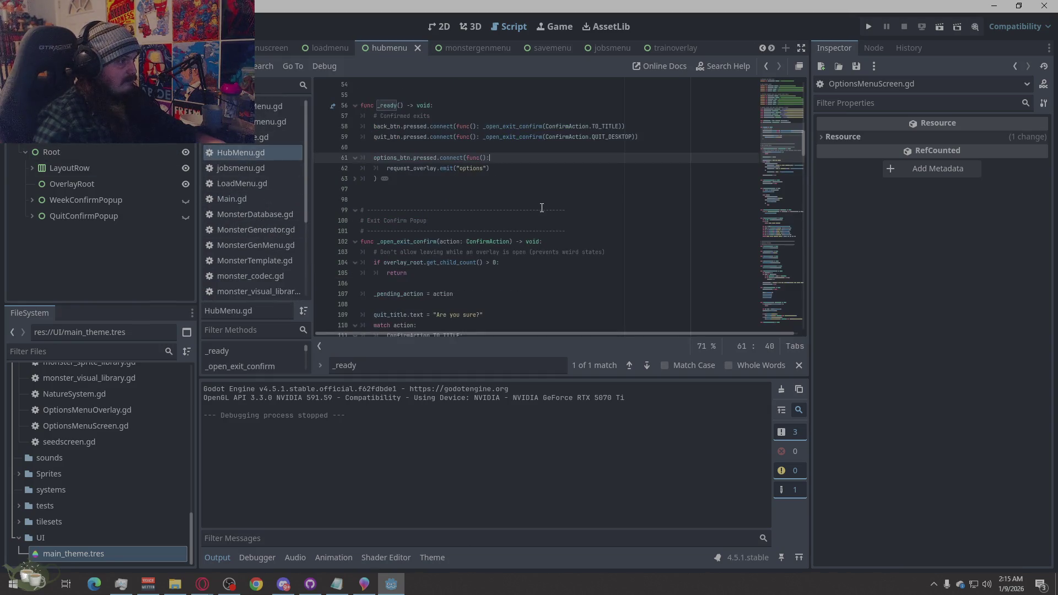
right_click(541, 207)
click(600, 357)
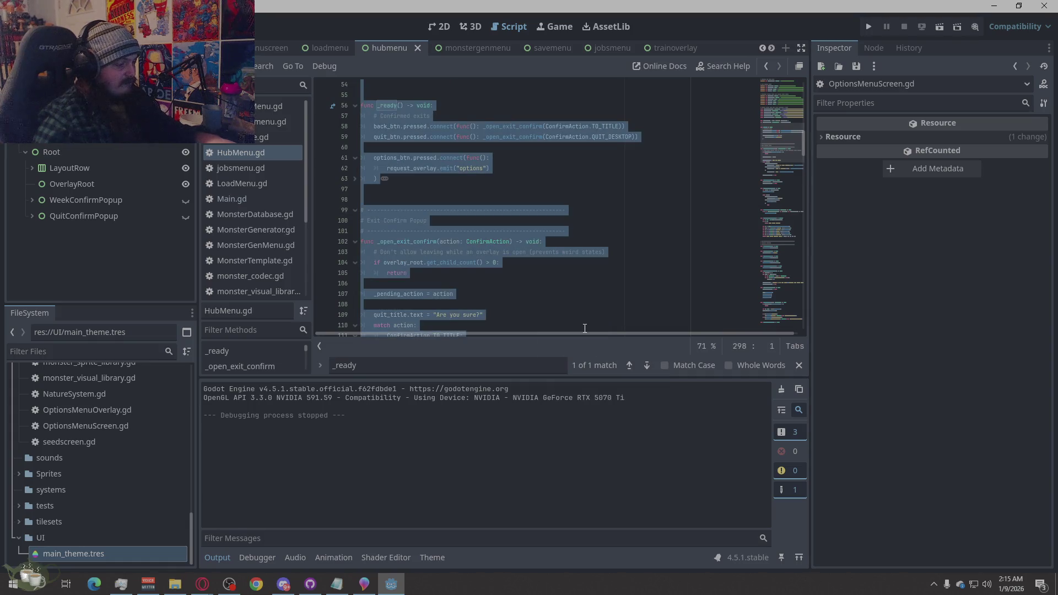
Come back from the browser and place the caret at the end of line 104 in HubMenu.gd
key(alt+Tab)
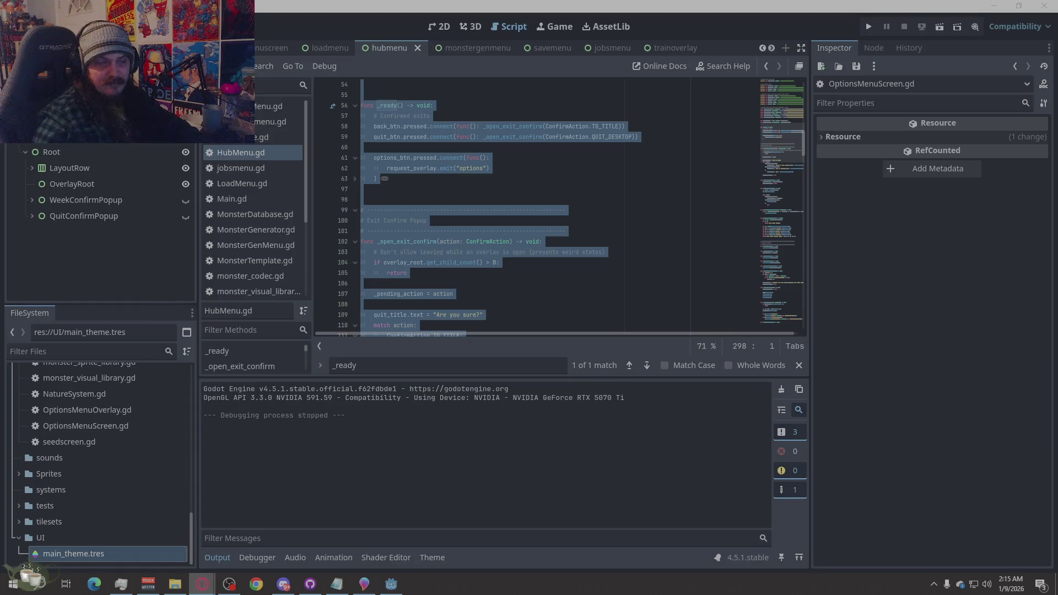
click(862, 239)
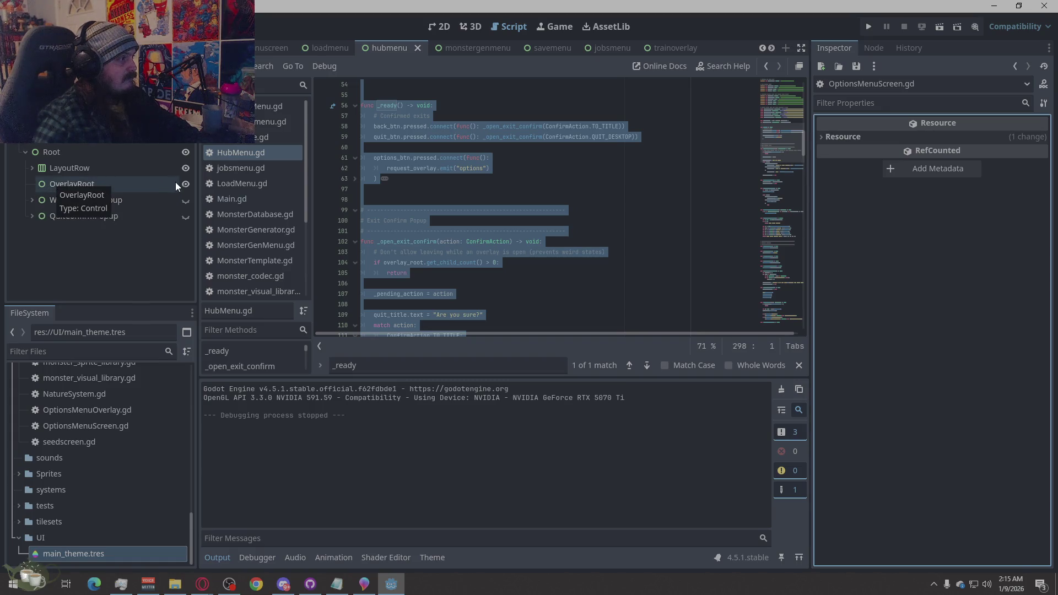
click(141, 256)
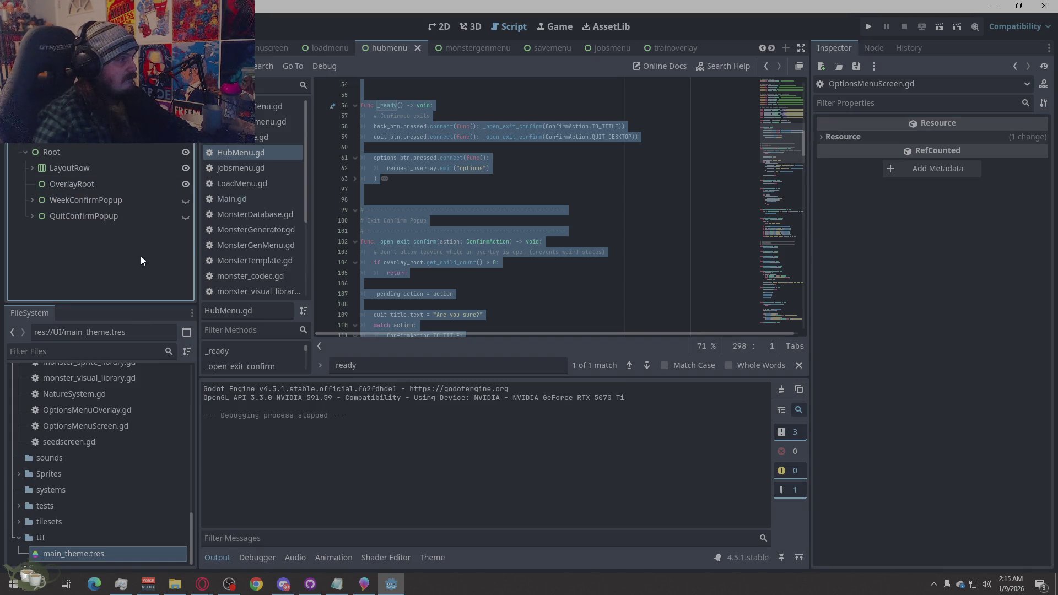
click(523, 291)
click(533, 267)
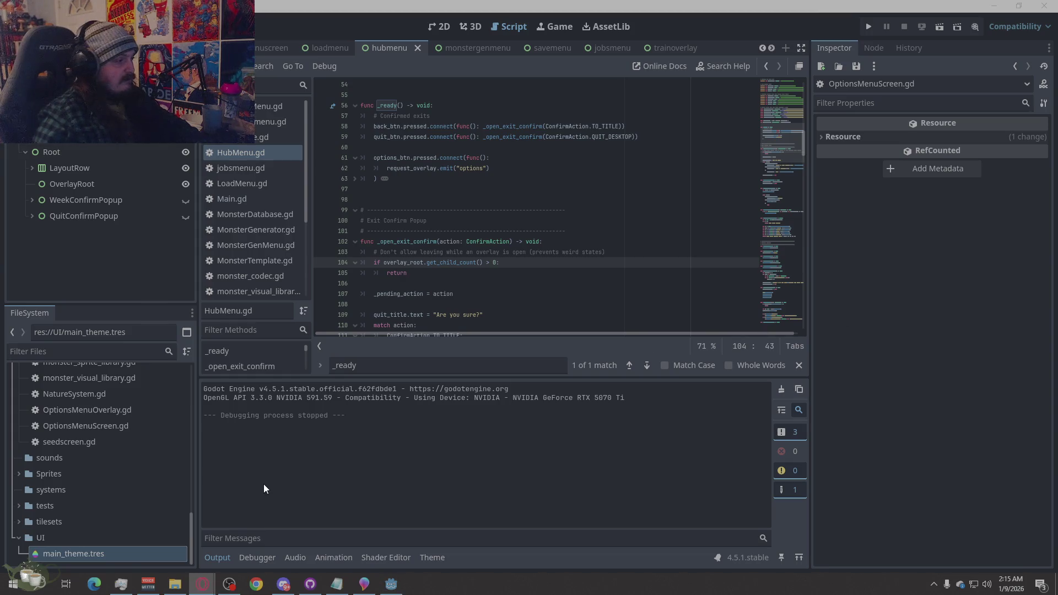
Open main_theme.tres from FileSystem in the theme editor
click(75, 552)
double_click(75, 552)
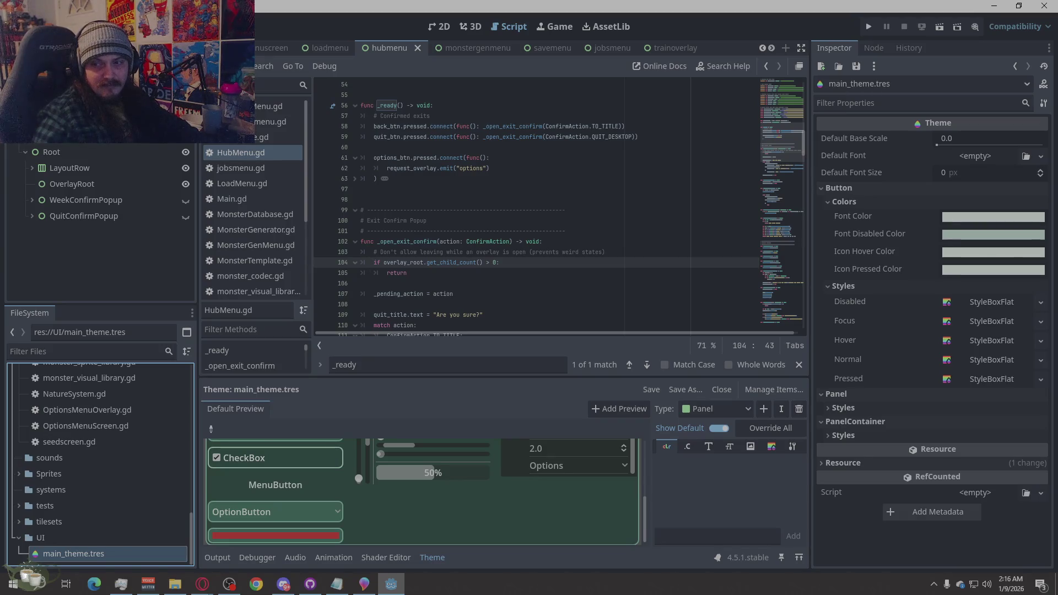
key(alt+Tab)
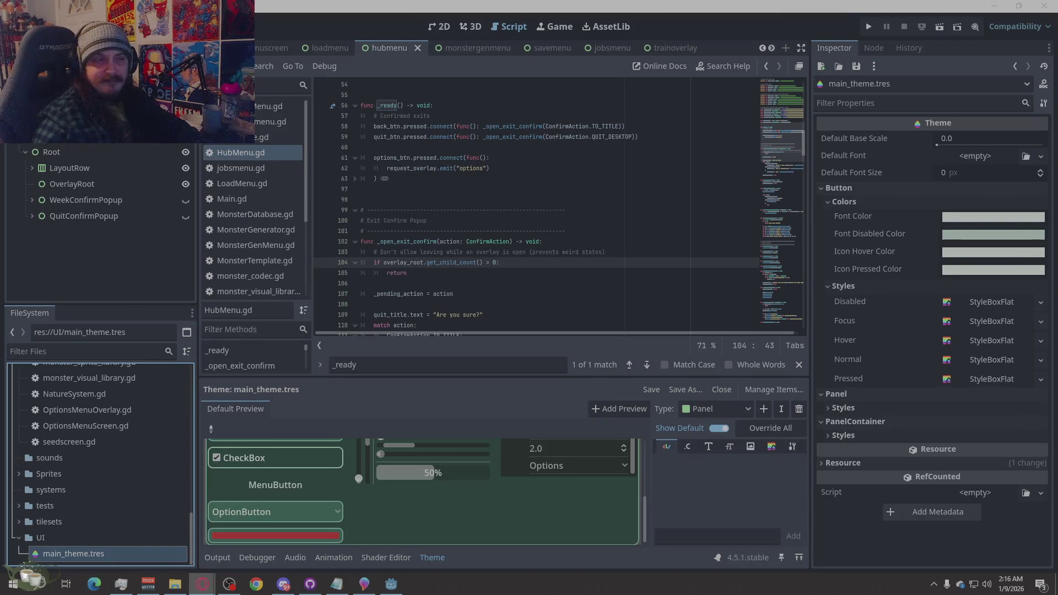
Open Main.gd from the script list in the script editor
click(284, 196)
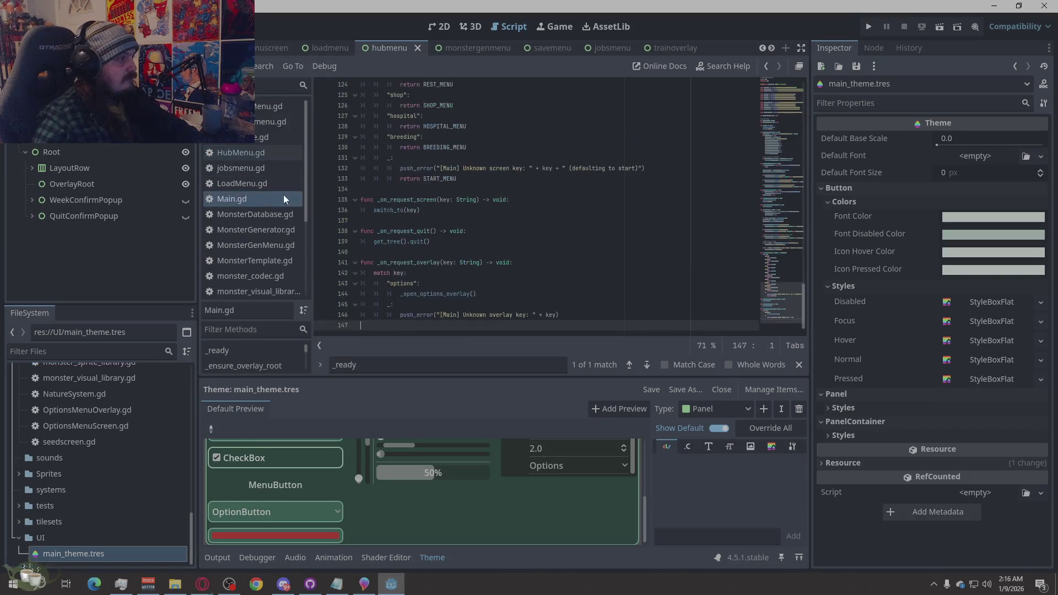
Replace all of Main.gd with the pasted updated code, save, and run a quick playtest
right_click(525, 205)
click(559, 318)
key(ctrl+v)
key(ctrl+s)
click(869, 26)
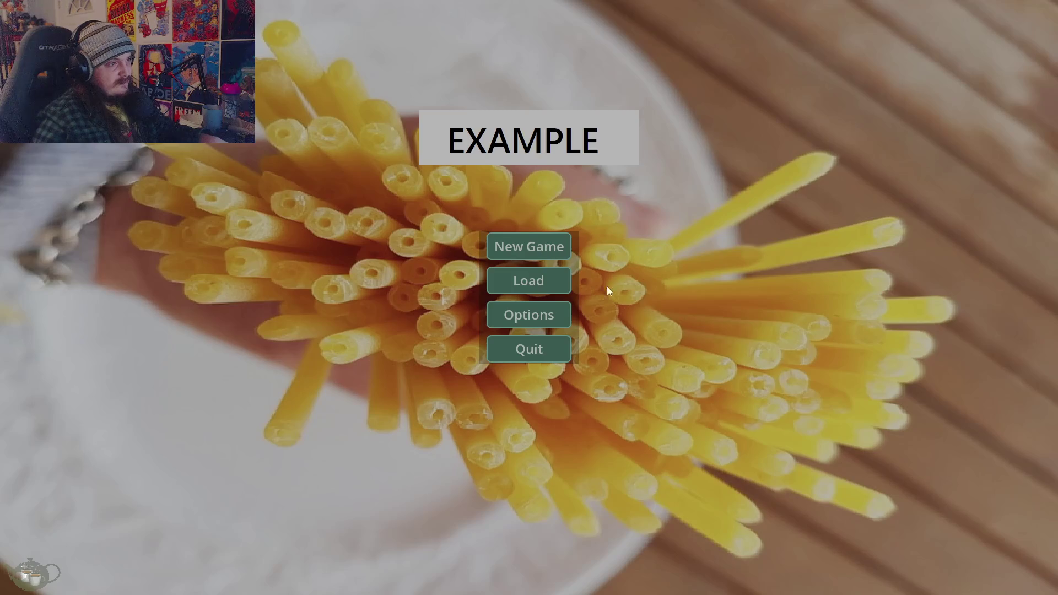
key(alt+F4)
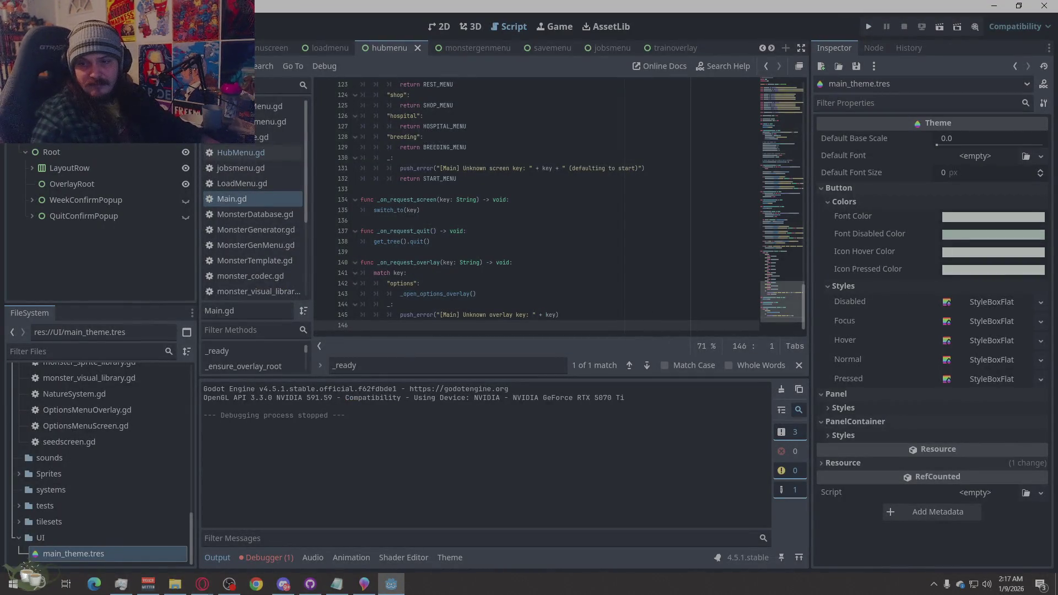
Paste the revised Main.gd code, relaunch the game and quit it from the title screen
key(ctrl+a)
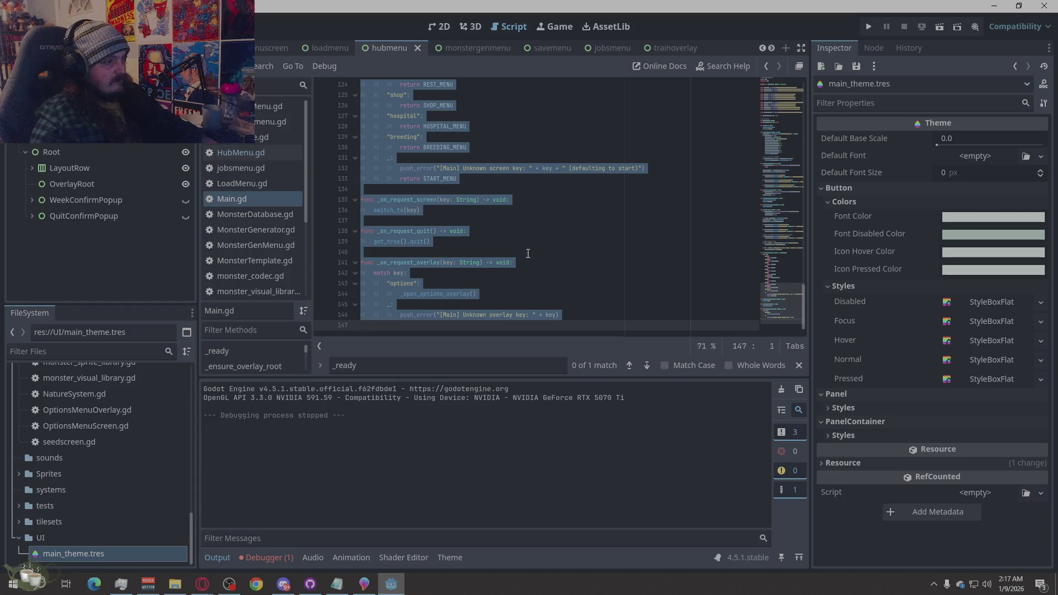
click(675, 254)
key(Return)
click(870, 25)
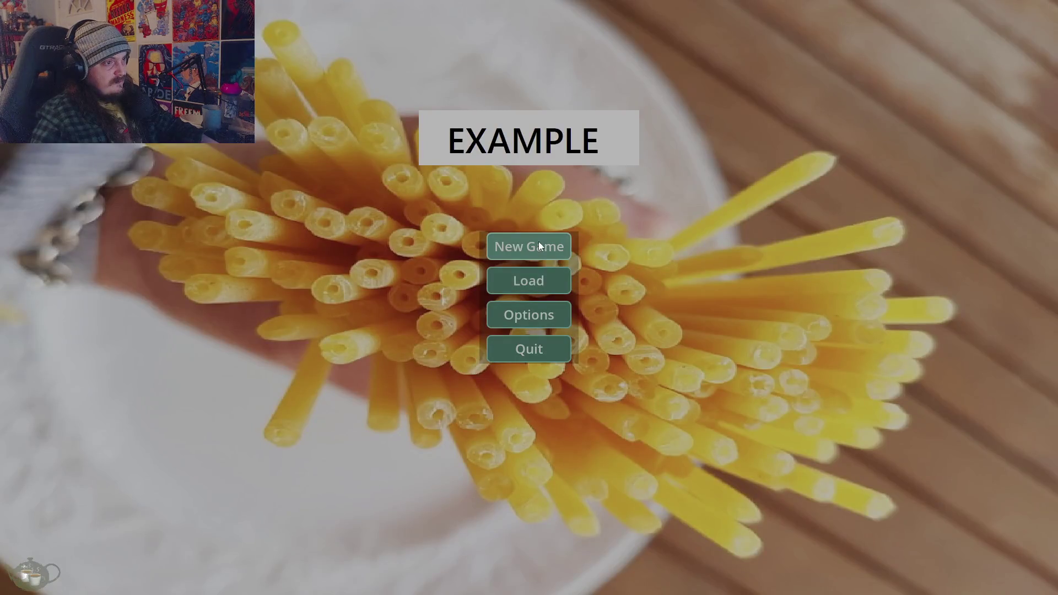
click(543, 350)
click(545, 295)
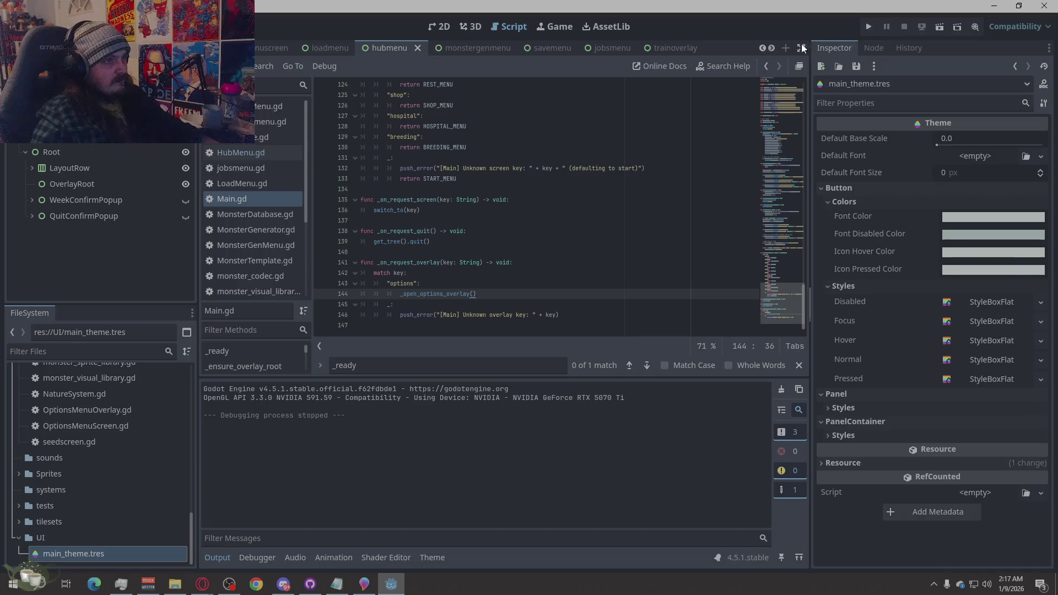
Detach the script from TrainOverlay and play the trainoverlay scene on its own
click(658, 47)
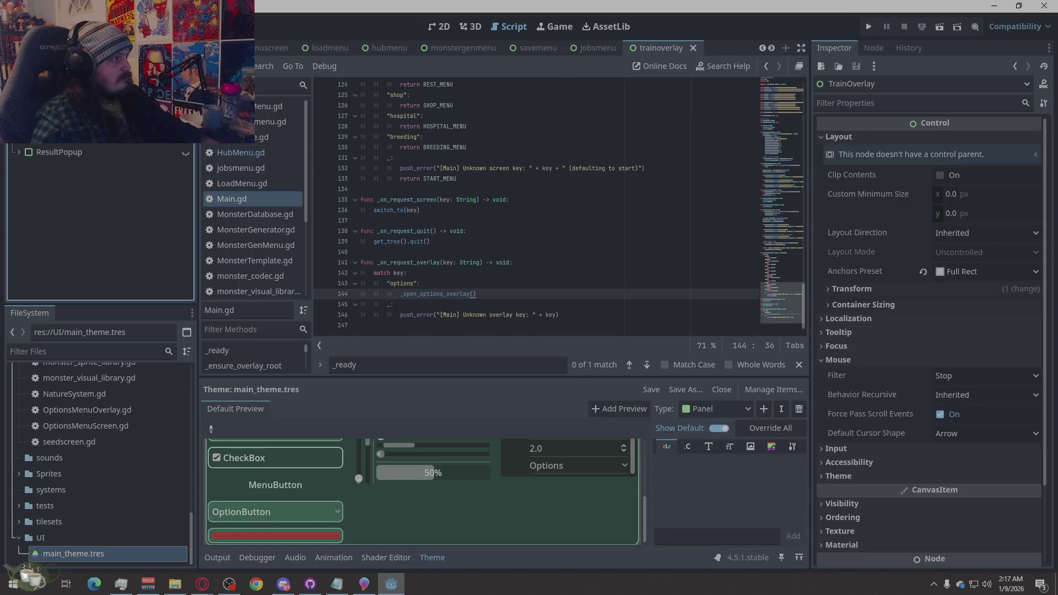
right_click(150, 87)
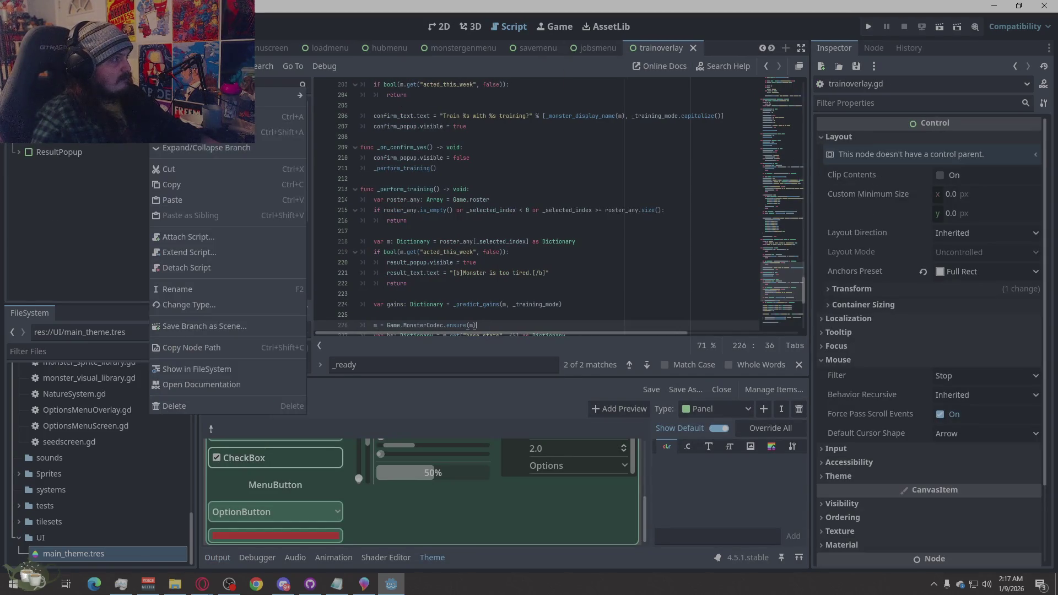
click(249, 273)
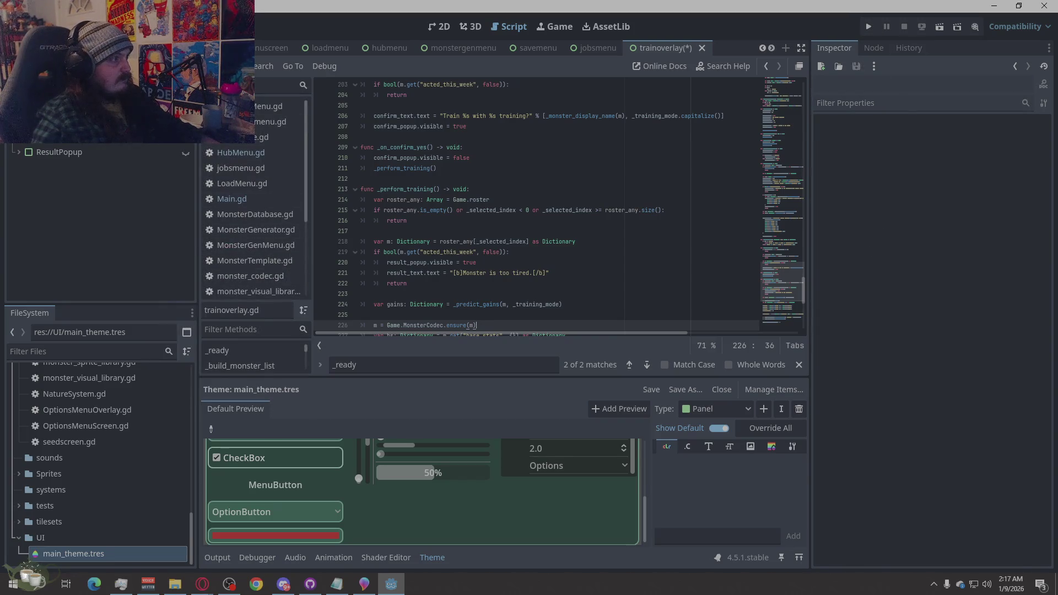
right_click(671, 50)
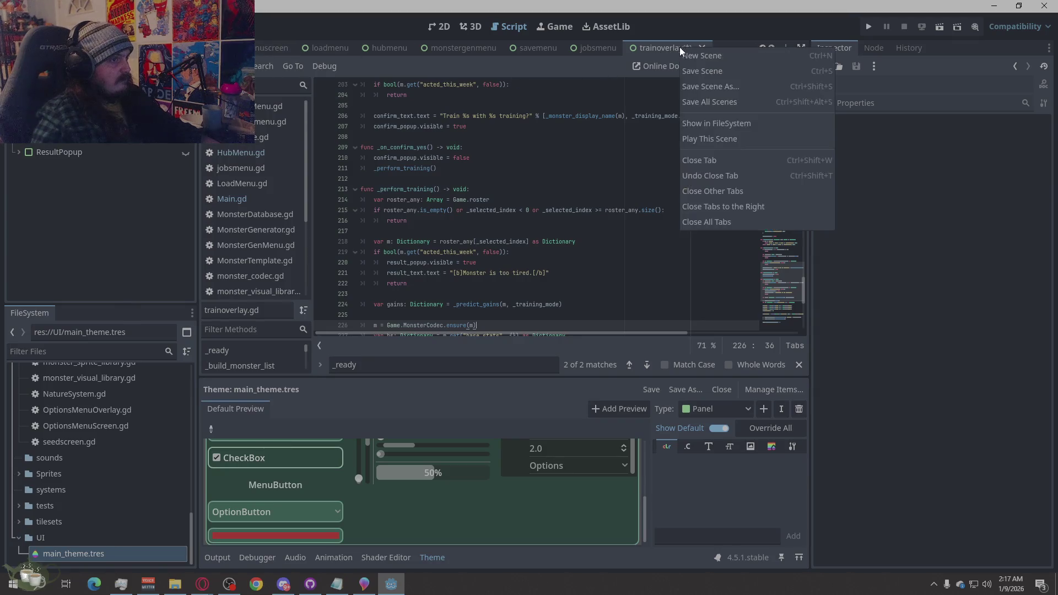
click(736, 133)
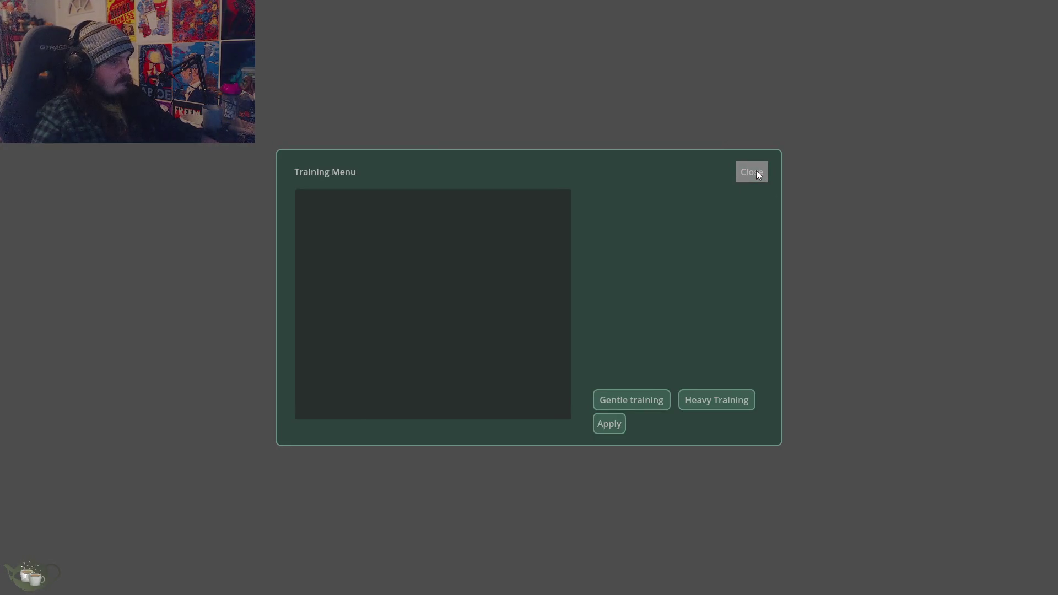
click(752, 171)
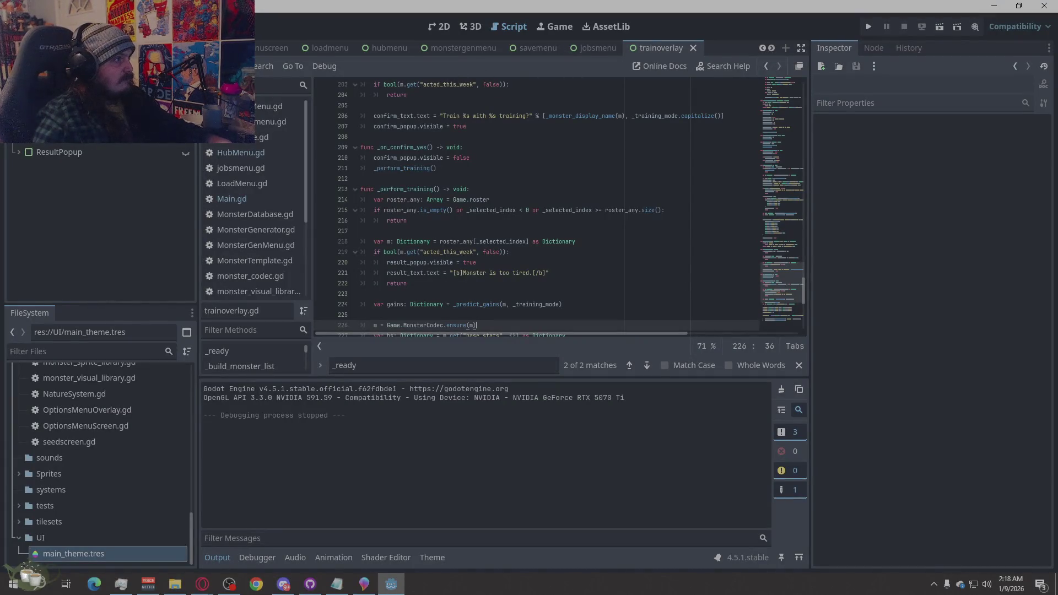
Reattach trainoverlay.gd to the TrainOverlay node, save the scene and close it
scroll(259, 196, down, 3)
click(249, 273)
click(251, 292)
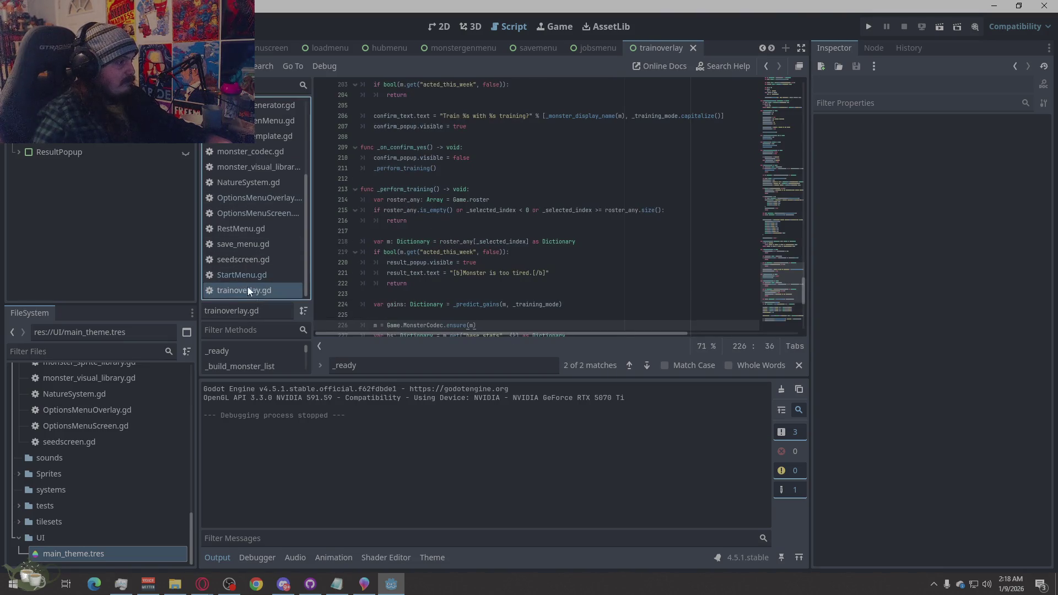
drag(251, 290, 50, 60)
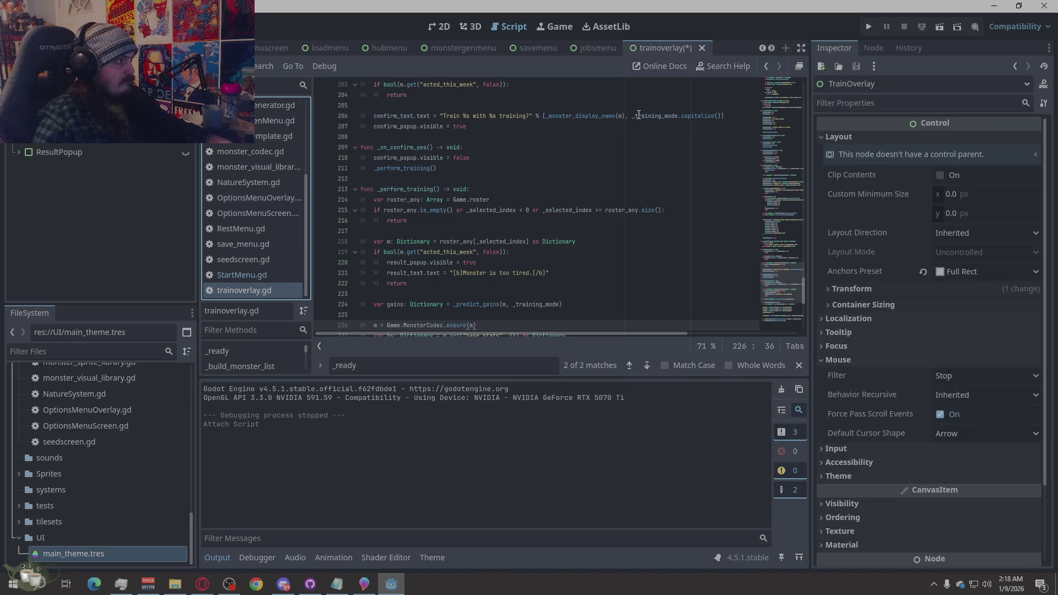
key(ctrl+s)
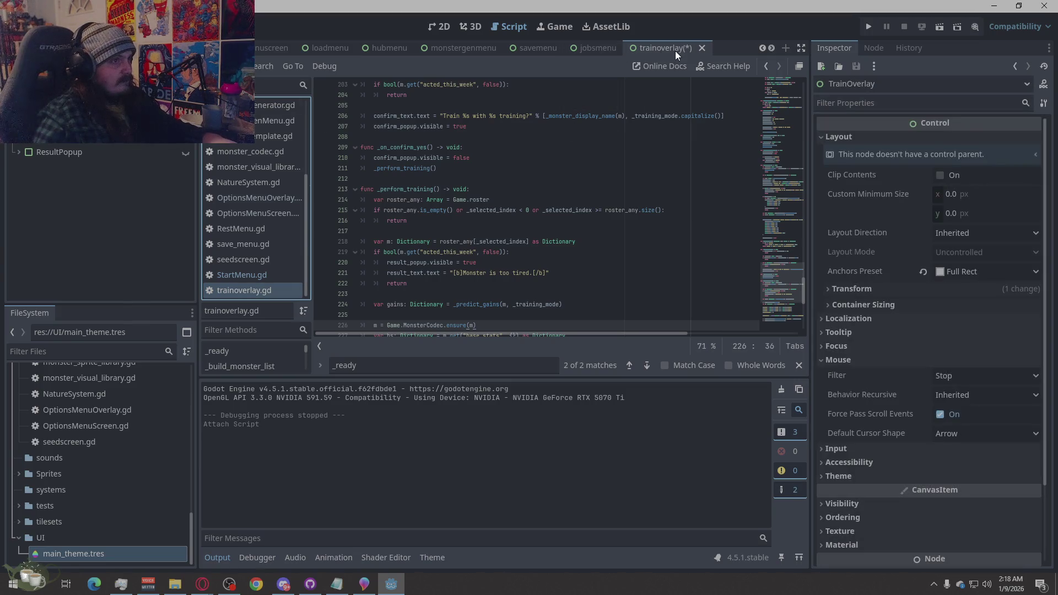
key(ctrl+shift+w)
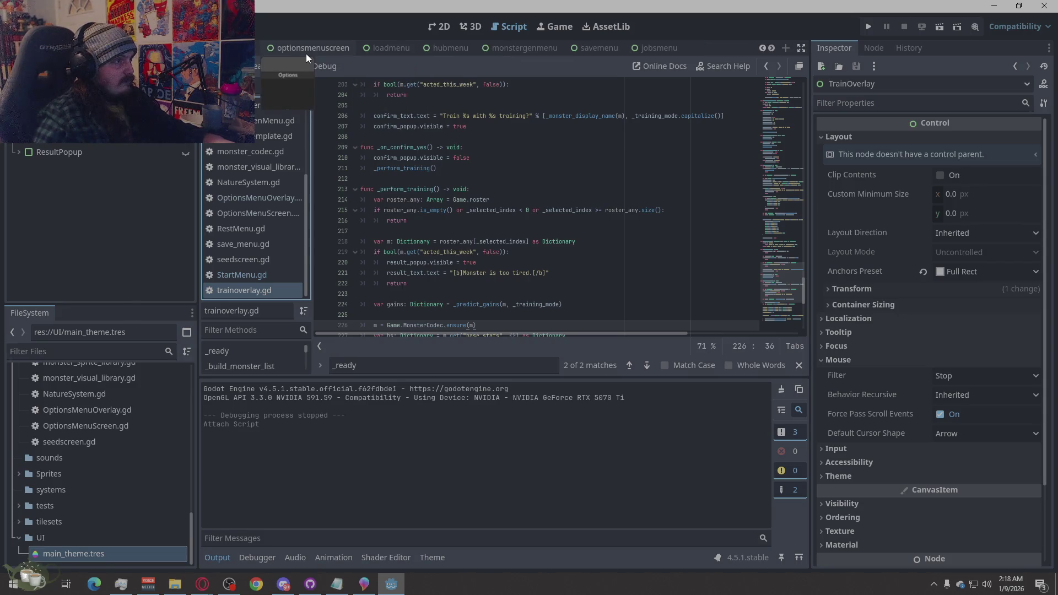
Move the optionsmenuoverlay tab next to optionsmenuscreen and show it in the 2D view
scroll(305, 54, down, 5)
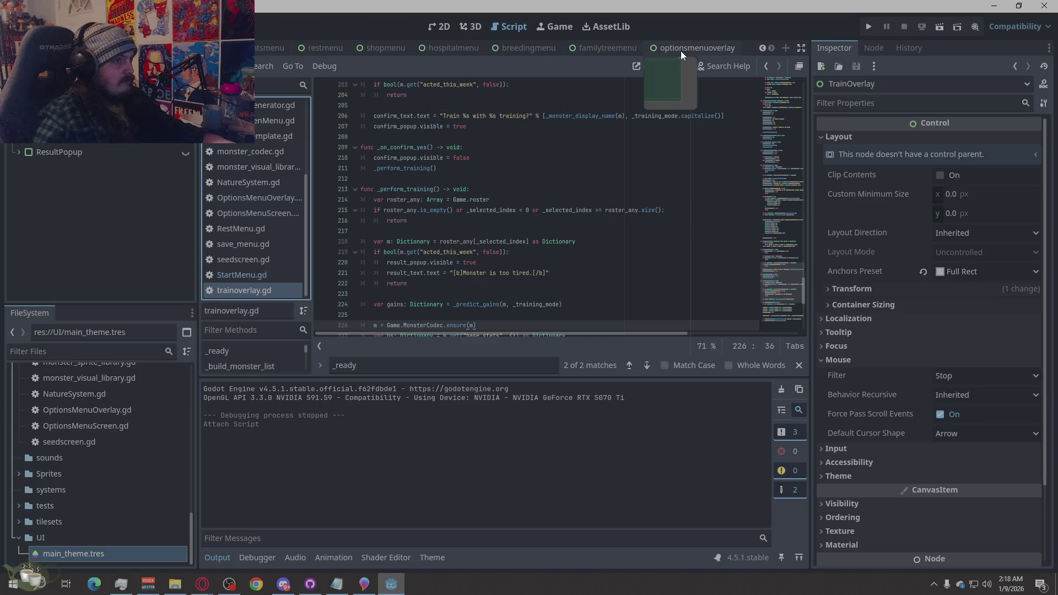
click(680, 51)
scroll(316, 54, down, 4)
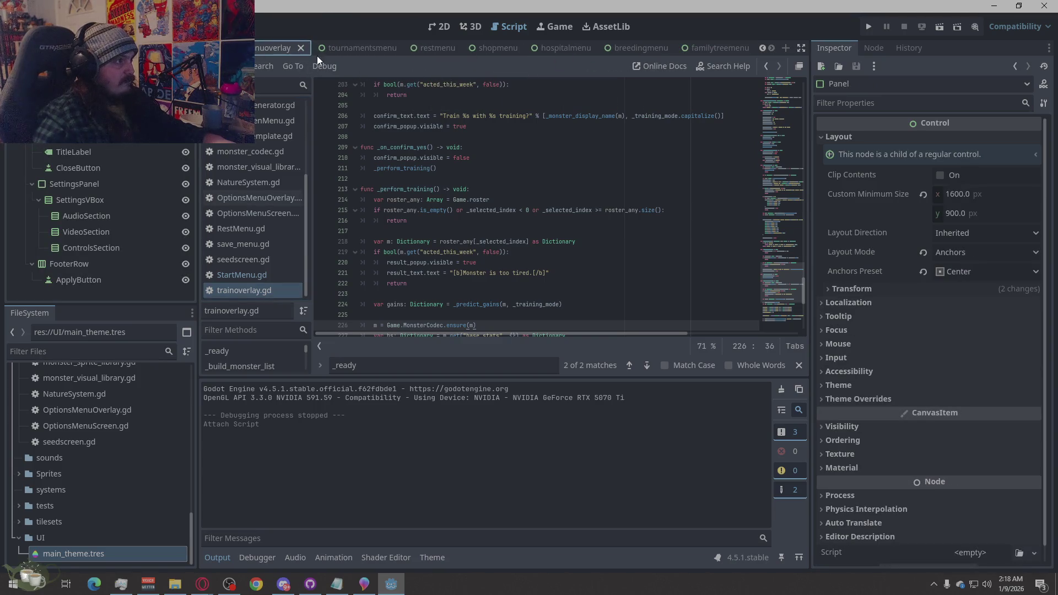
mouse_move(599, 46)
mouse_down()
mouse_move(276, 42)
mouse_move(341, 45)
mouse_up()
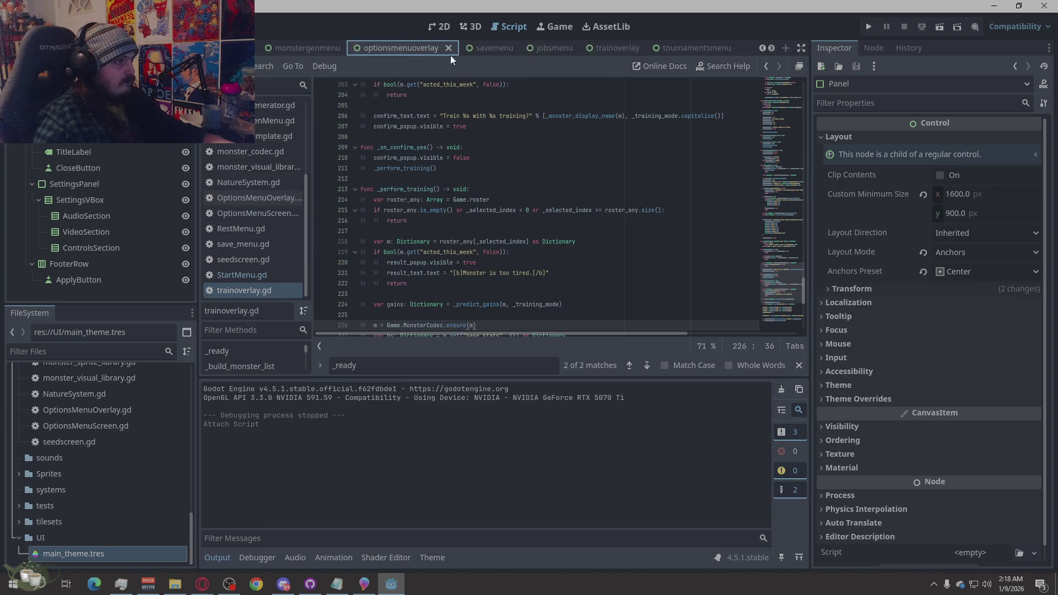
mouse_move(615, 57)
mouse_down()
mouse_move(360, 54)
mouse_move(386, 45)
mouse_up()
click(431, 26)
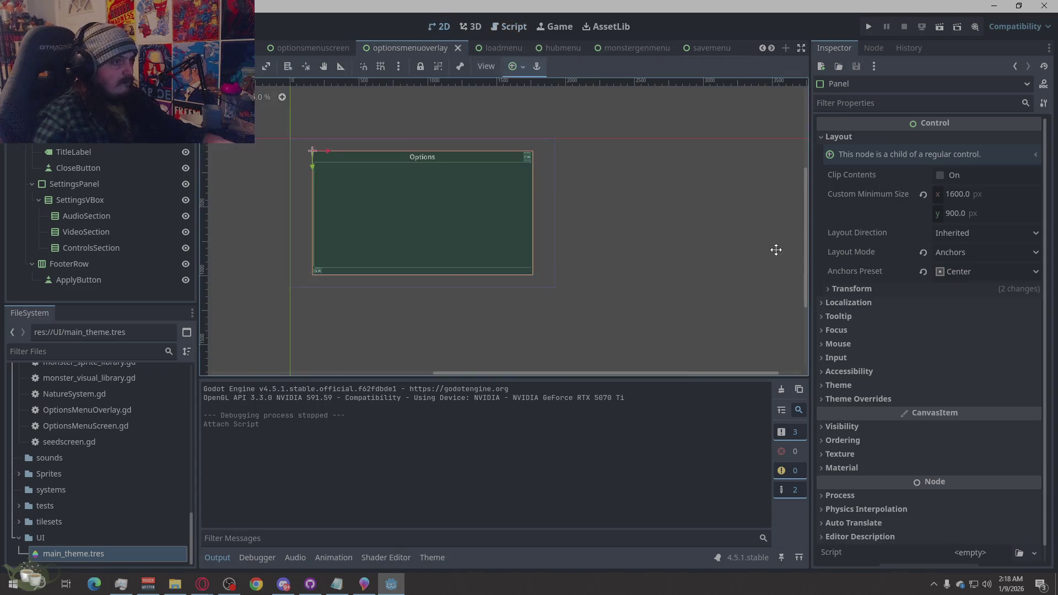
Play the optionsmenuoverlay scene alone, test Apply and Close, stop it, and select OptionsMenuOverlay
right_click(420, 48)
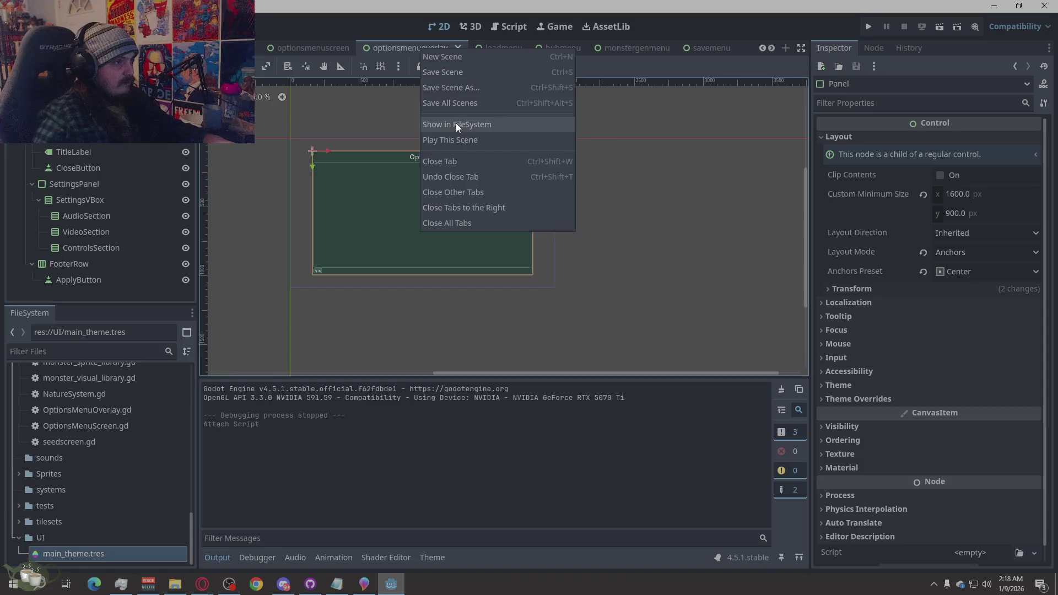
click(454, 139)
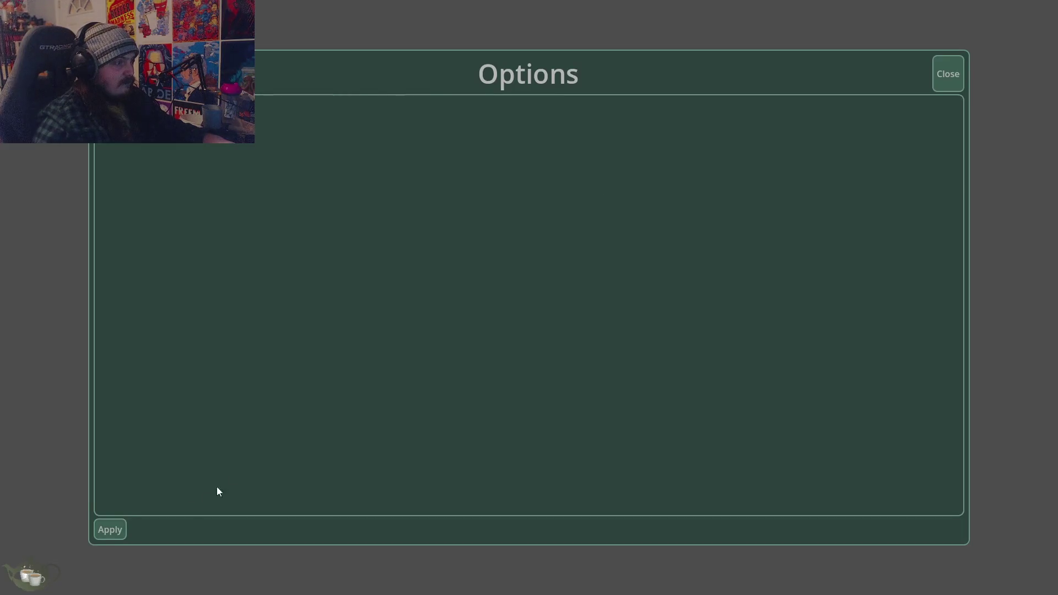
click(113, 529)
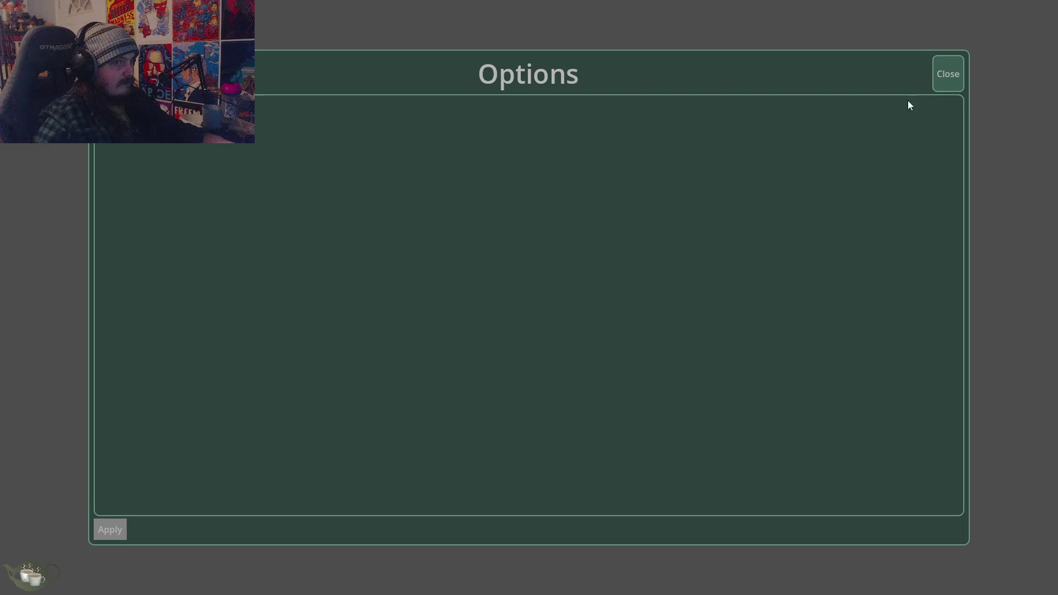
click(947, 72)
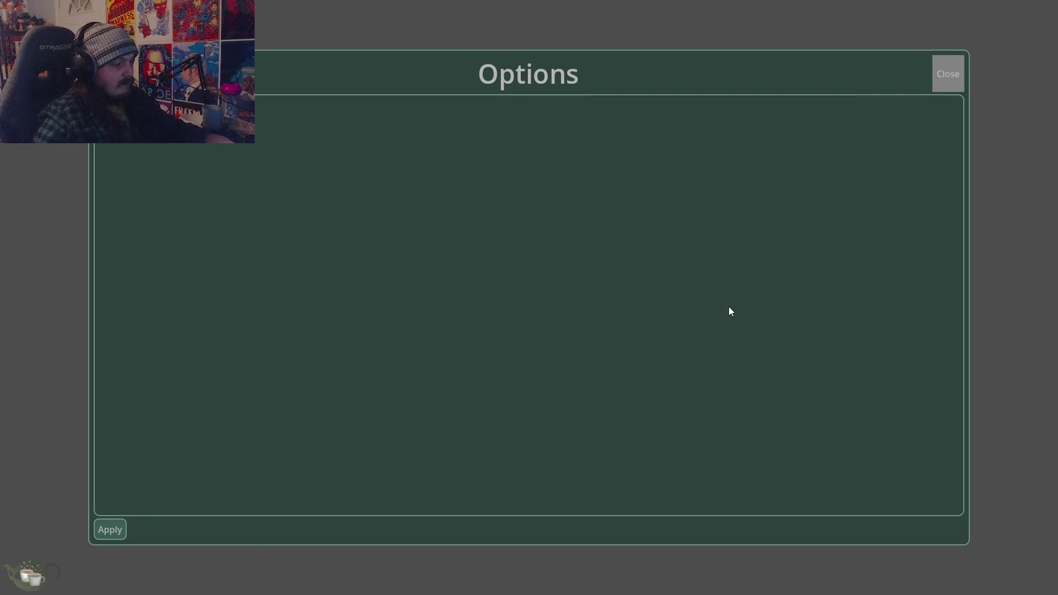
key(alt+F4)
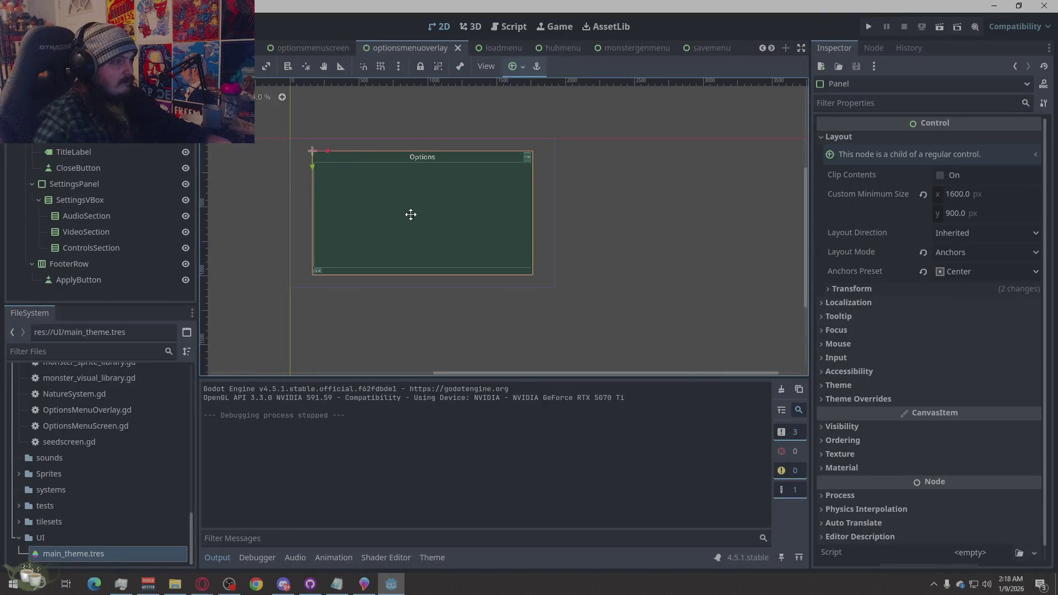
click(545, 259)
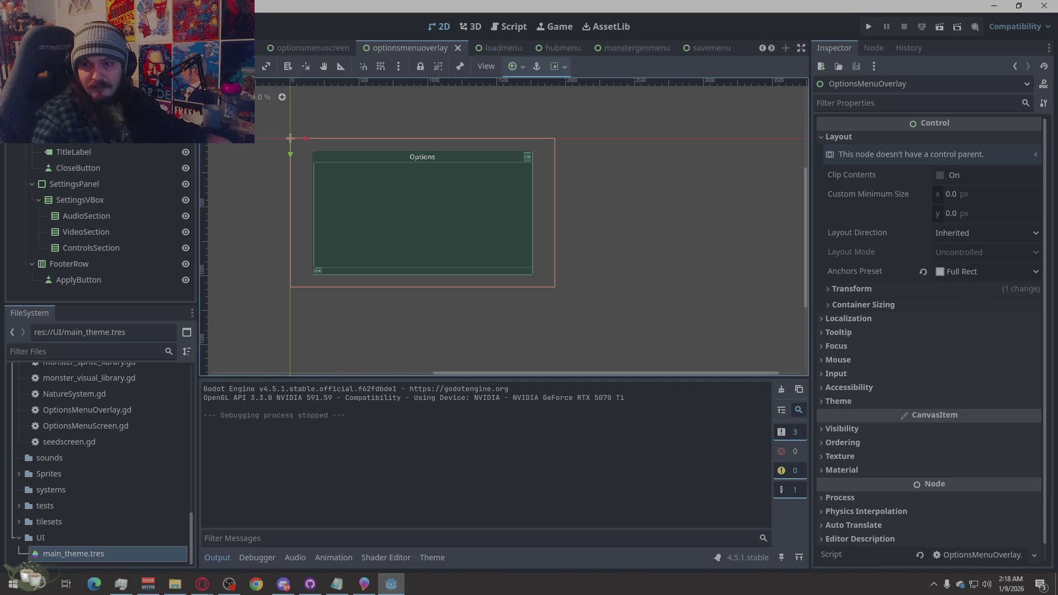
key(alt+Tab)
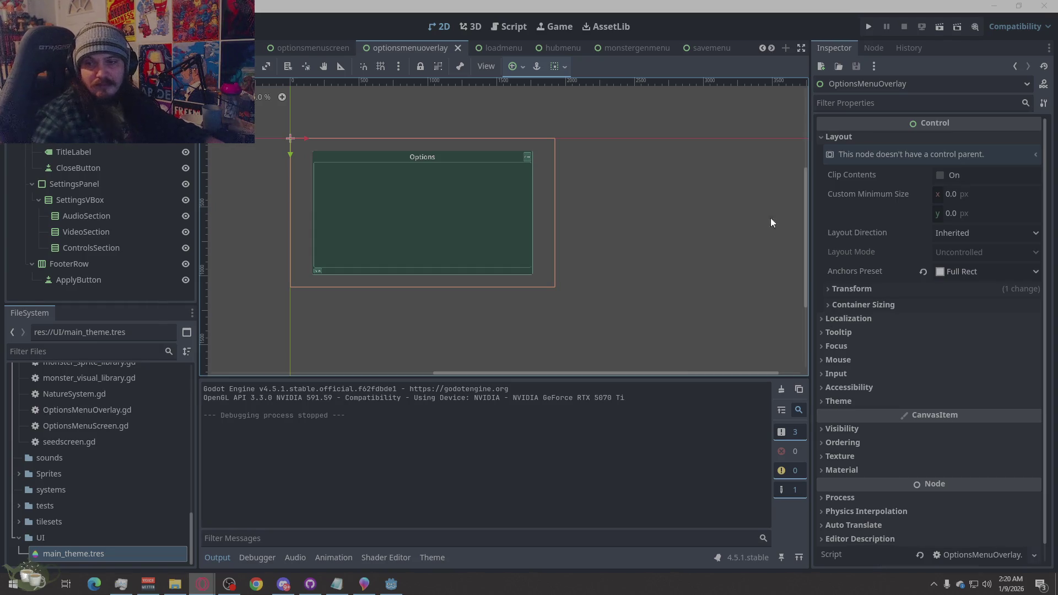
scroll(302, 54, up, 1)
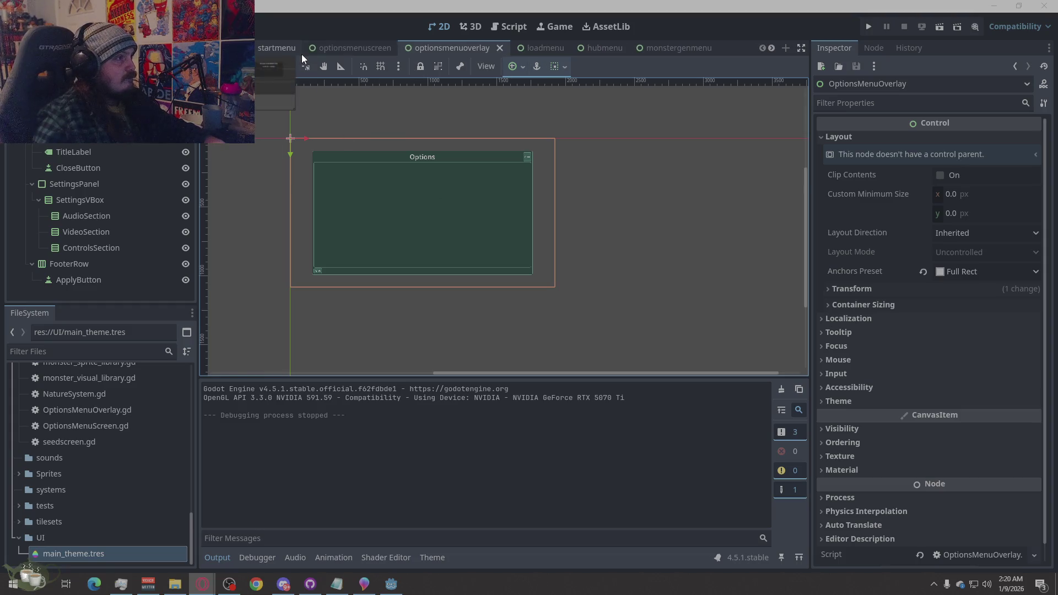
Open Main.gd from the GlobalOverlayRoot scene and select all of its code
click(612, 51)
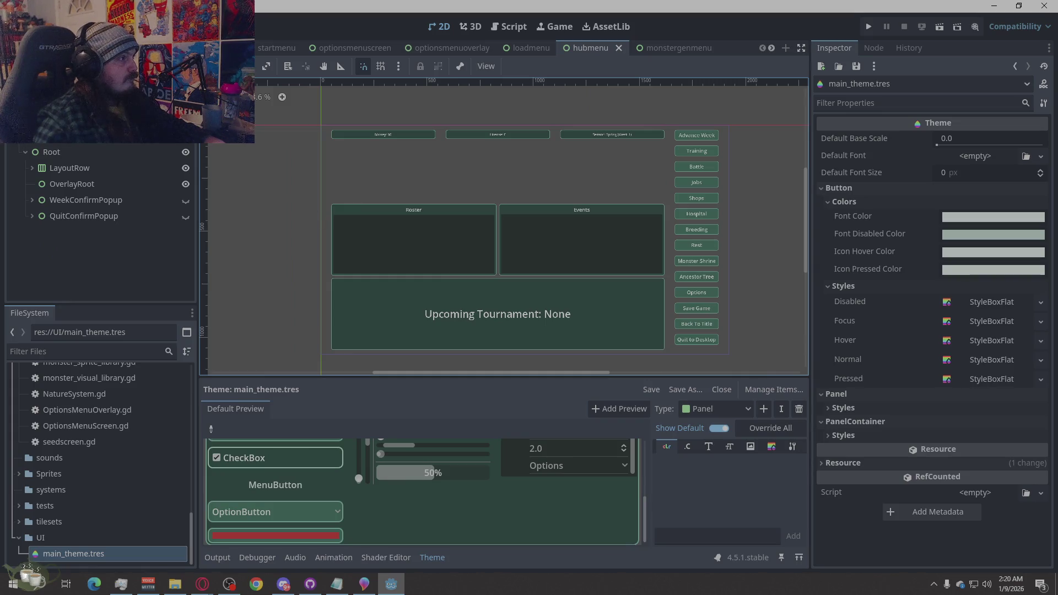
click(284, 48)
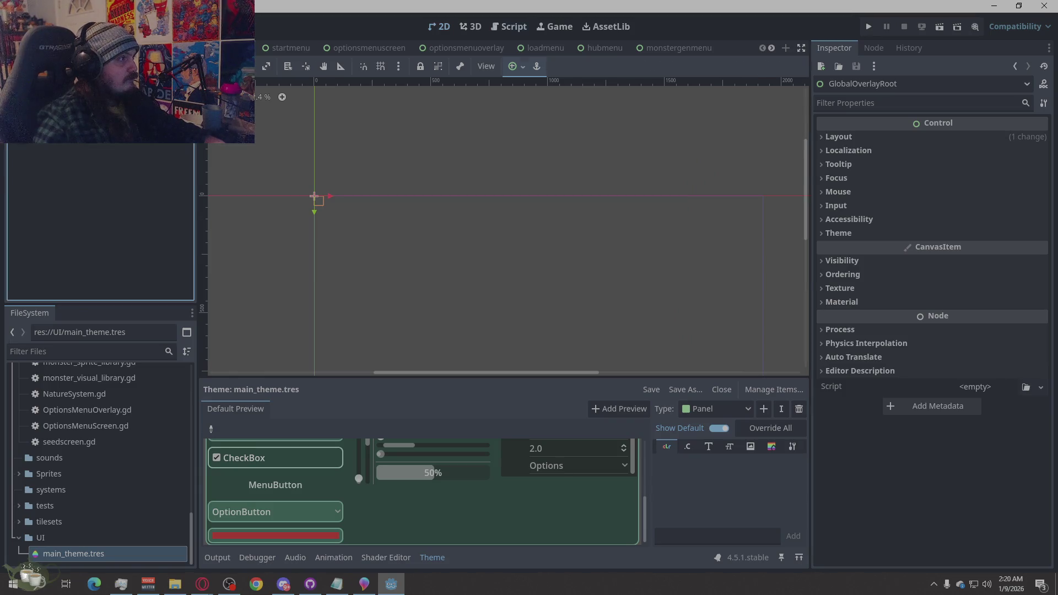
key(ctrl+F3)
right_click(463, 198)
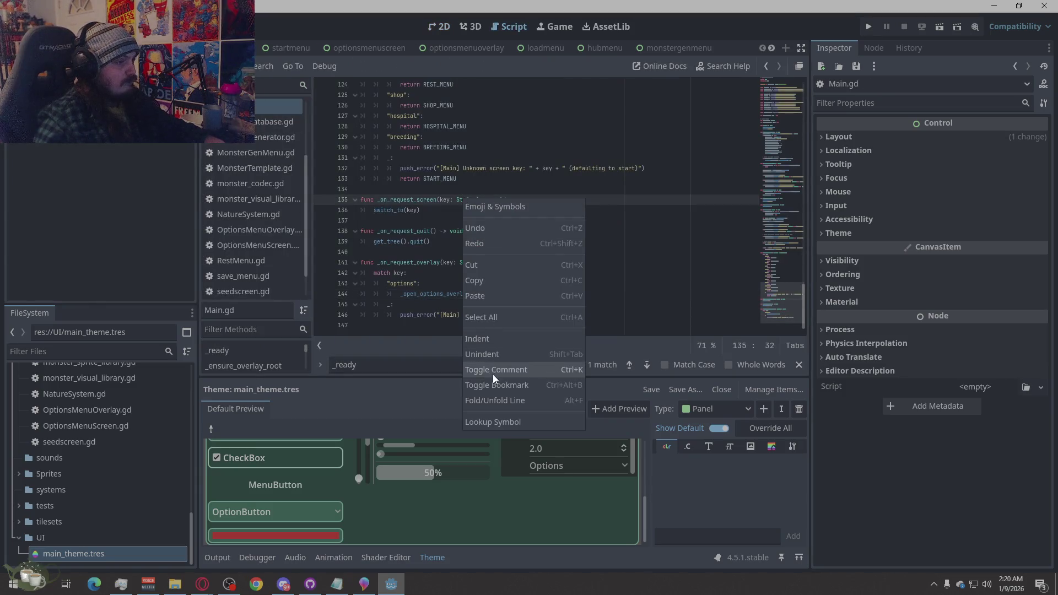
click(505, 318)
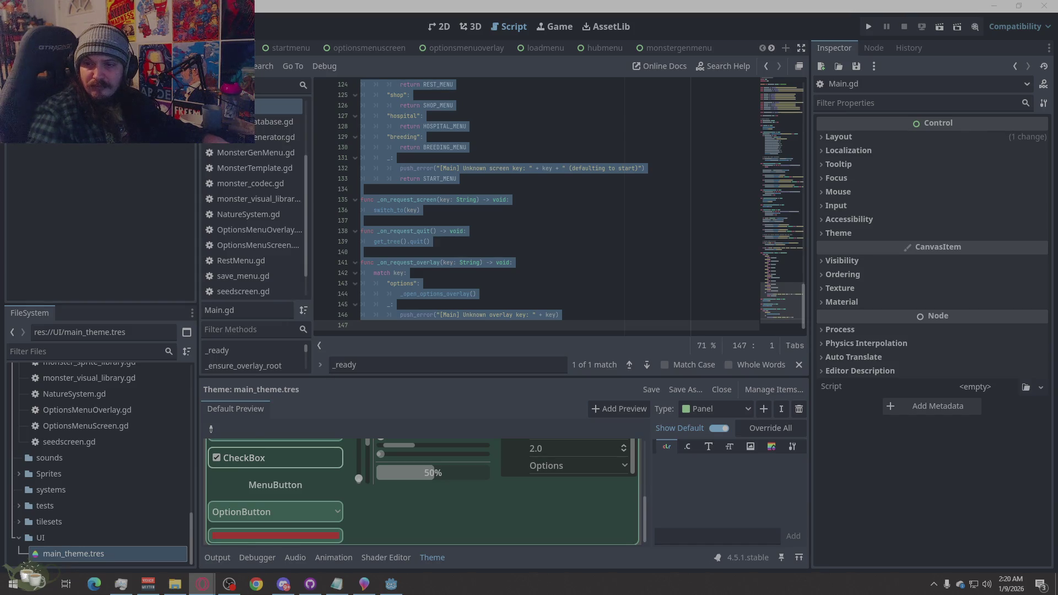
Paste the complete updated Main.gd code over it and run the game with F5
right_click(517, 199)
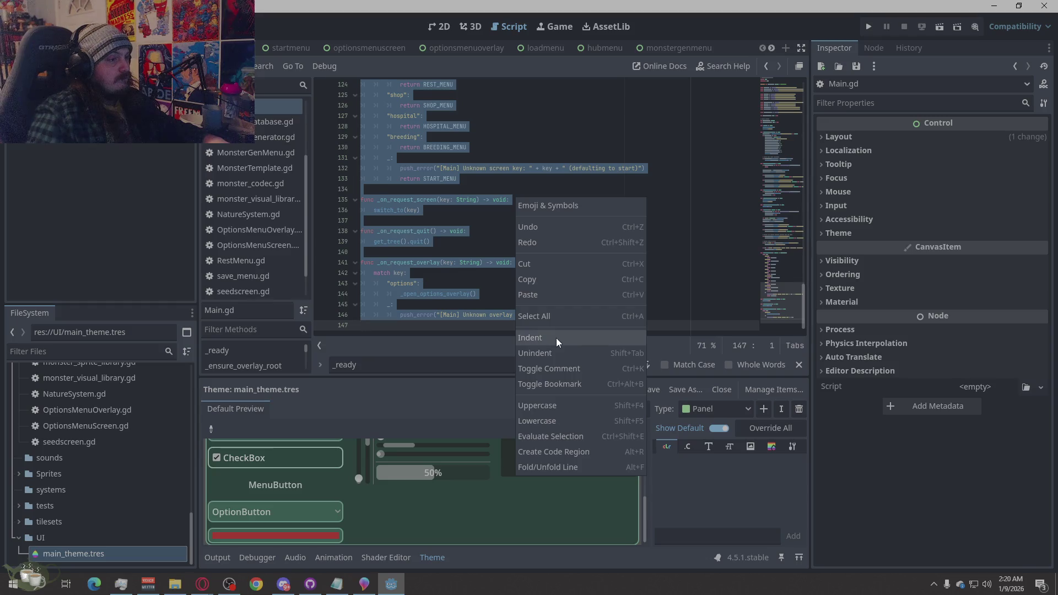
click(559, 294)
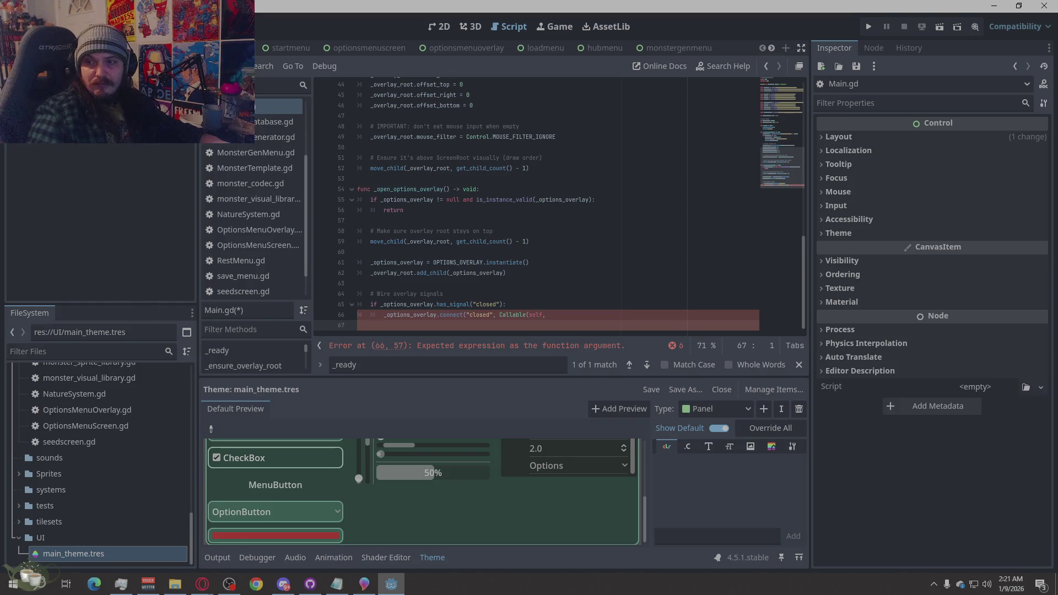
right_click(434, 233)
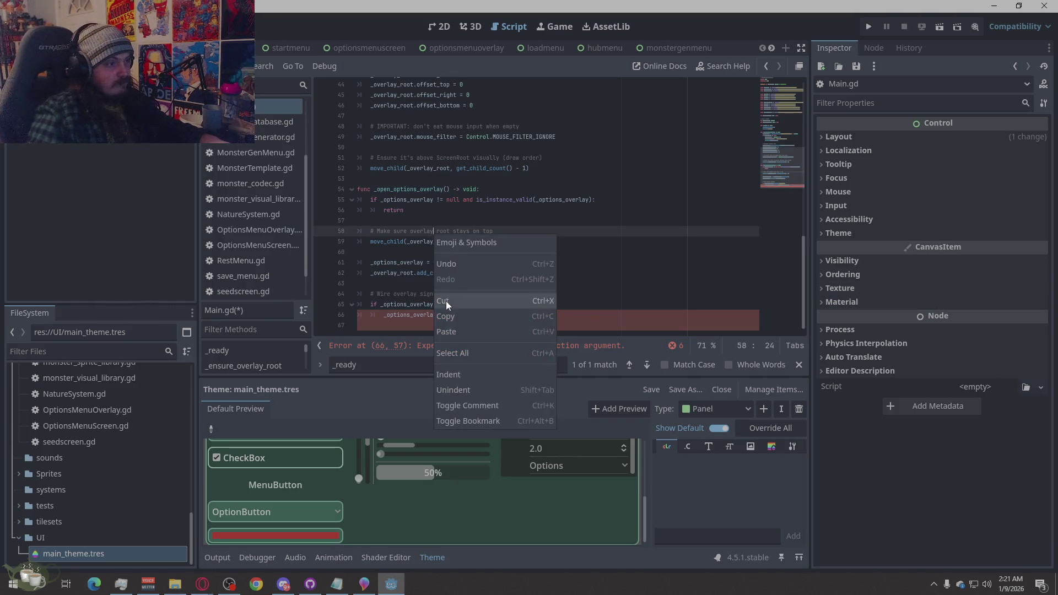
click(452, 353)
key(ctrl+v)
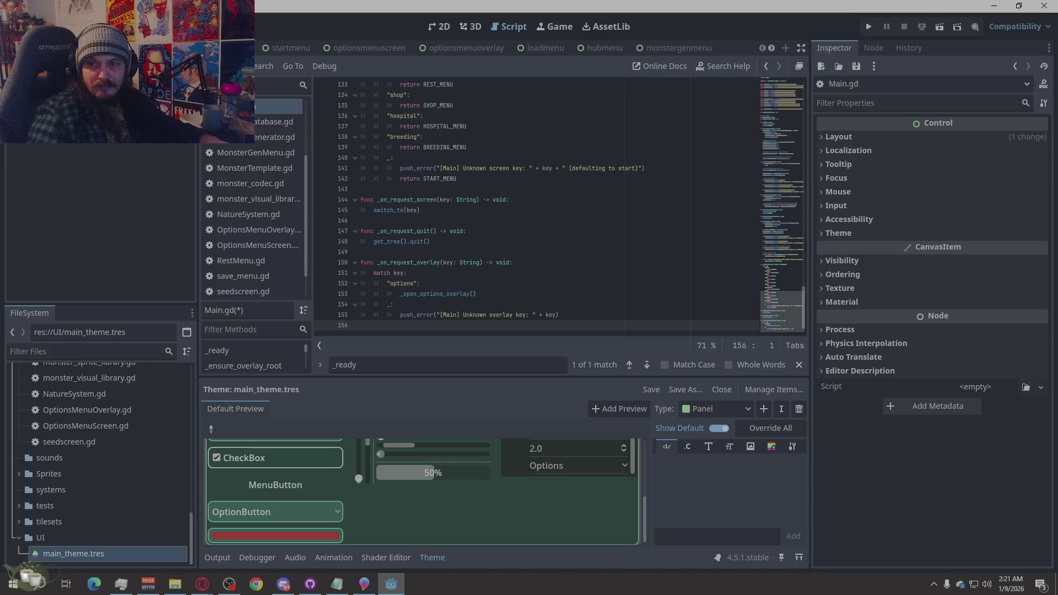
key(F5)
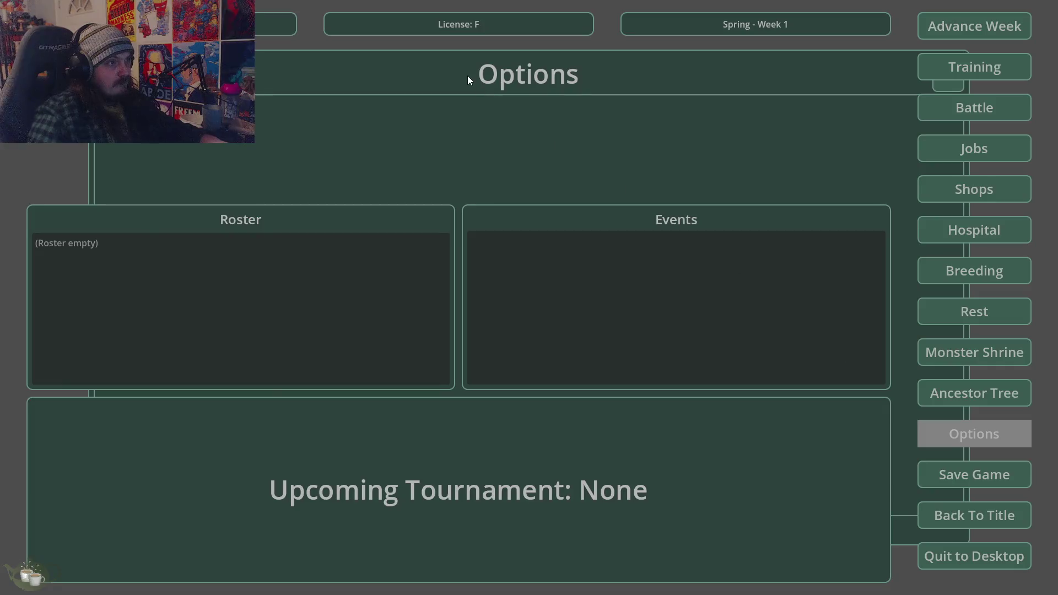
Open and close the hub's Options panel and Training window several times
click(945, 88)
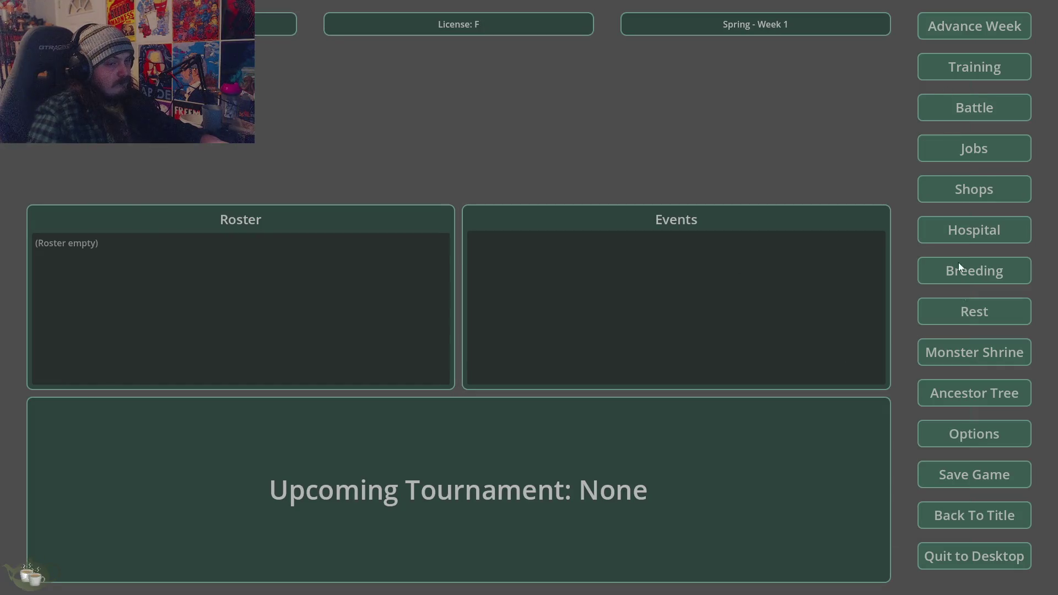
click(952, 444)
click(948, 86)
click(970, 66)
click(750, 170)
click(956, 446)
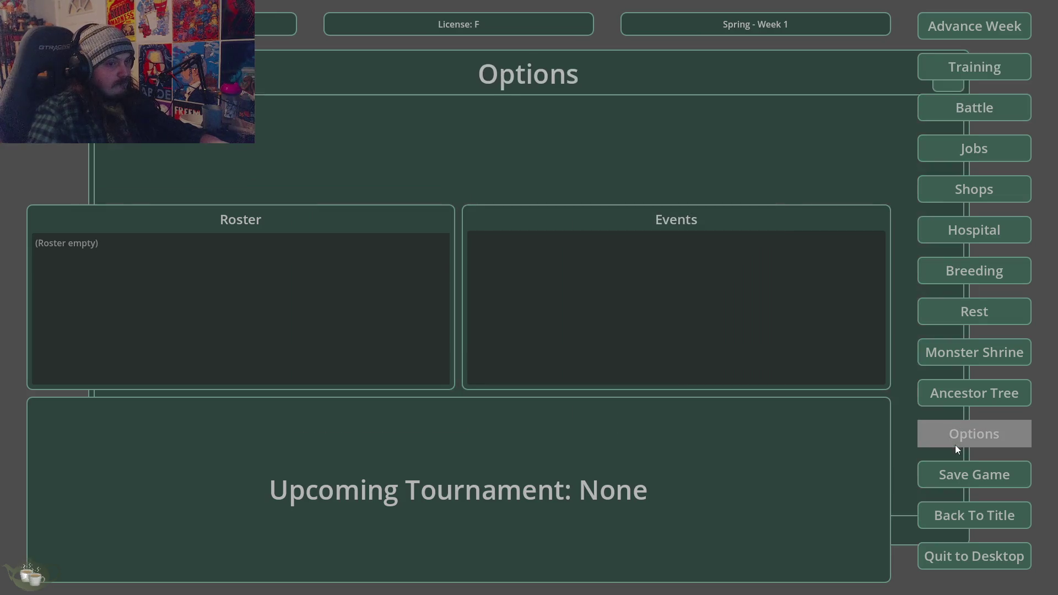
click(958, 89)
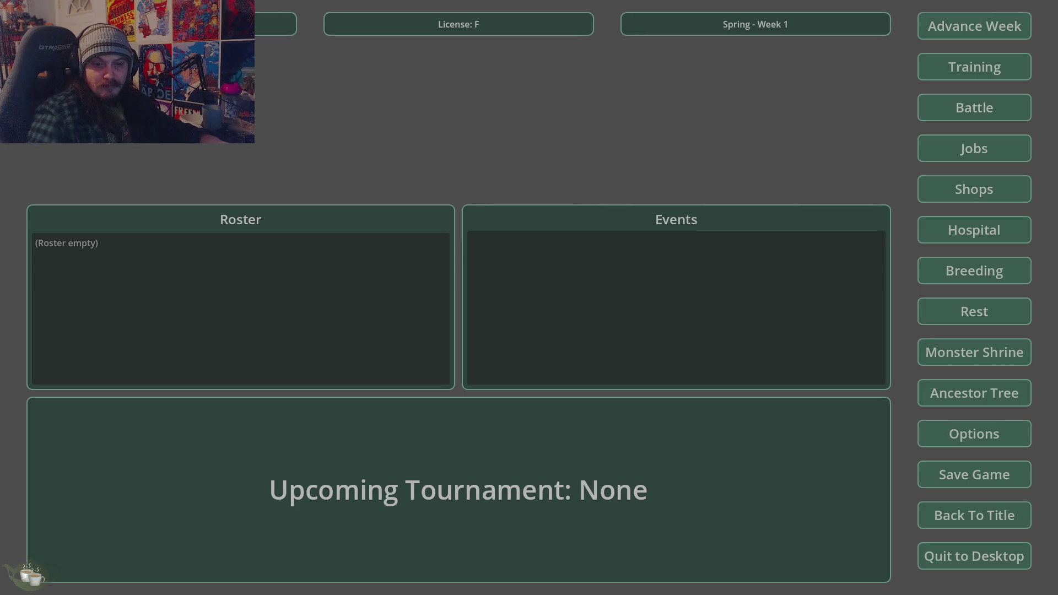
key(alt+F4)
Return to the title with confirmation, check its Options screen, and close the game
click(973, 513)
click(509, 329)
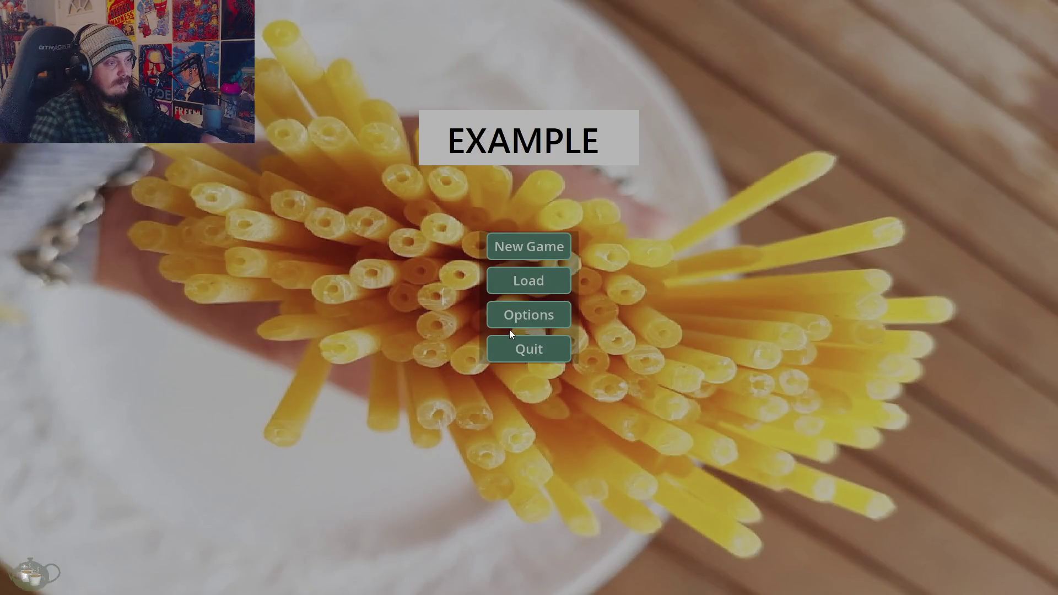
click(516, 315)
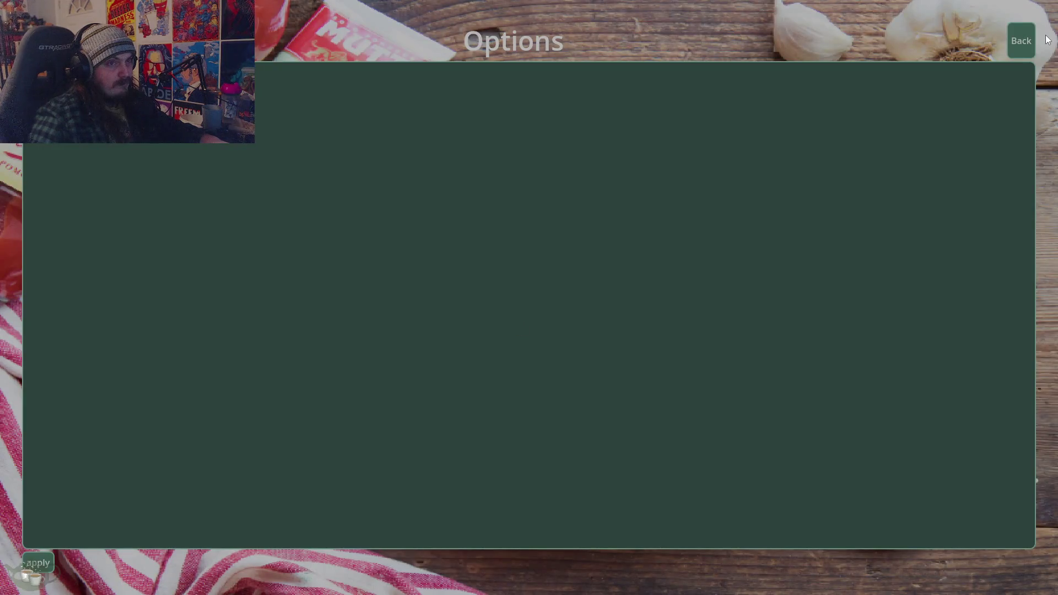
click(1022, 41)
click(526, 348)
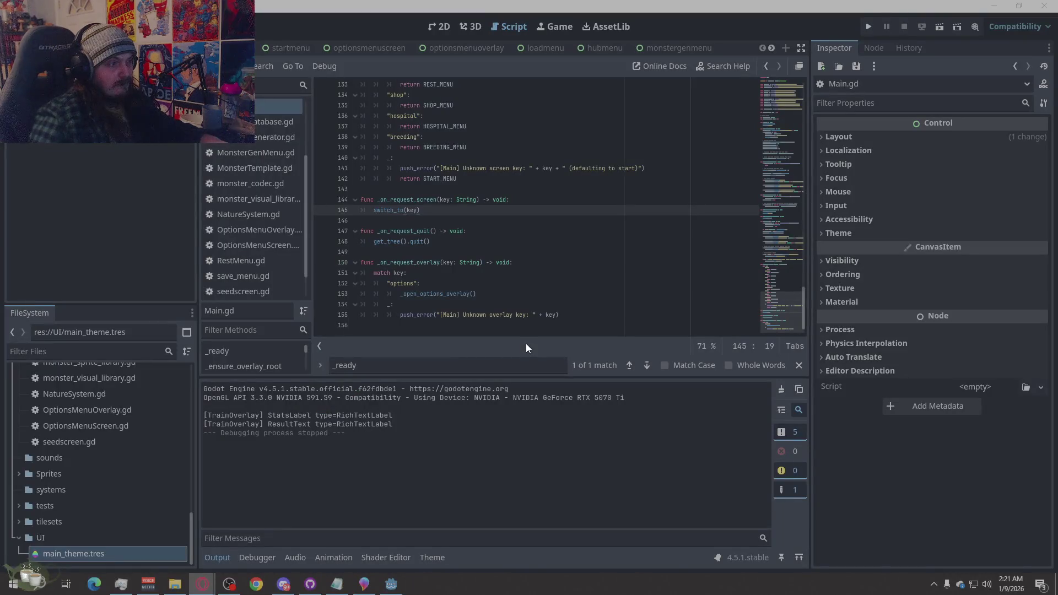
Open OptionsMenuOverlay.gd, set MOUSE_FILTER_STOP and FOCUS_ALL in _ready, and run the game
click(672, 49)
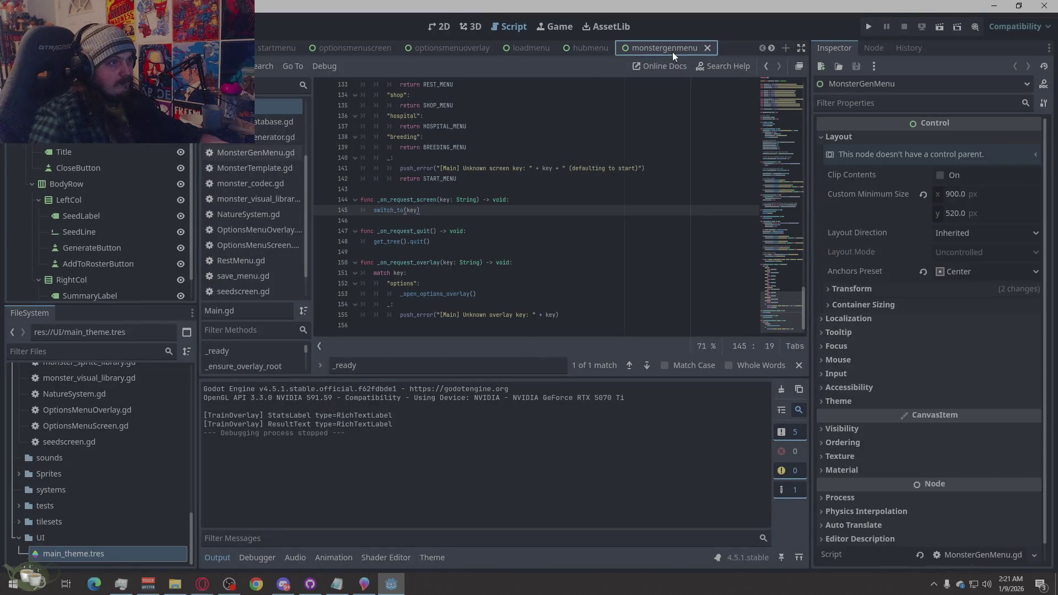
click(449, 47)
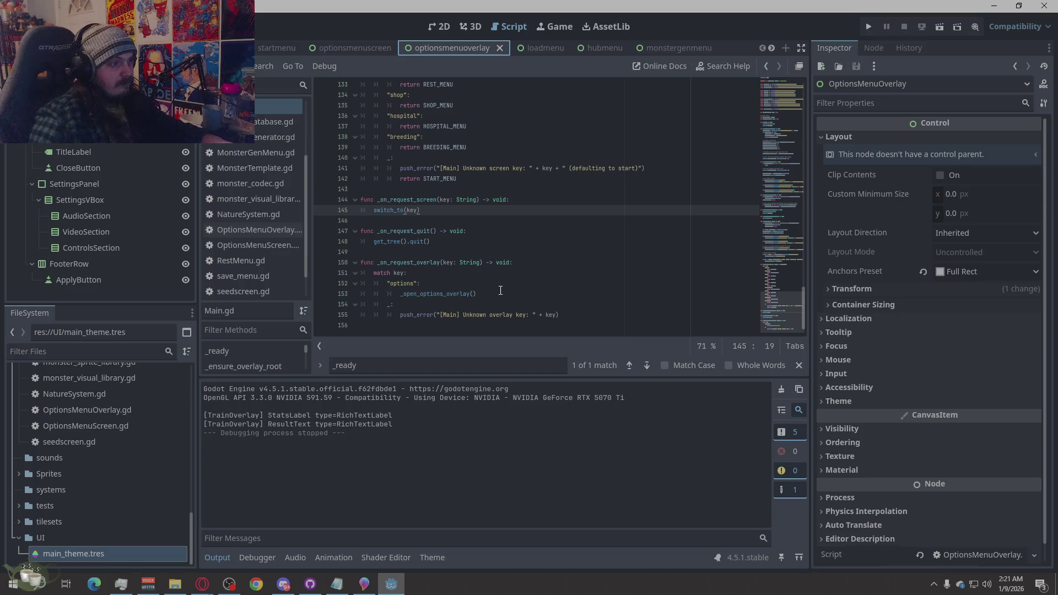
ctrl+scroll(500, 290, down, 5)
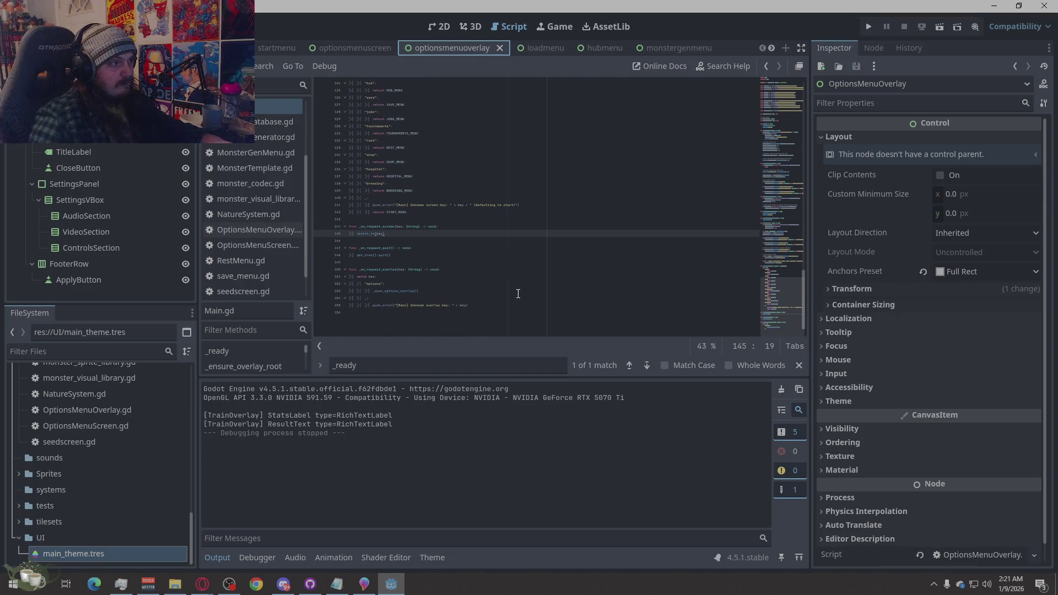
ctrl+scroll(518, 293, up, 1)
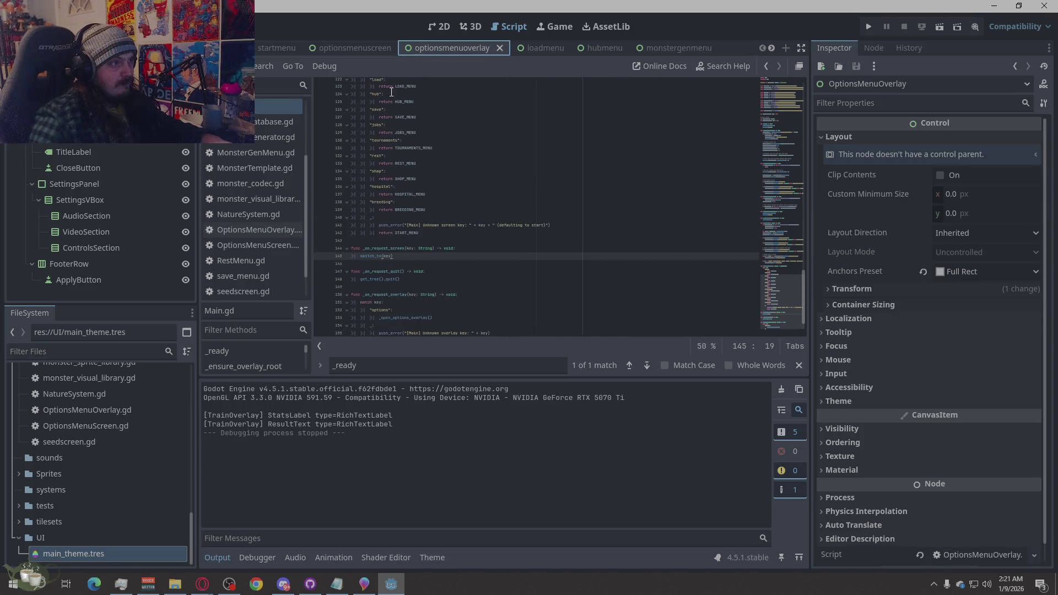
click(276, 228)
ctrl+scroll(468, 276, up, 3)
scroll(486, 235, down, 1)
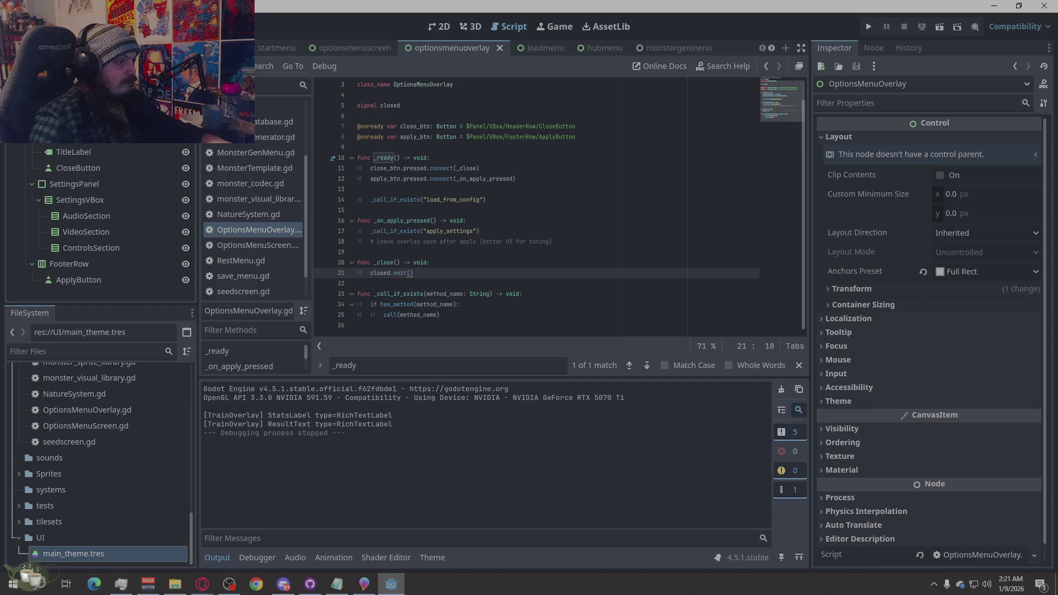
key(alt+Tab)
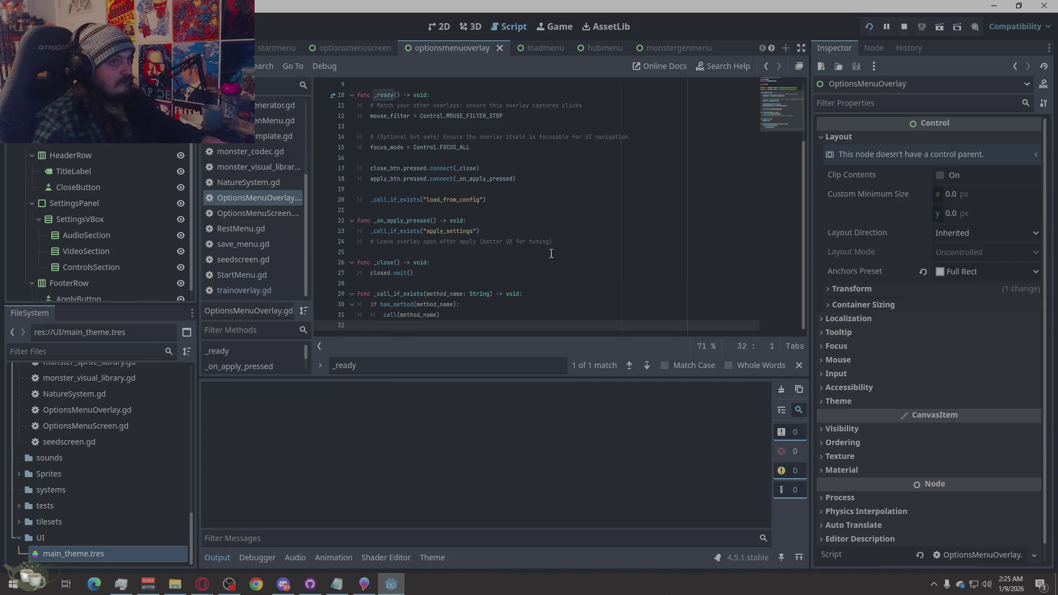
key(F5)
click(496, 248)
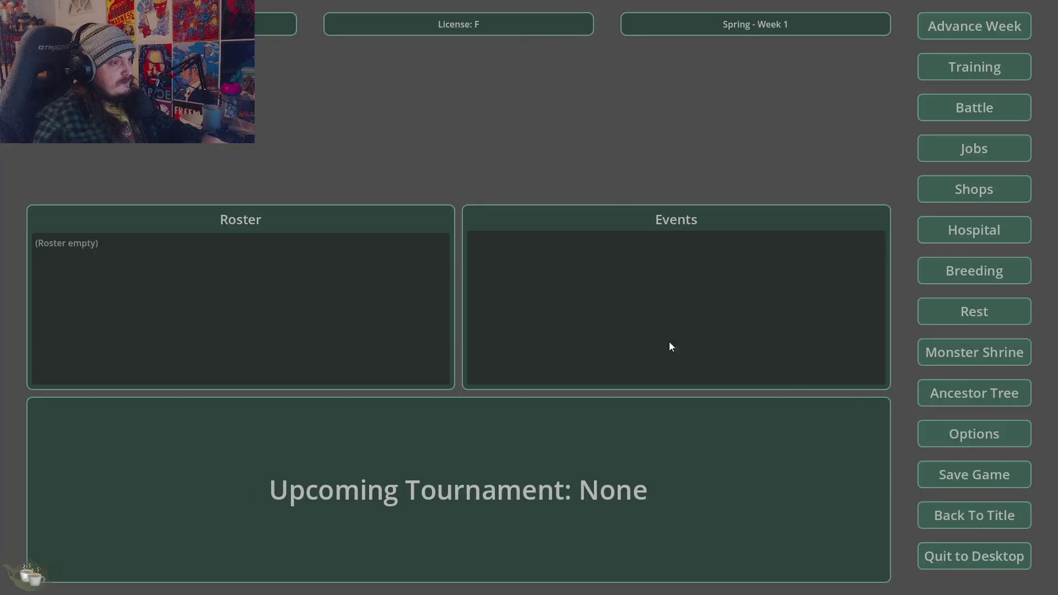
click(985, 440)
click(920, 102)
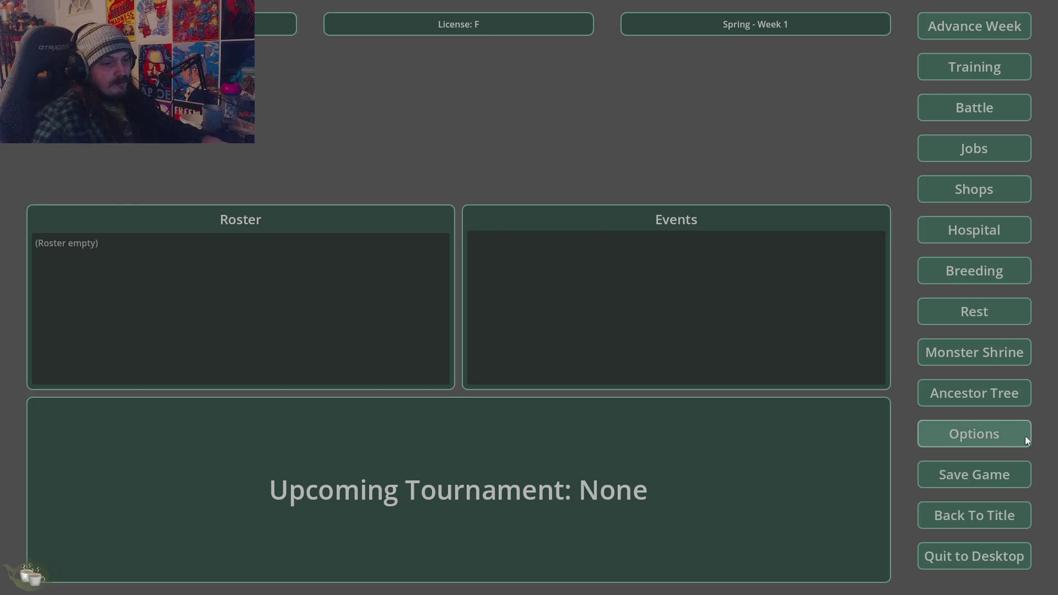
click(993, 521)
click(497, 317)
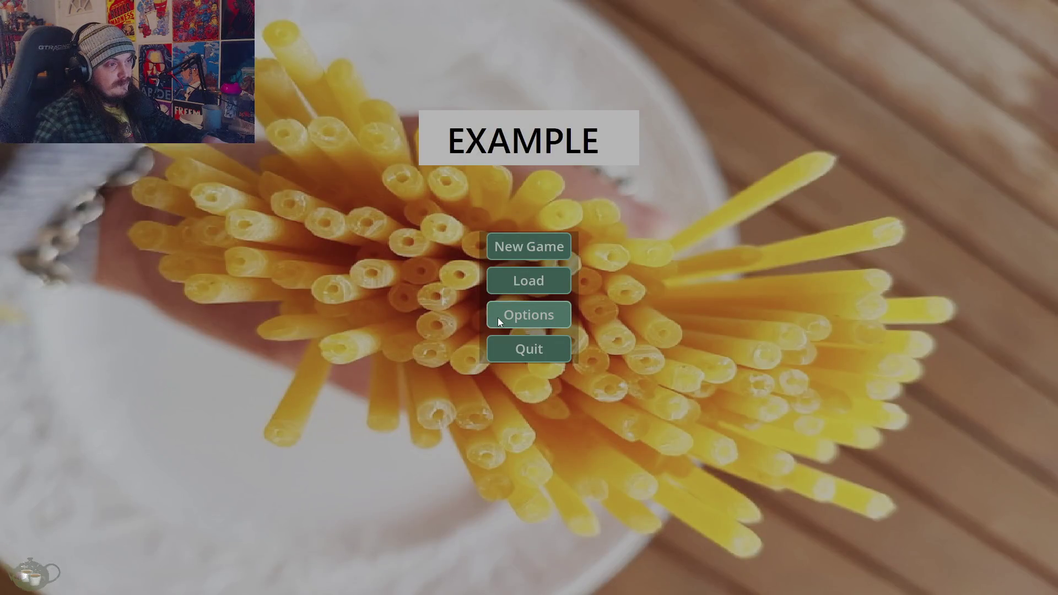
click(507, 342)
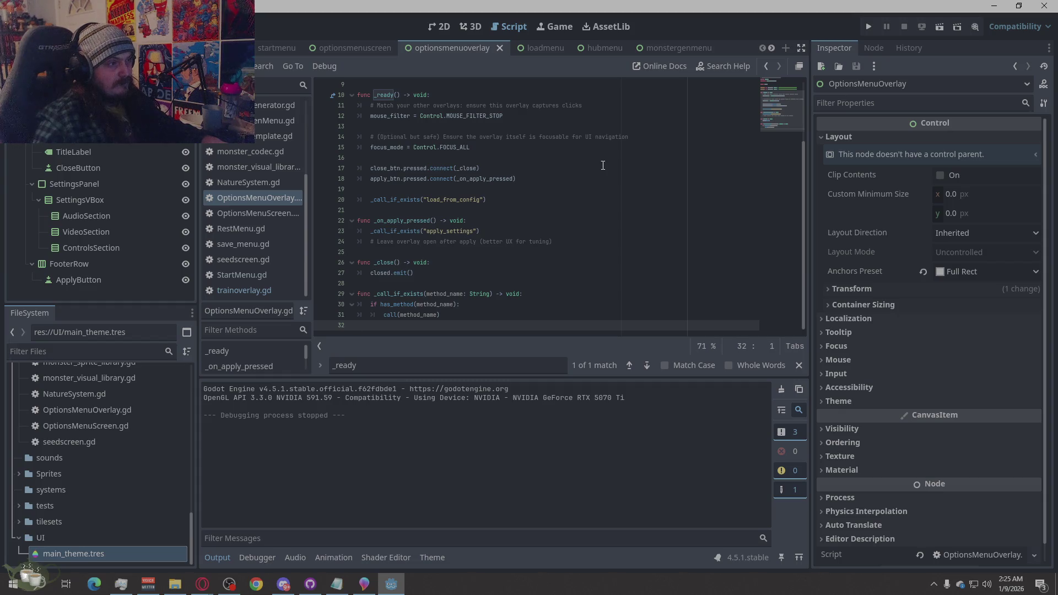
click(488, 242)
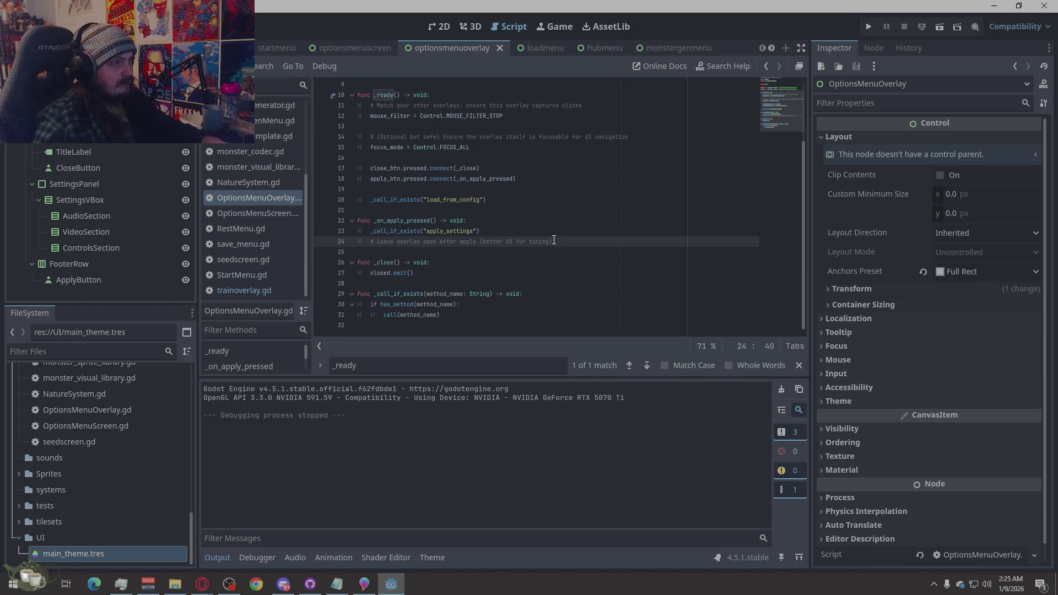
click(446, 147)
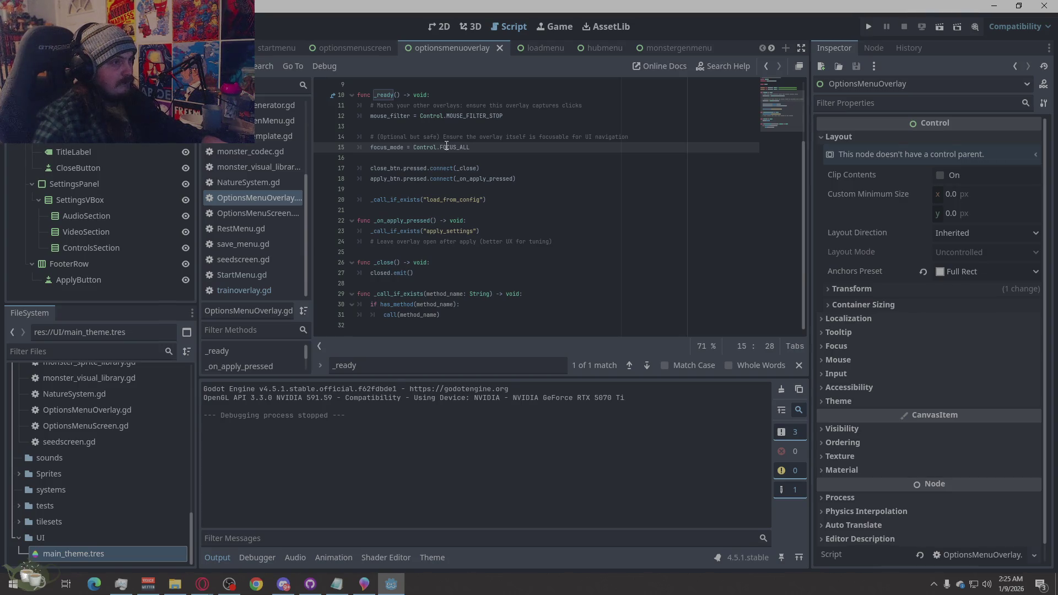
drag(501, 147, 346, 143)
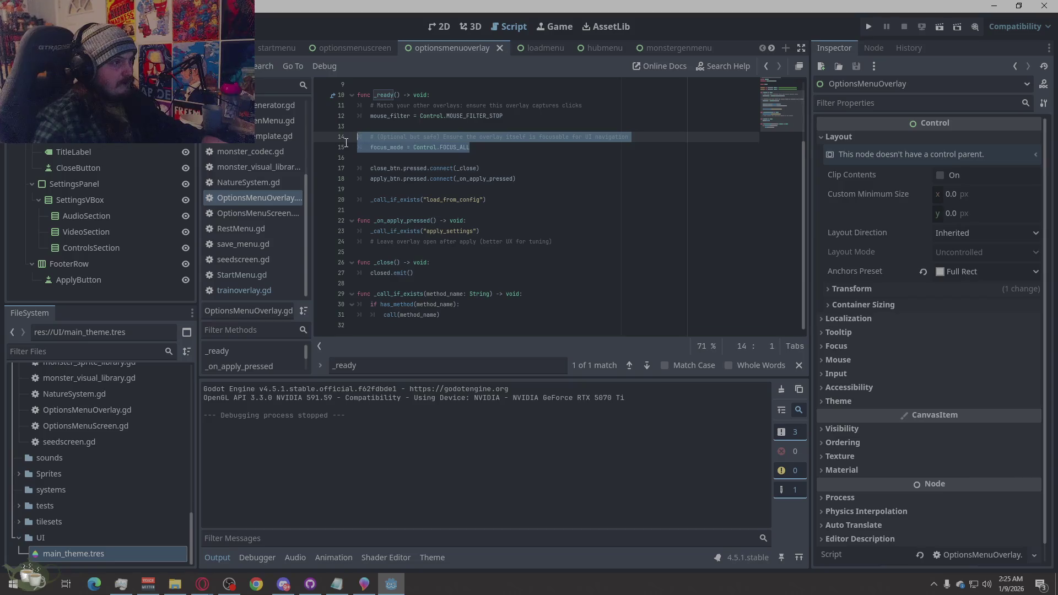
scroll(394, 156, up, 3)
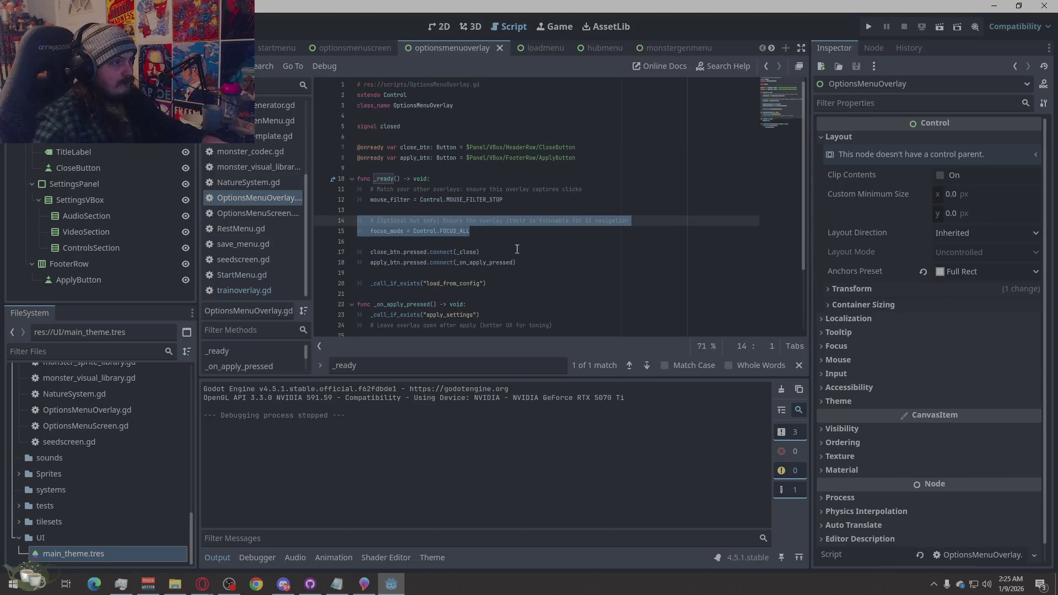
click(540, 267)
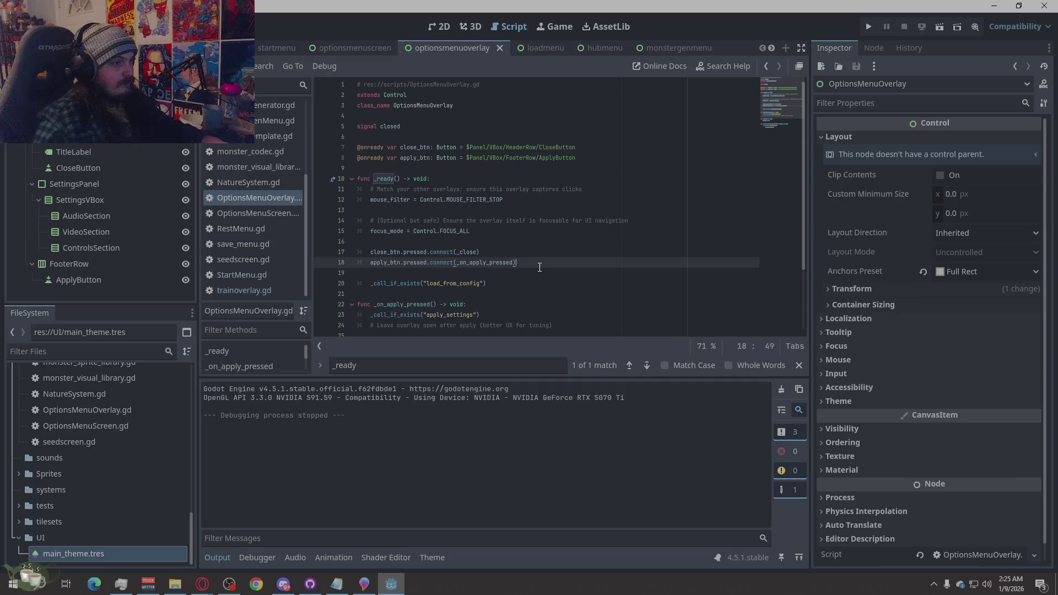
click(502, 231)
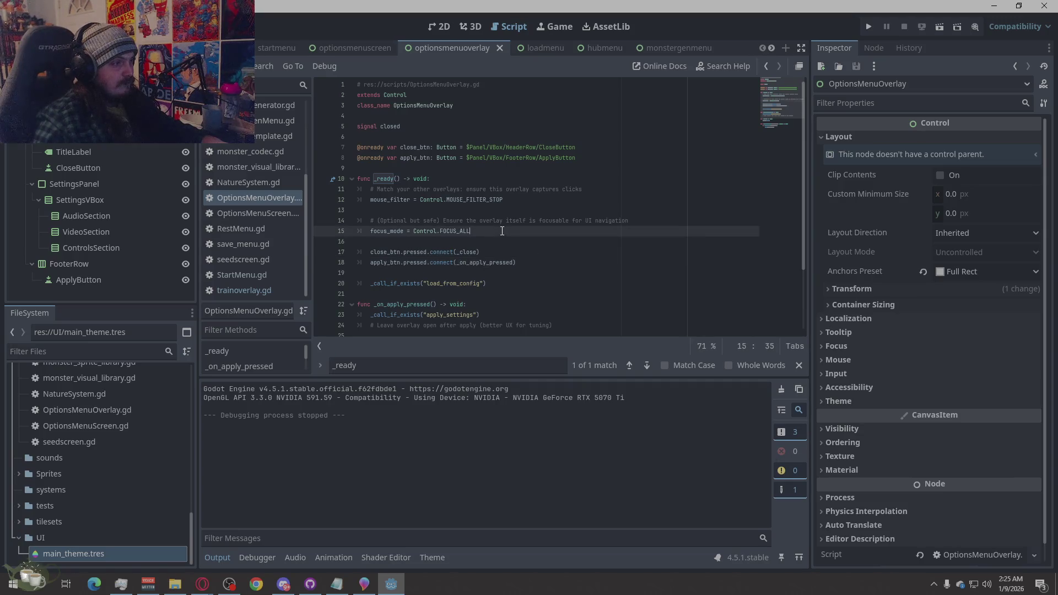
click(860, 24)
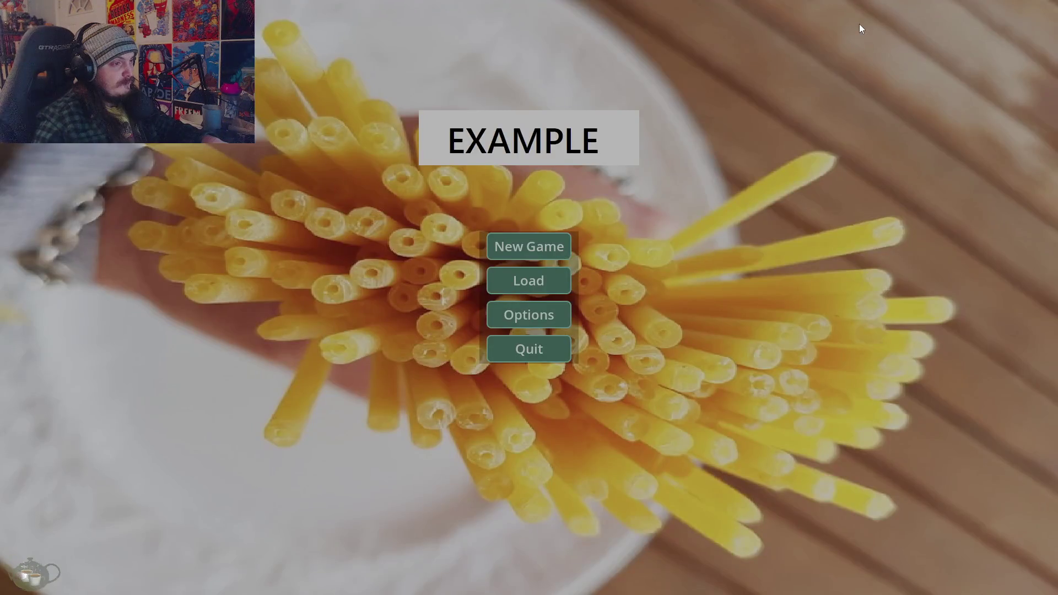
click(544, 308)
click(1013, 43)
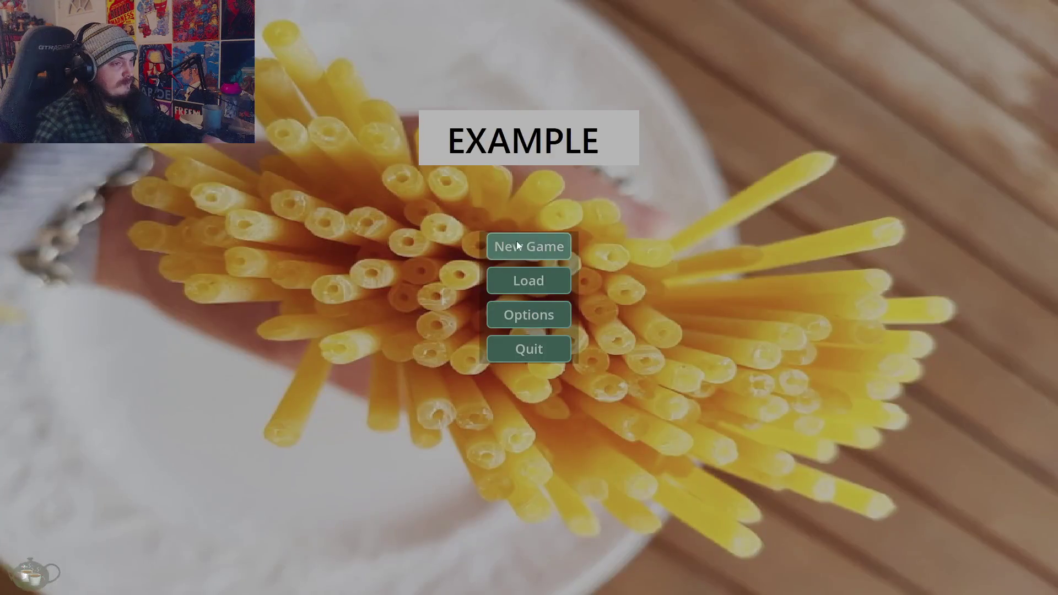
click(517, 242)
click(950, 278)
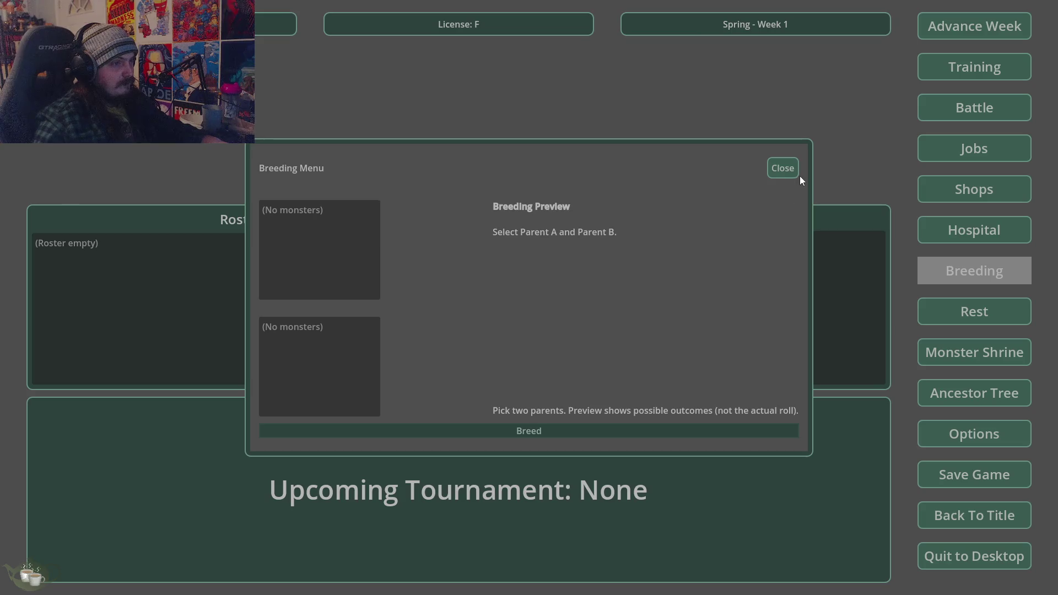
click(785, 169)
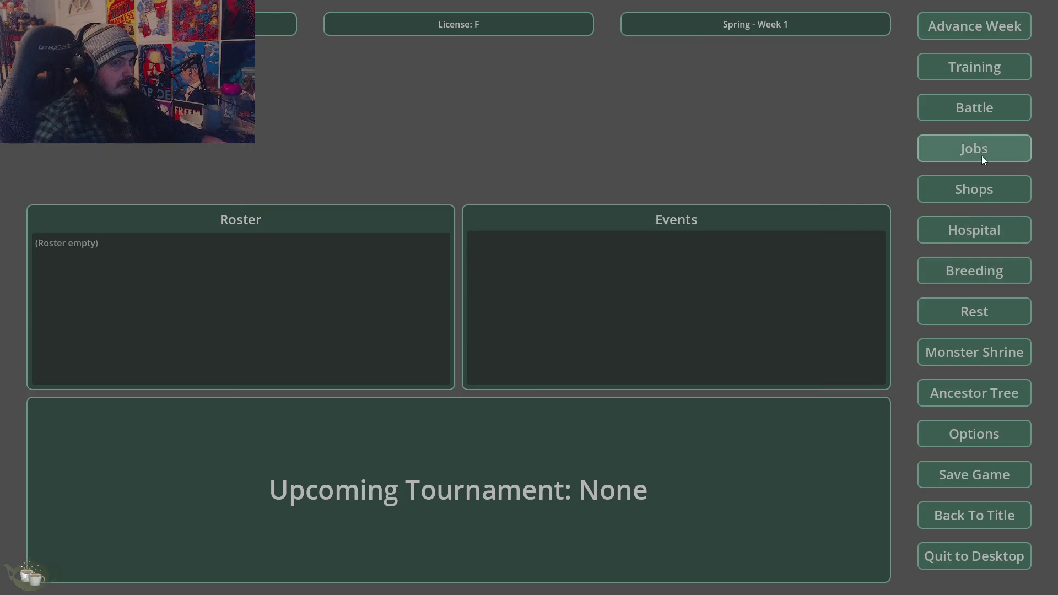
click(982, 69)
click(766, 170)
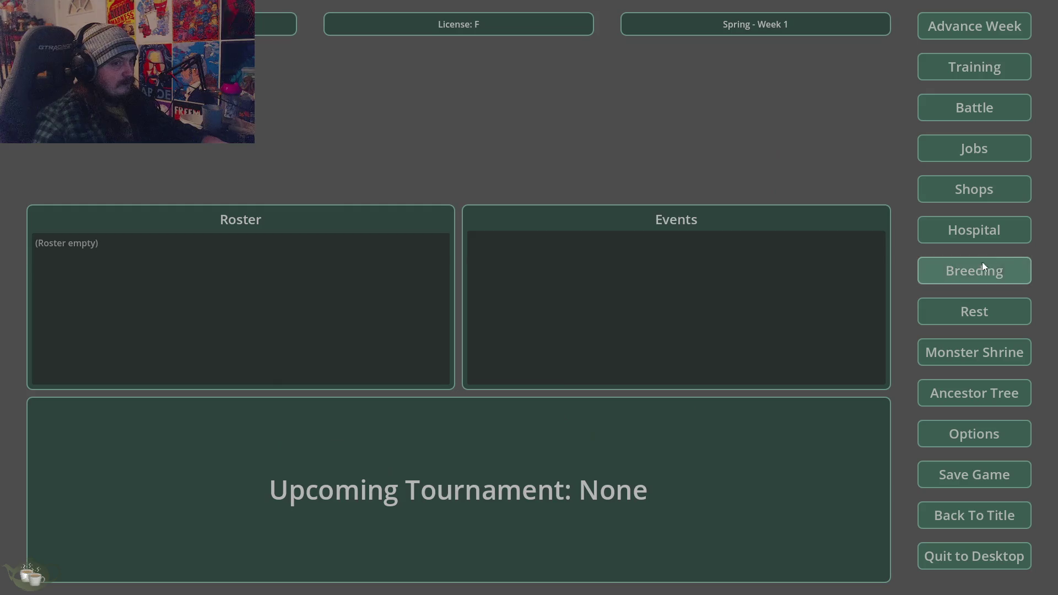
click(922, 265)
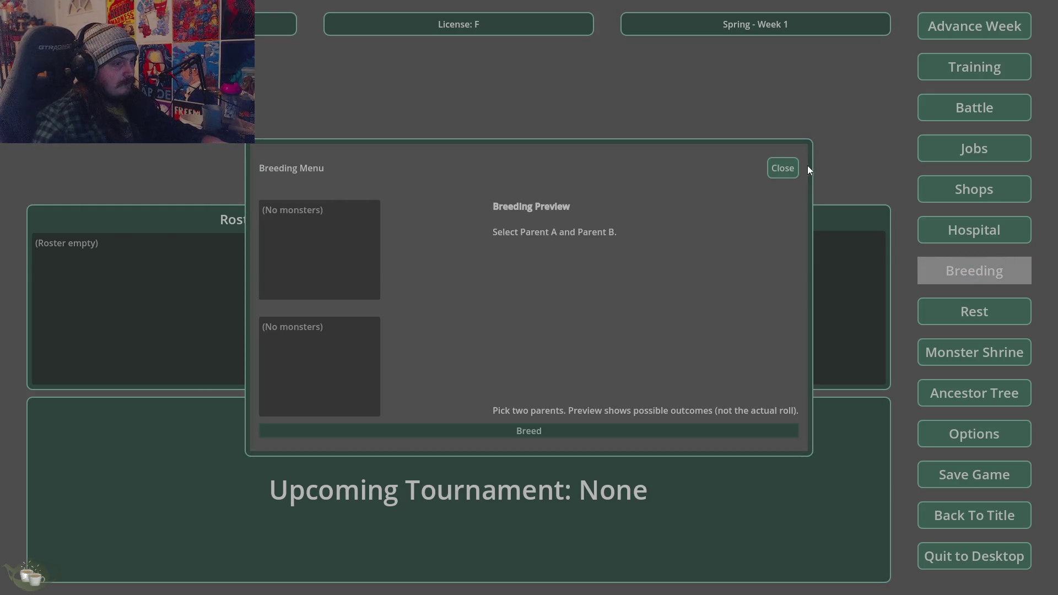
click(787, 169)
click(960, 395)
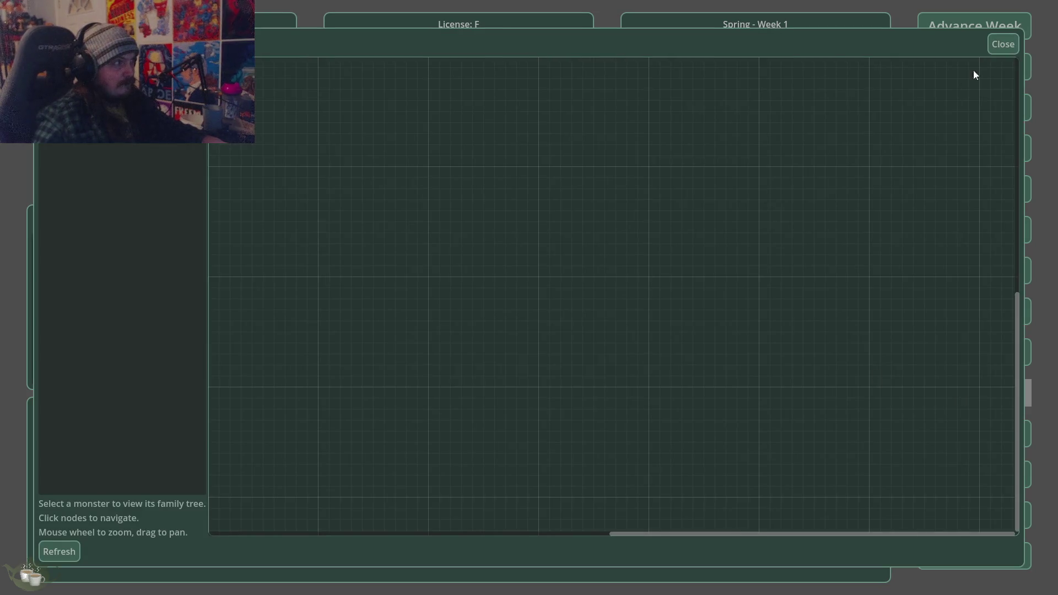
click(1004, 44)
click(986, 482)
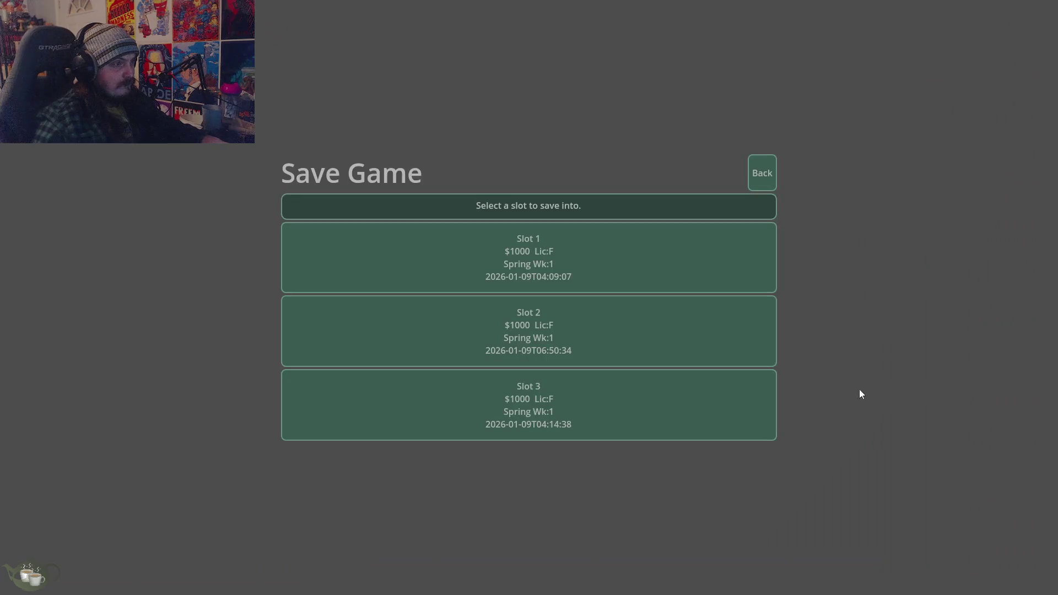
click(764, 167)
click(976, 514)
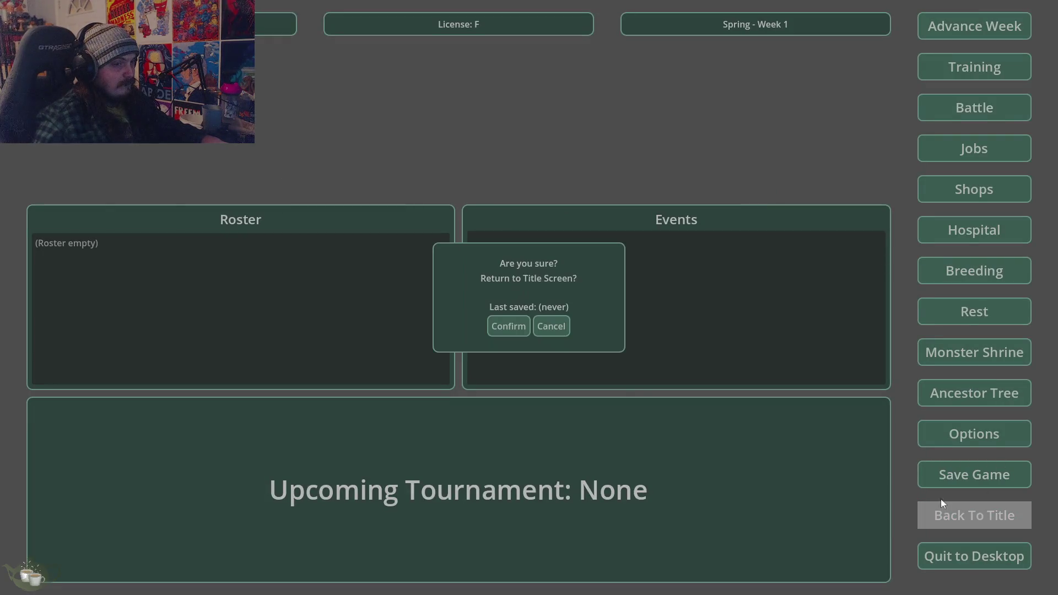
click(536, 330)
click(1014, 26)
key(Escape)
click(960, 518)
click(524, 337)
click(551, 350)
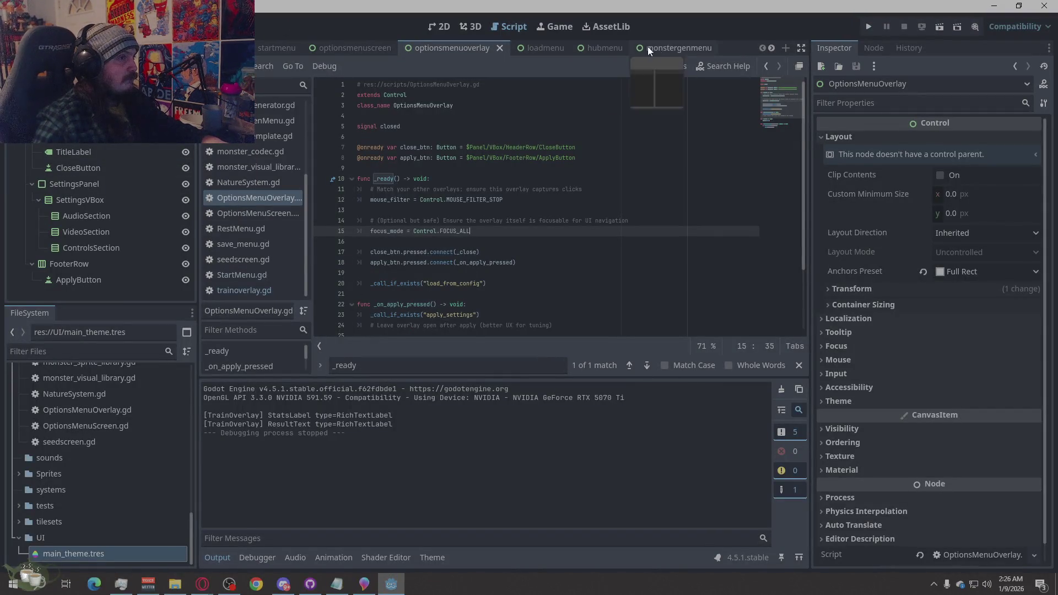
In the hubmenu scene, set WeekConfirmPopup's Custom Minimum Size to 300×150, then run the project
click(593, 48)
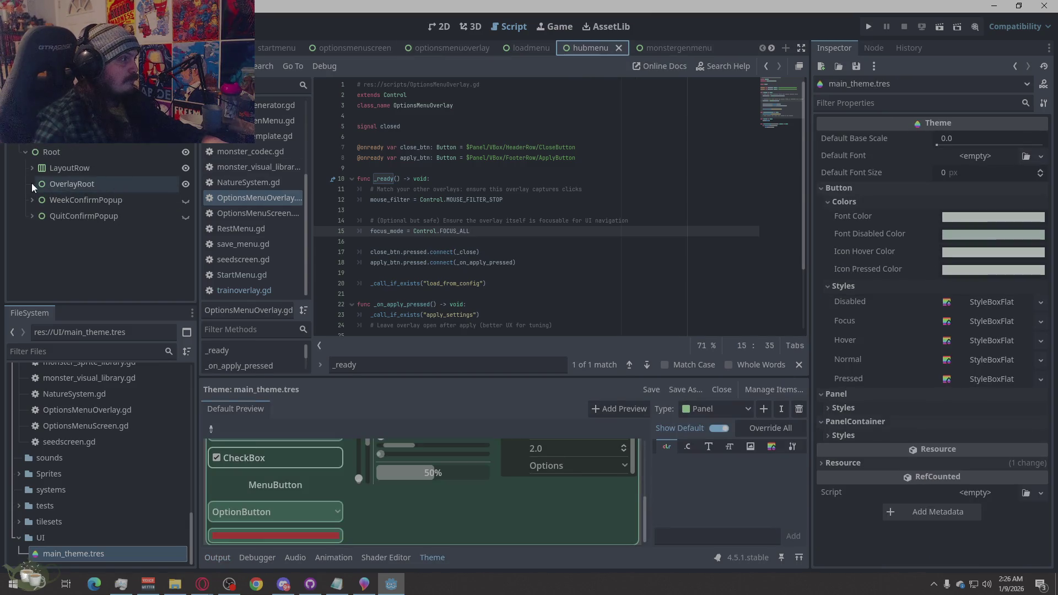
click(54, 215)
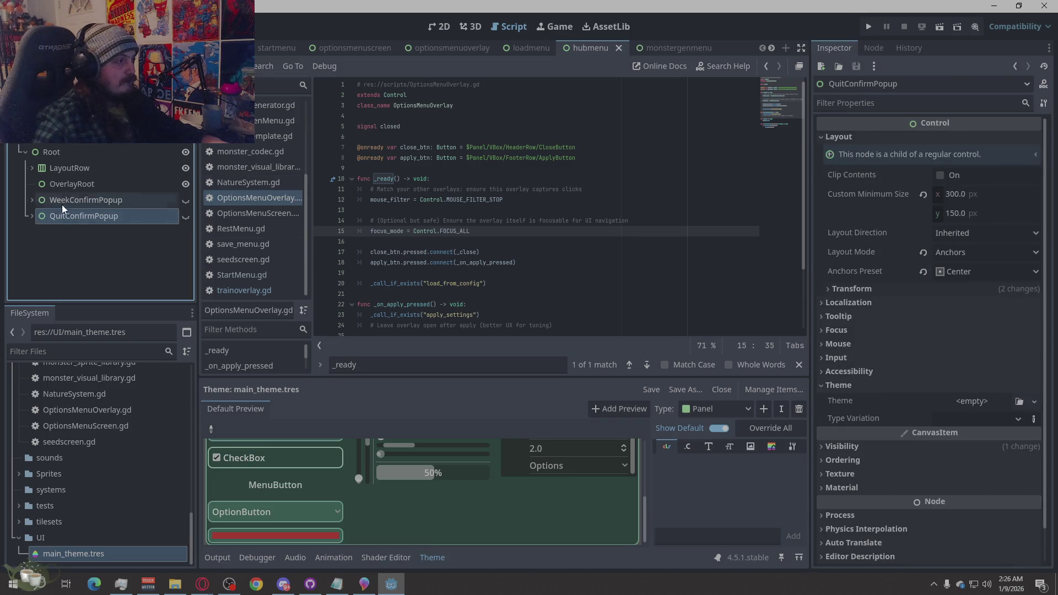
click(74, 200)
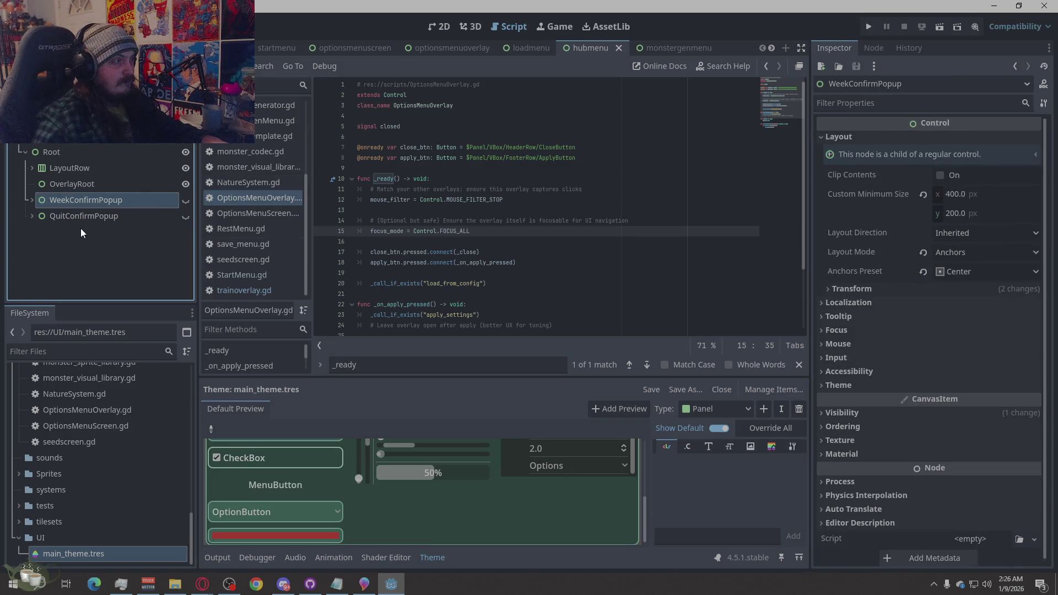
click(965, 197)
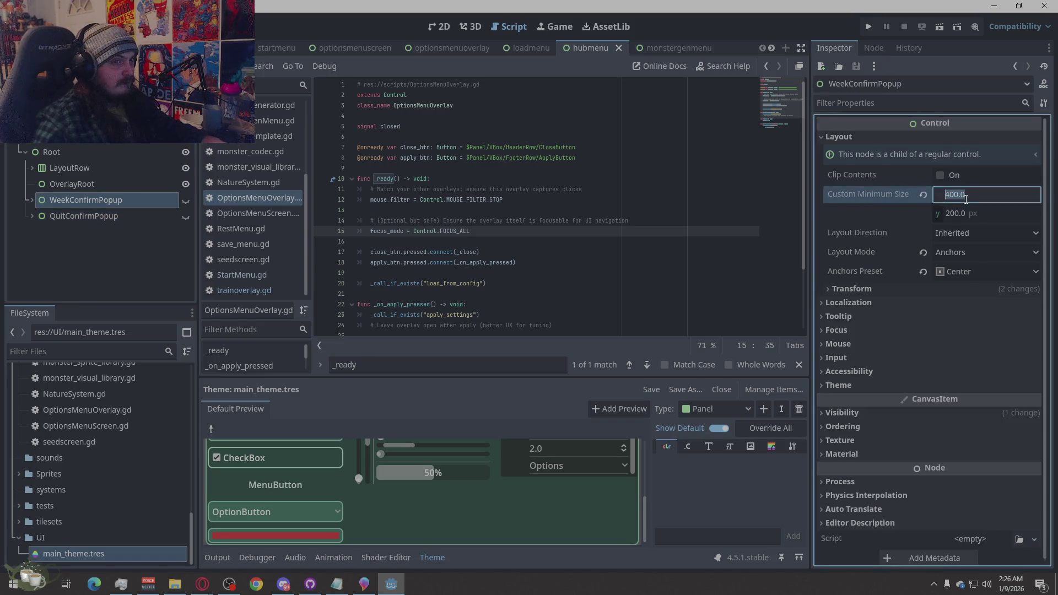
text(300)
key(Return)
click(957, 213)
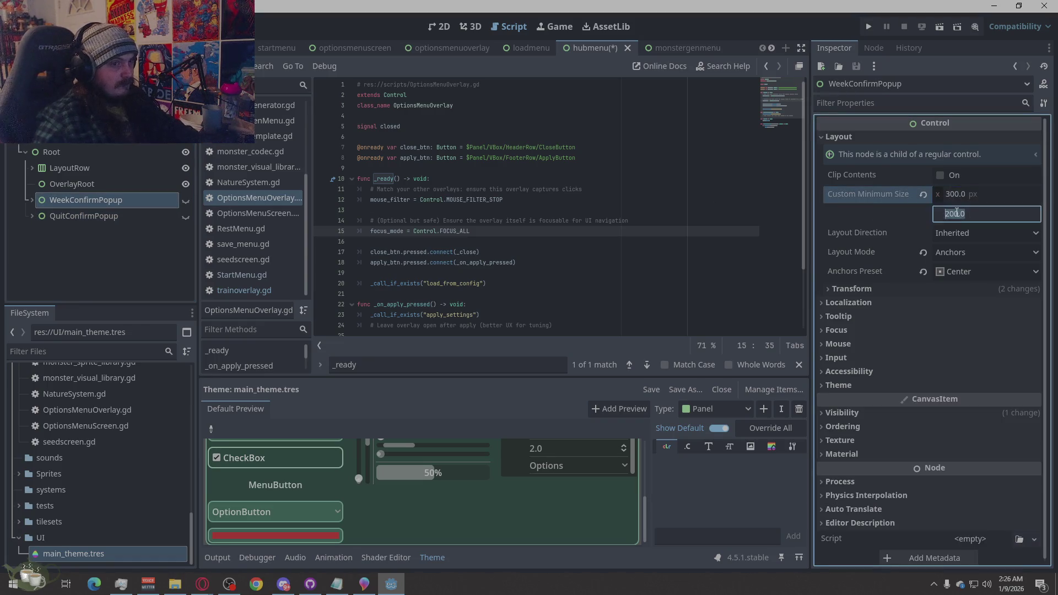
text(150)
key(Return)
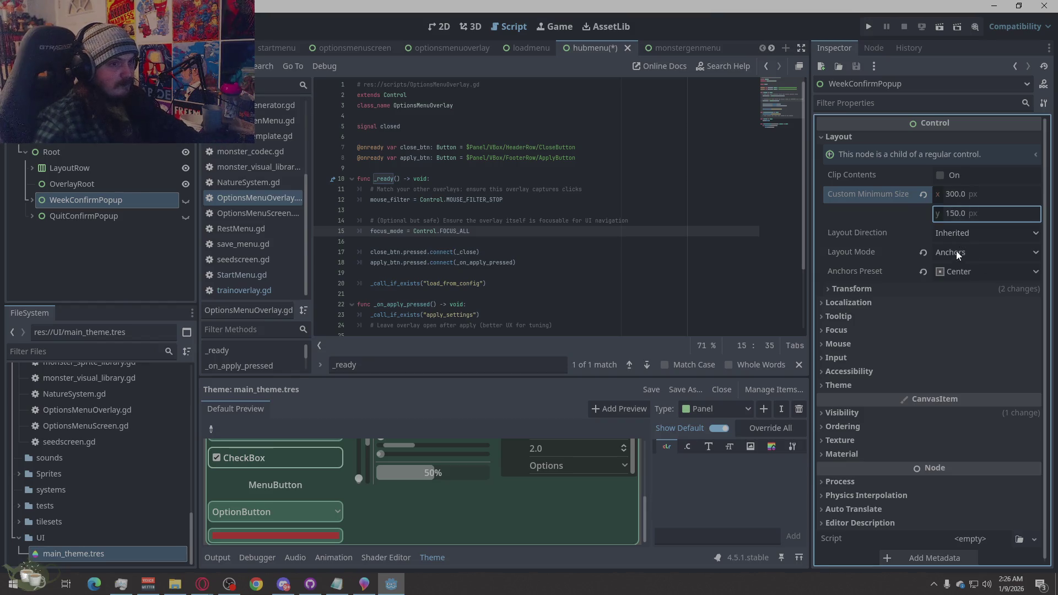
click(866, 28)
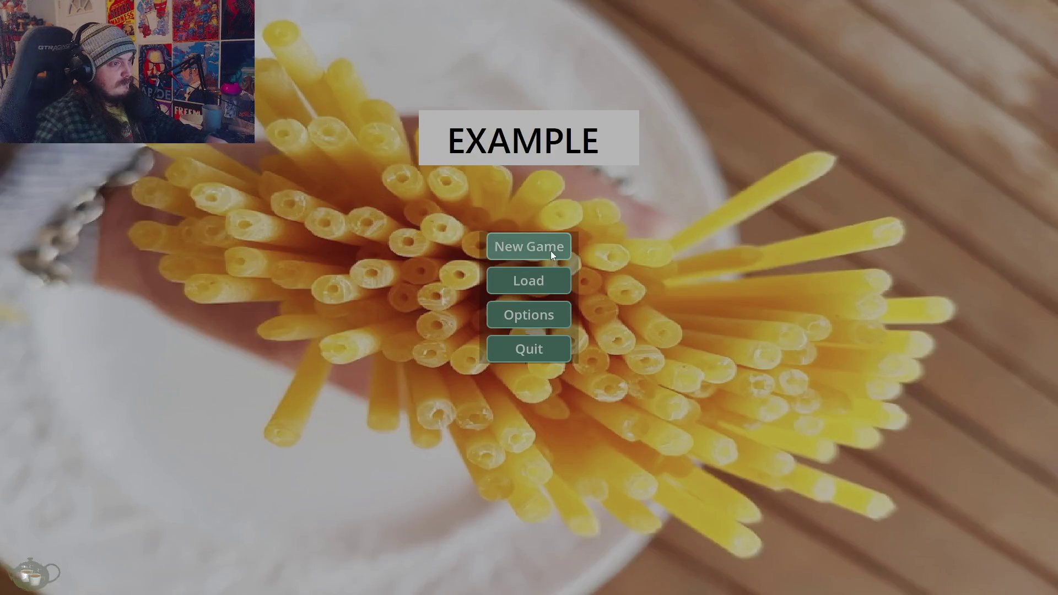
click(551, 251)
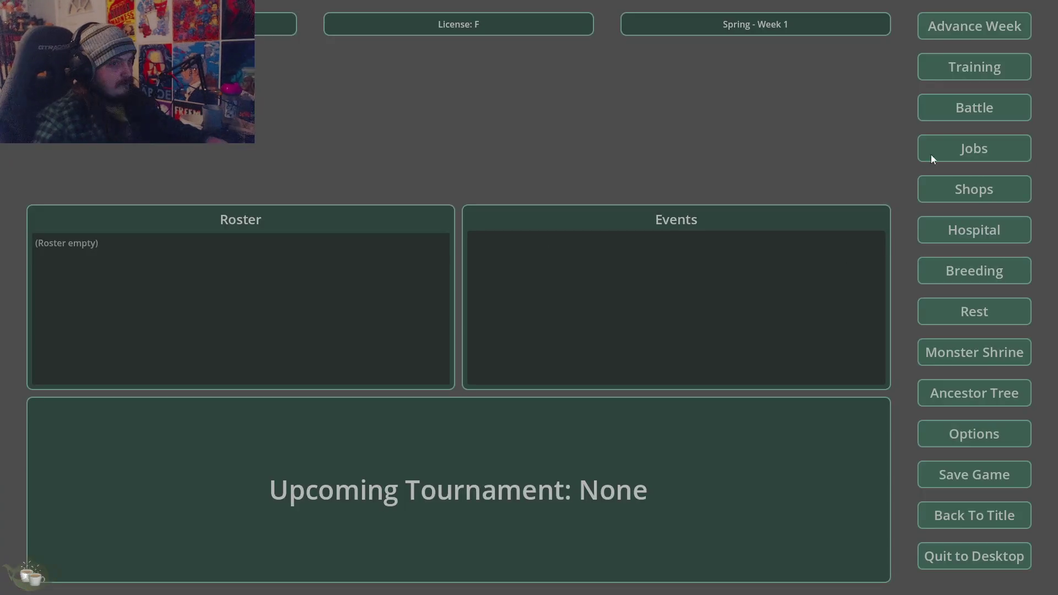
click(949, 28)
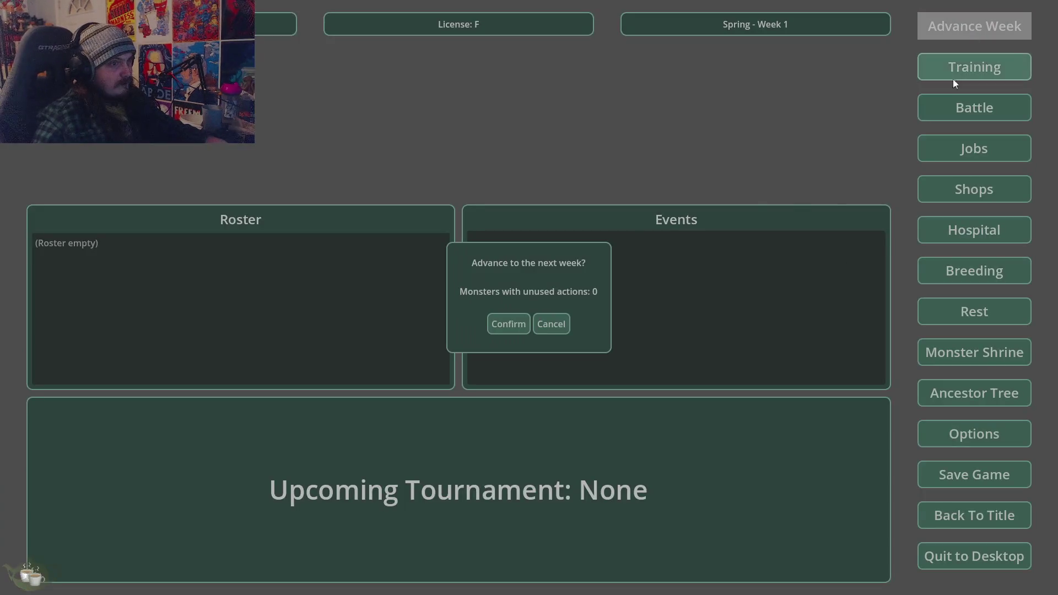
click(558, 325)
click(940, 514)
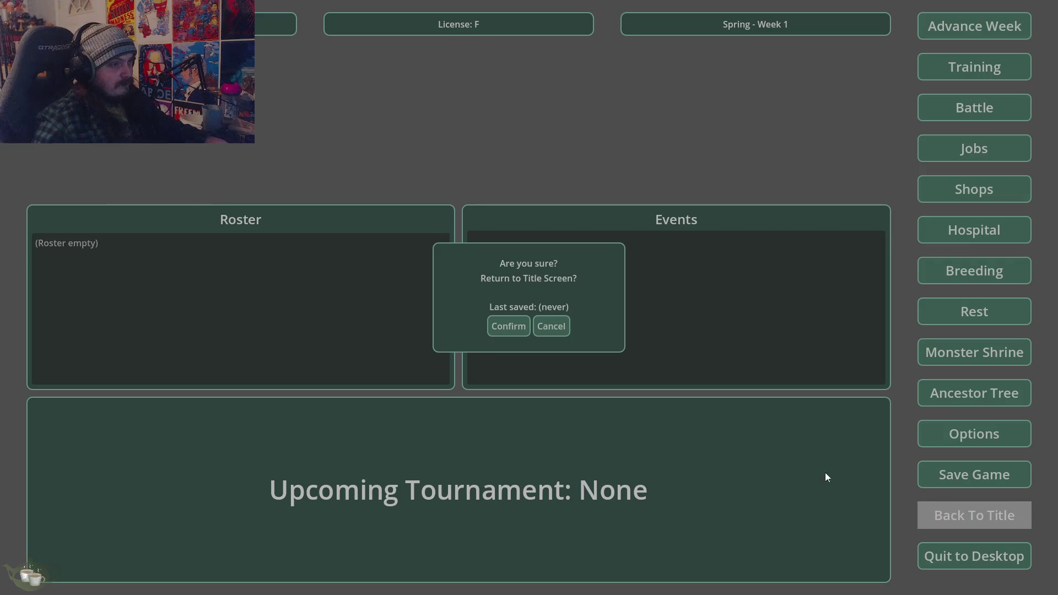
click(560, 319)
click(970, 27)
click(551, 325)
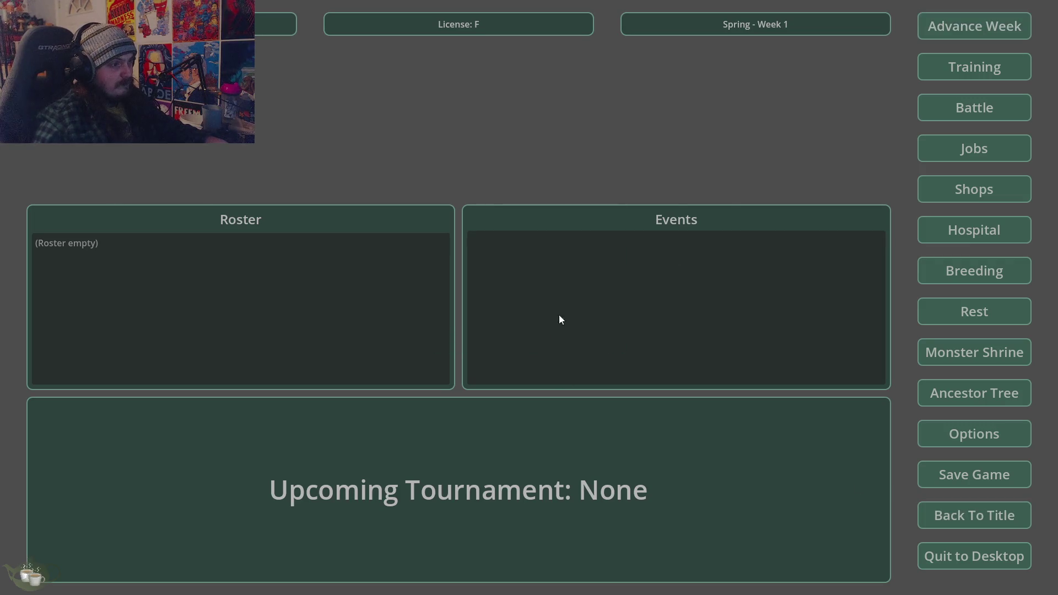
click(960, 507)
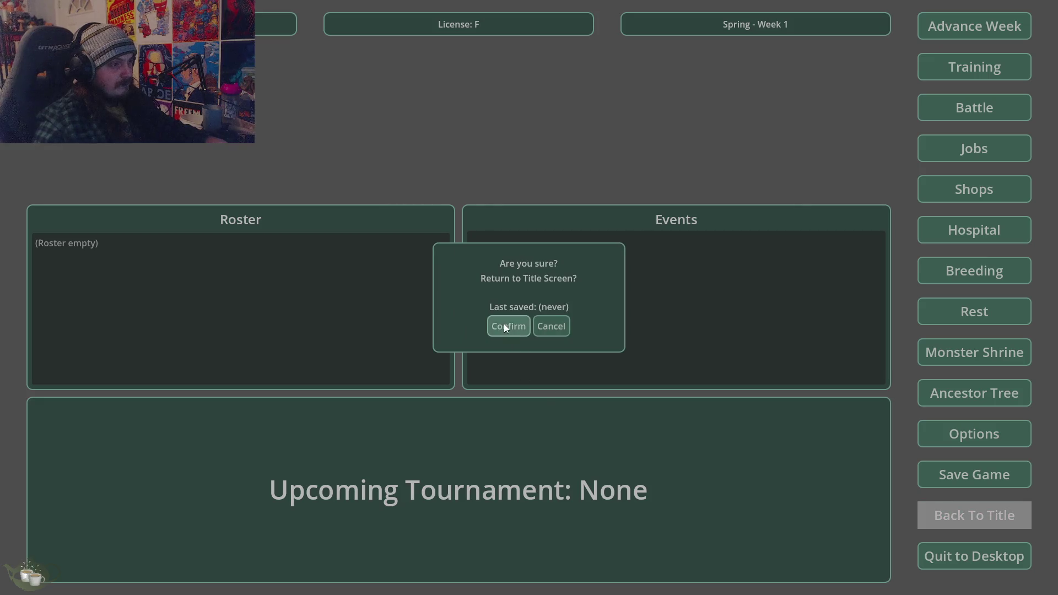
click(506, 328)
click(518, 347)
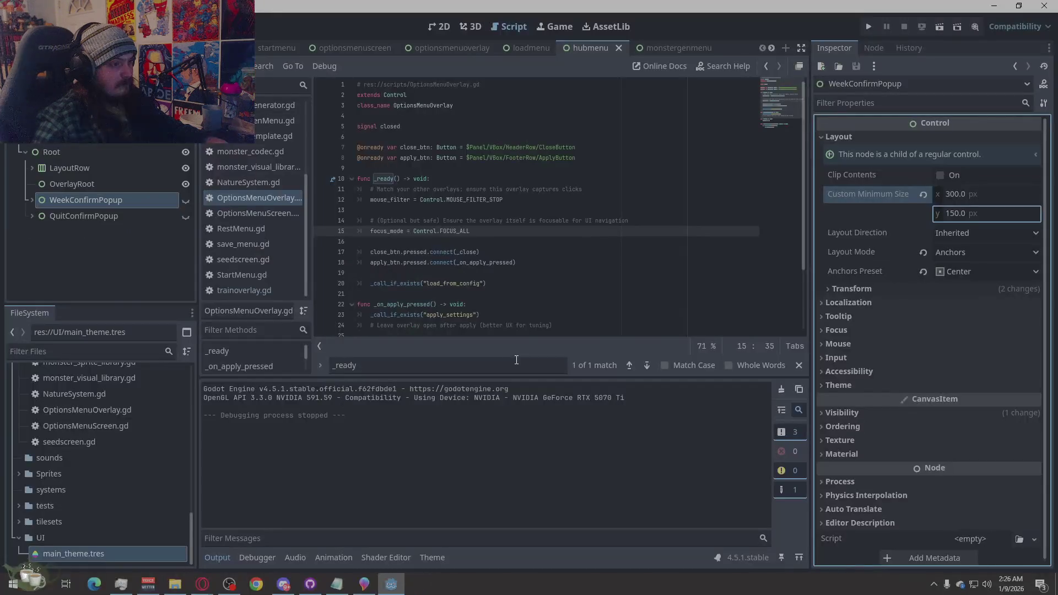
Set QuitConfirmPopup's Custom Minimum Size to 400×200
click(60, 238)
click(83, 216)
click(931, 197)
text(400)
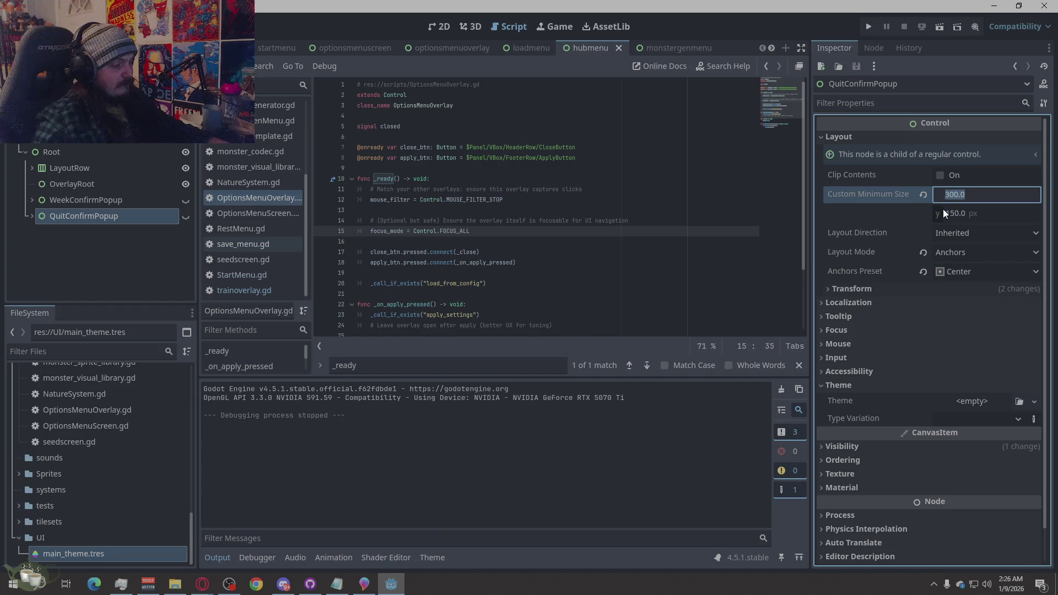
key(Tab)
text(200)
key(Return)
Set WeekConfirmPopup's Custom Minimum Size to 400×200 and run the project
click(136, 202)
click(942, 196)
text(400)
key(Tab)
text(200)
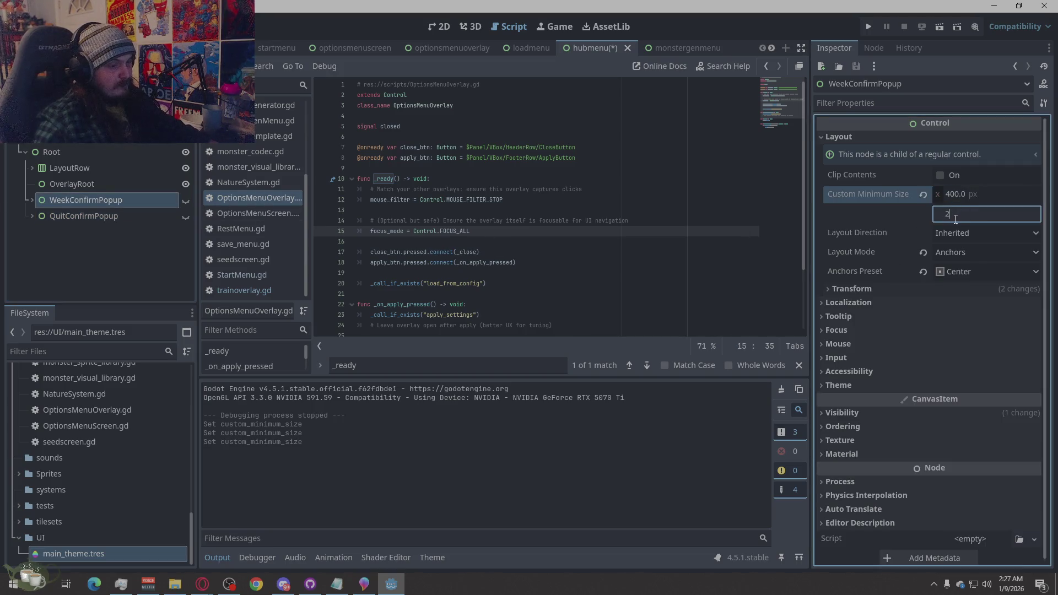
key(Return)
click(868, 27)
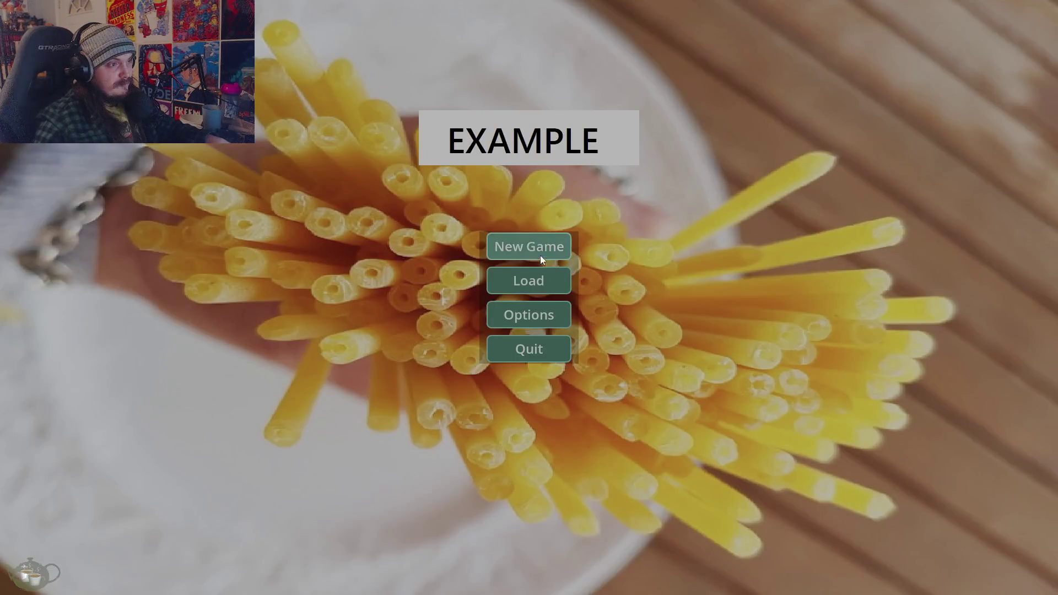
Start a new game and repeatedly open and cancel the Return to Title and Advance Week popups
click(539, 254)
click(954, 518)
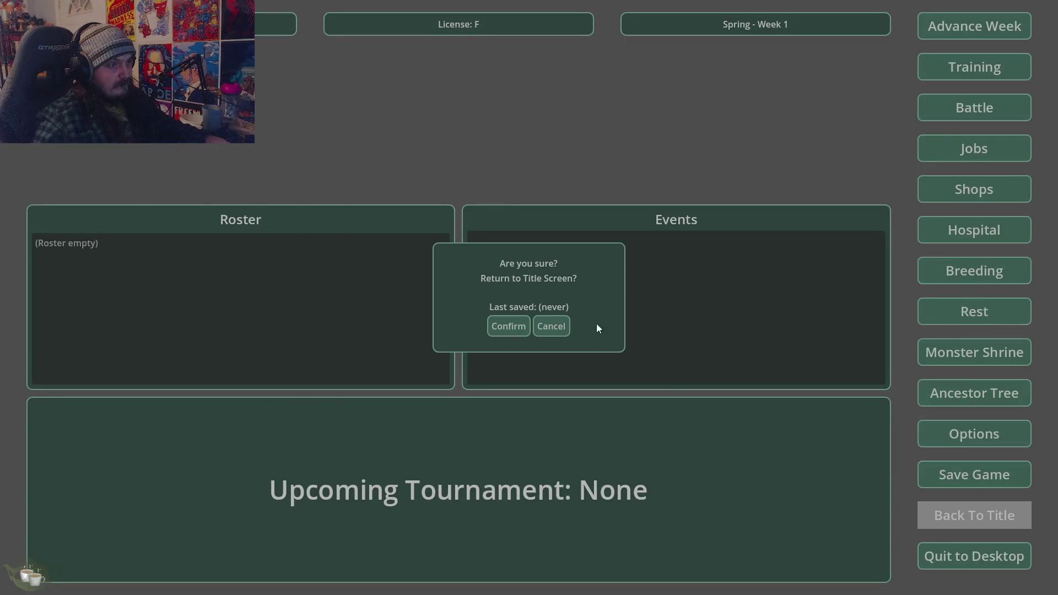
click(542, 335)
click(980, 38)
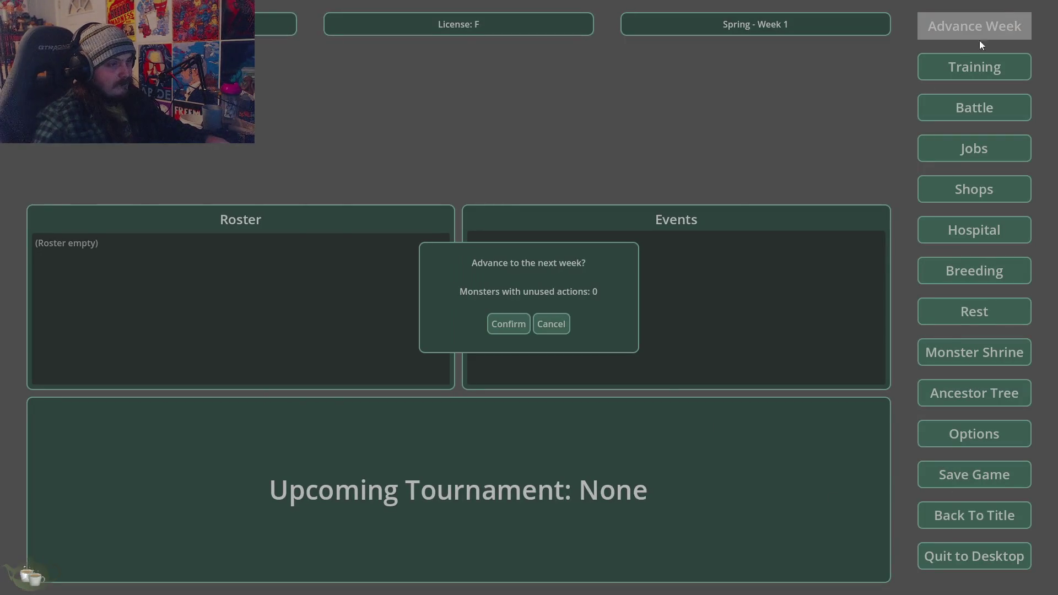
click(543, 331)
click(992, 512)
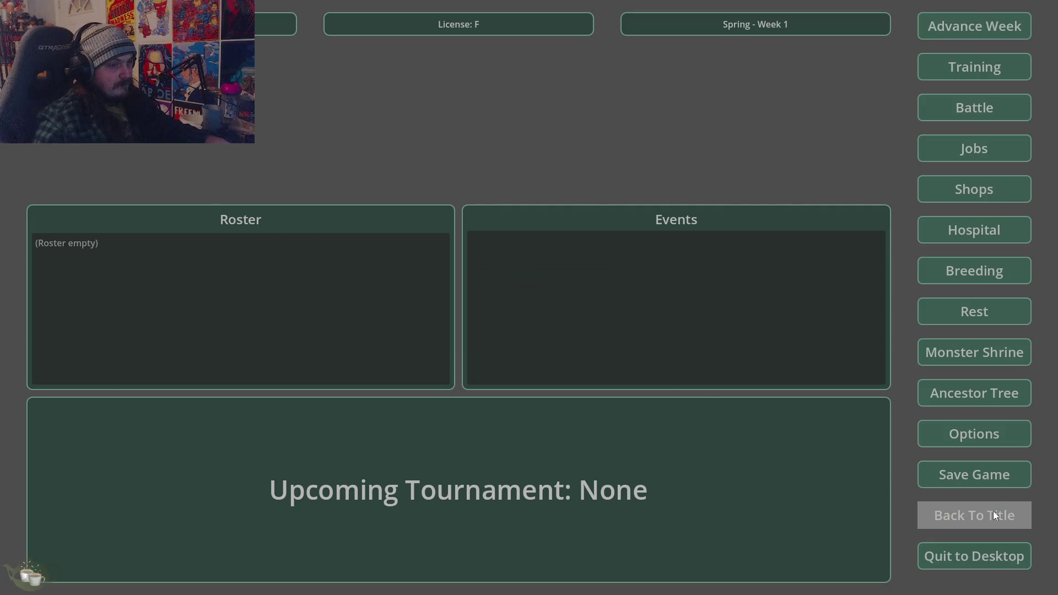
click(550, 326)
click(985, 31)
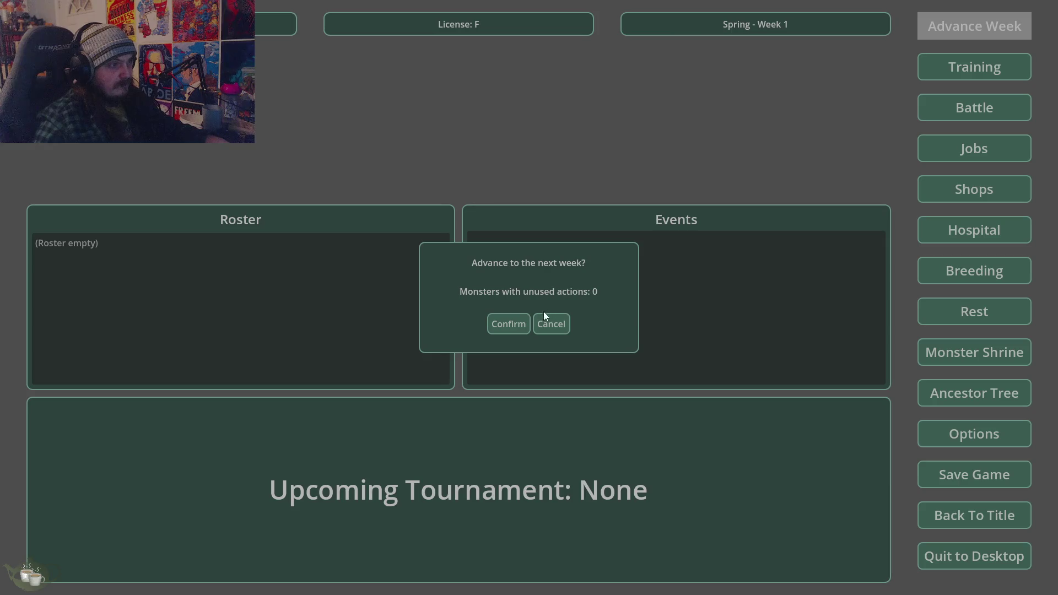
click(549, 322)
Keep checking both popups, then confirm returning to the title screen and quit the game
click(936, 513)
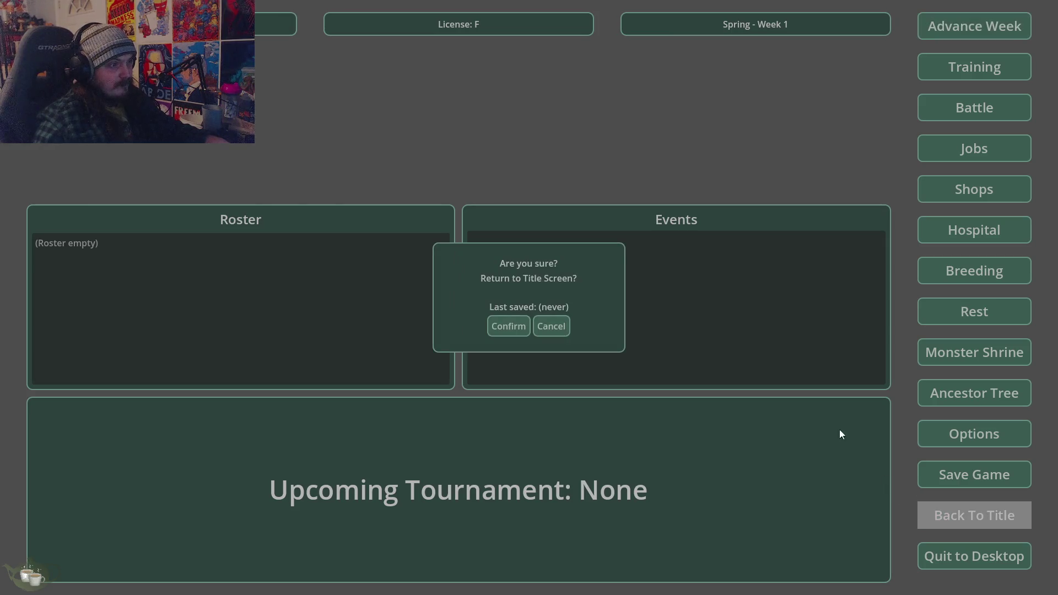
click(567, 327)
click(970, 25)
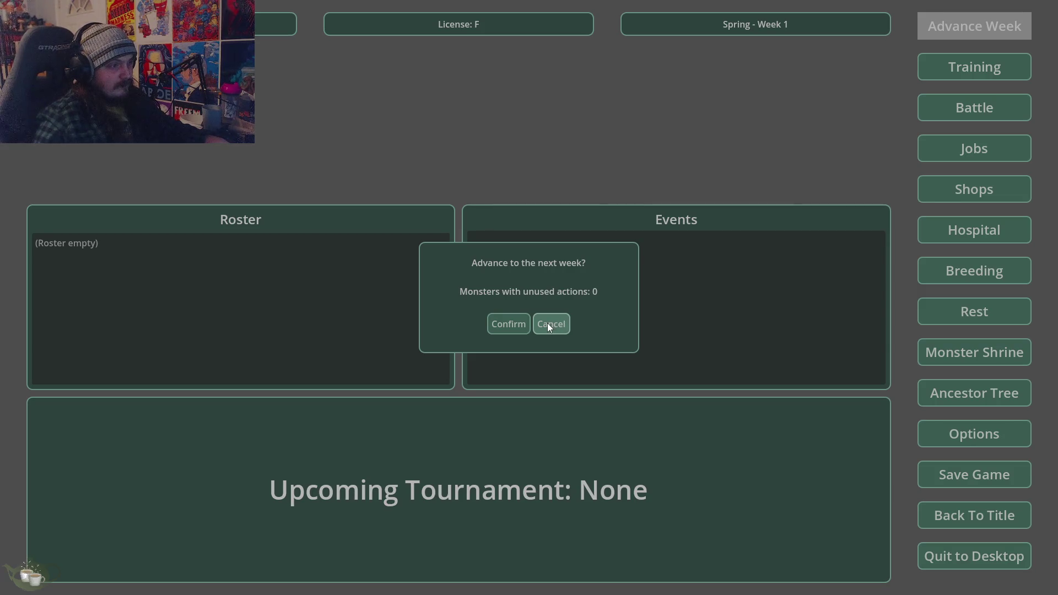
click(548, 325)
click(984, 511)
click(548, 326)
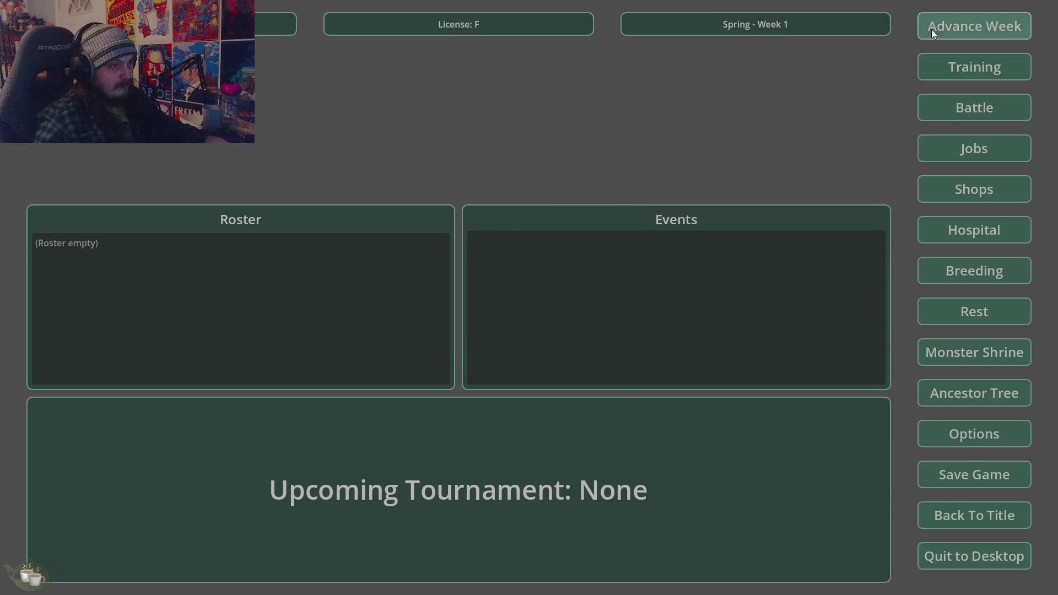
click(937, 30)
click(551, 324)
click(959, 518)
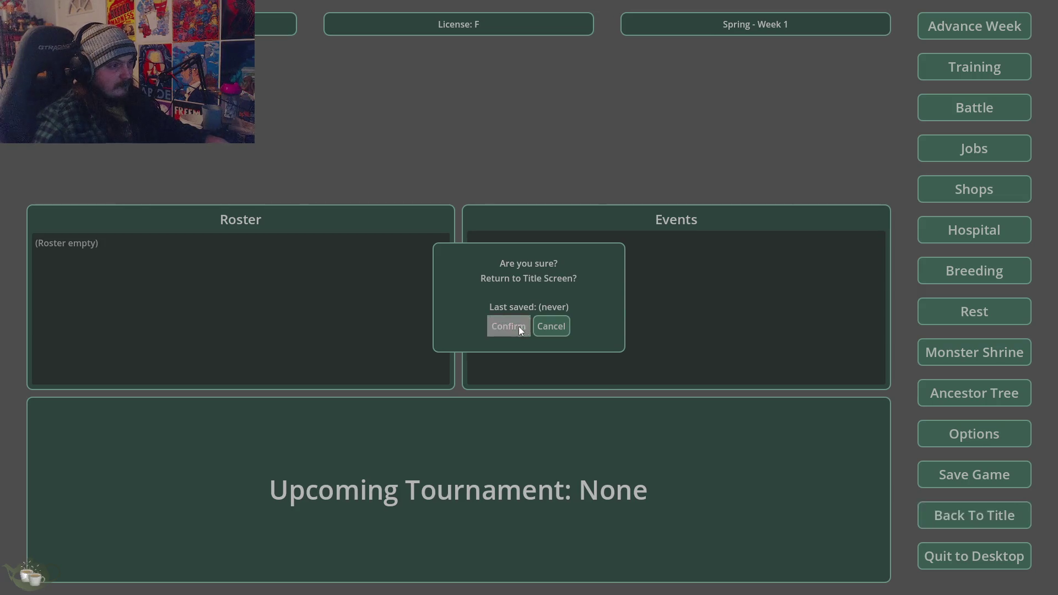
click(518, 326)
click(528, 349)
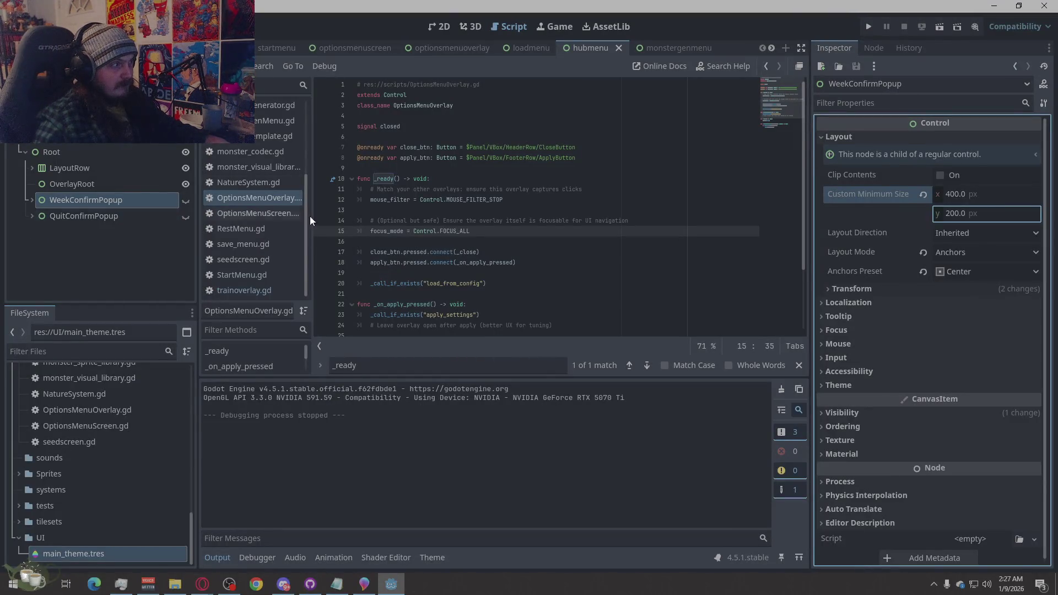
Set WeekConfirmPopup's minimum width to 500 and run the project
click(967, 202)
text(500)
key(Return)
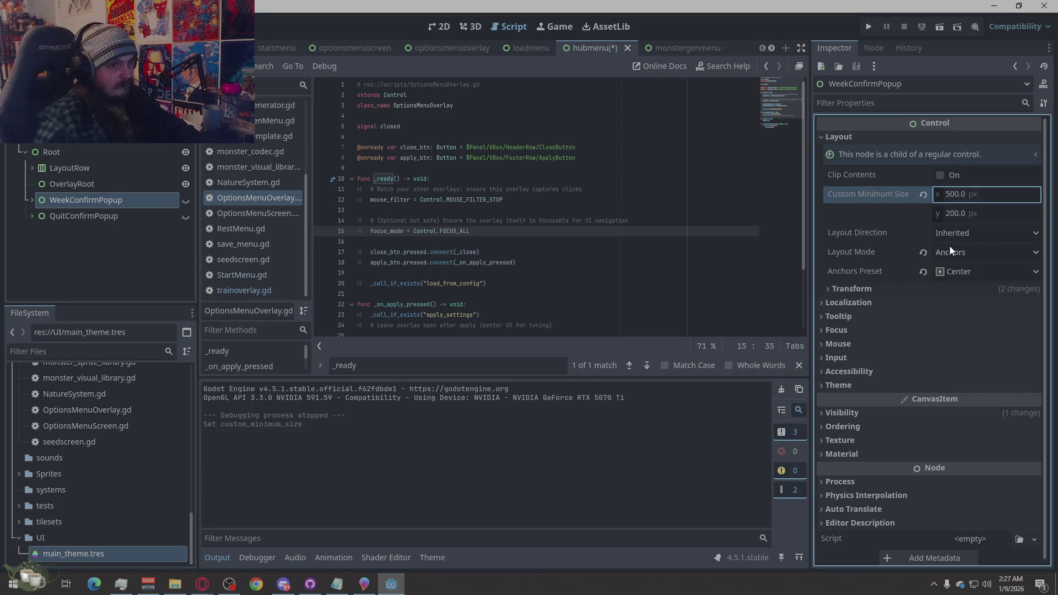
click(867, 28)
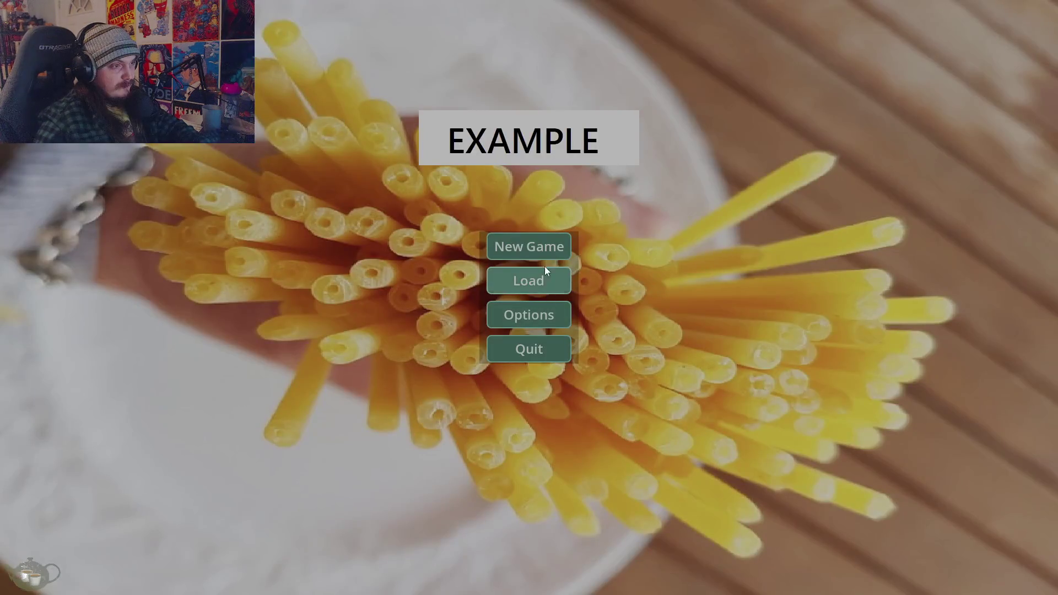
Playtest the hub: cancel Advance Week and Return to Title, then return to title and quit
click(540, 244)
click(966, 22)
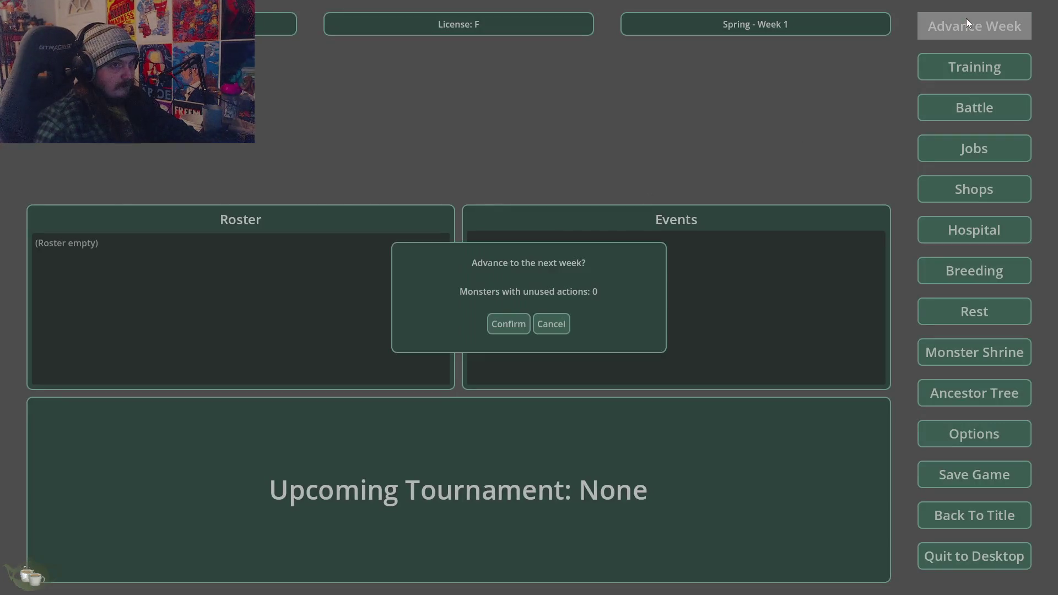
click(555, 326)
click(979, 524)
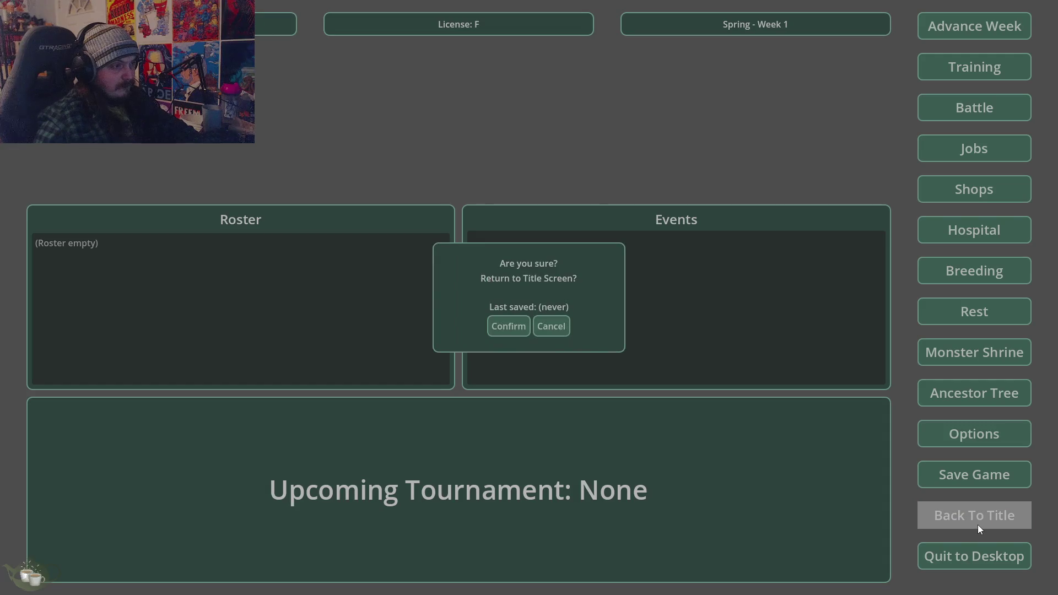
click(543, 327)
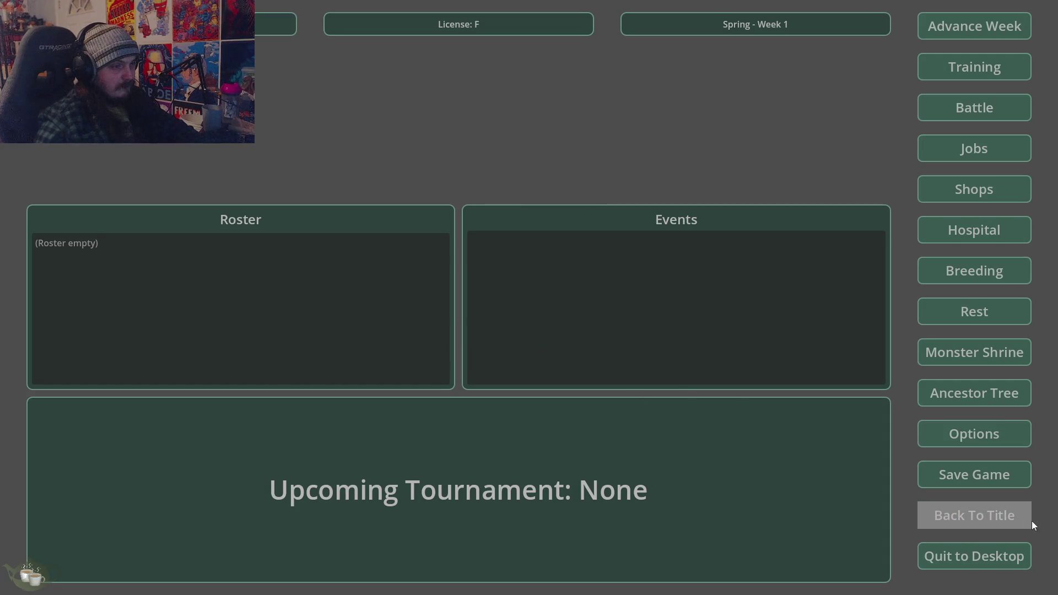
click(1004, 522)
click(504, 325)
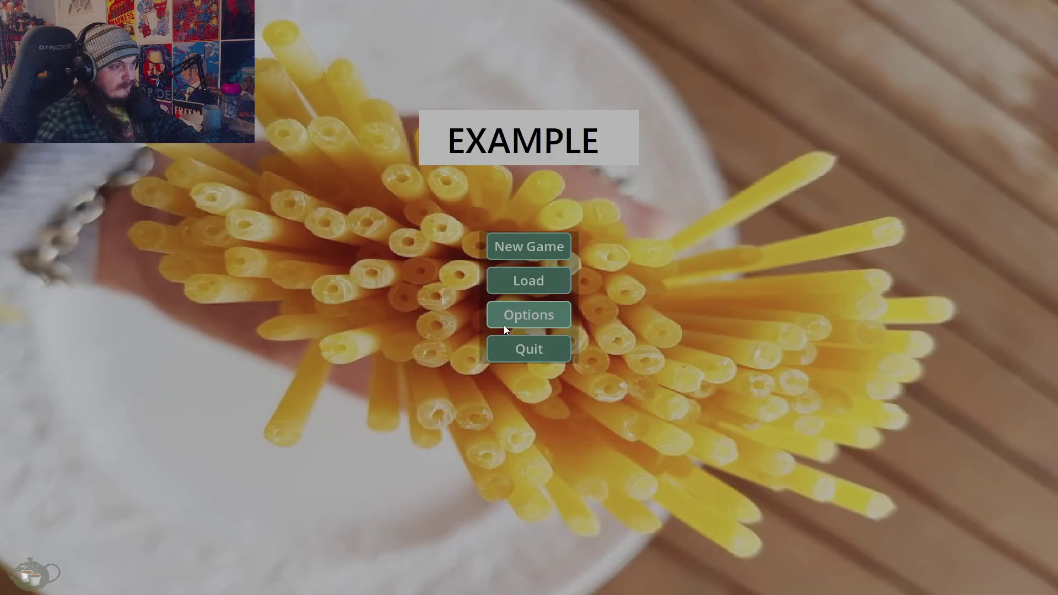
click(511, 343)
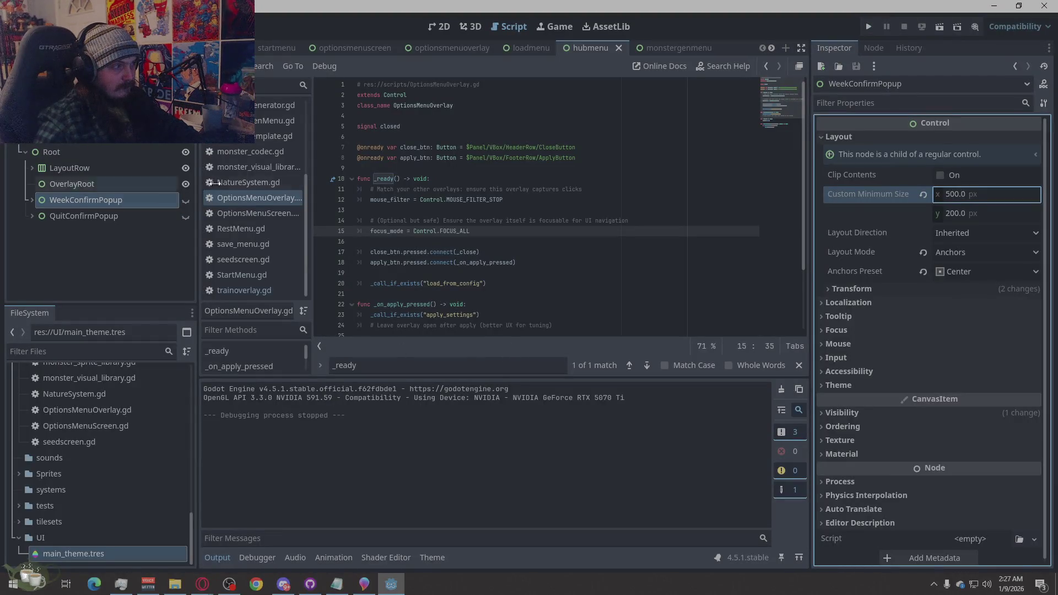
Change WeekConfirmPopup's minimum width to 420 and relaunch the game
text(4)
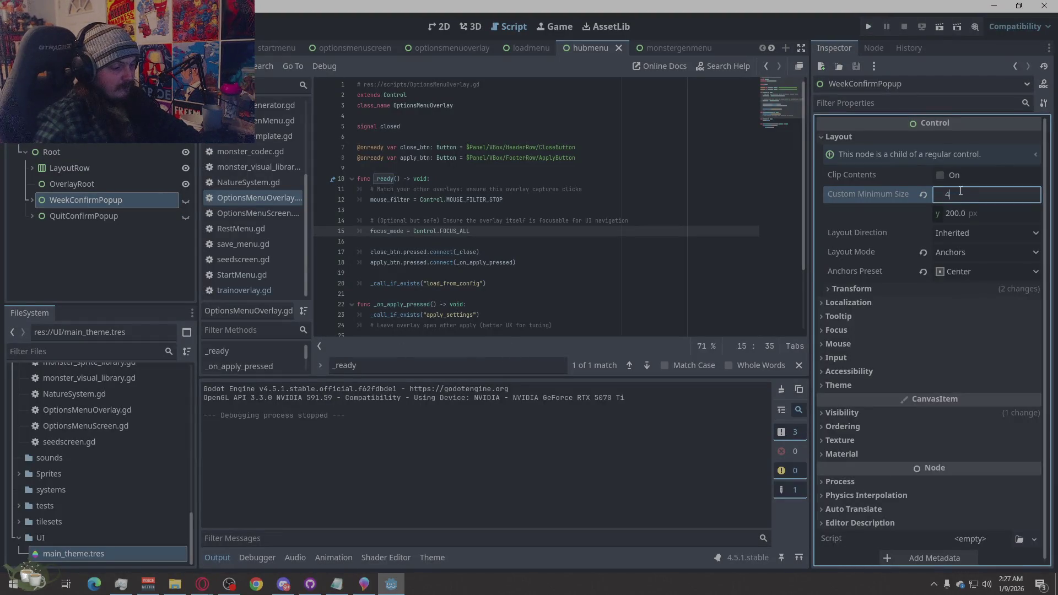
text(00)
key(Return)
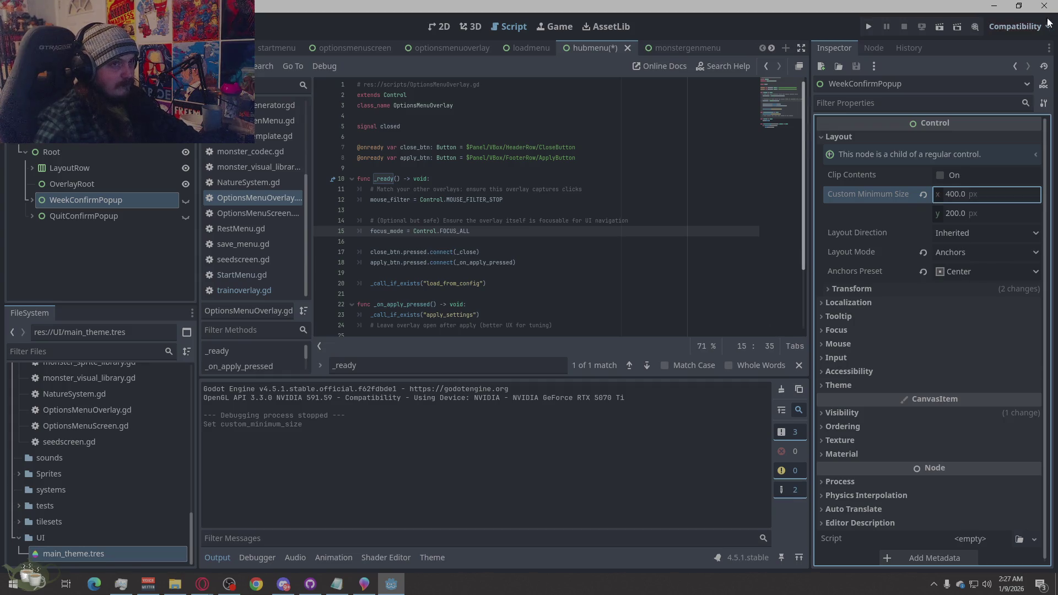
click(954, 197)
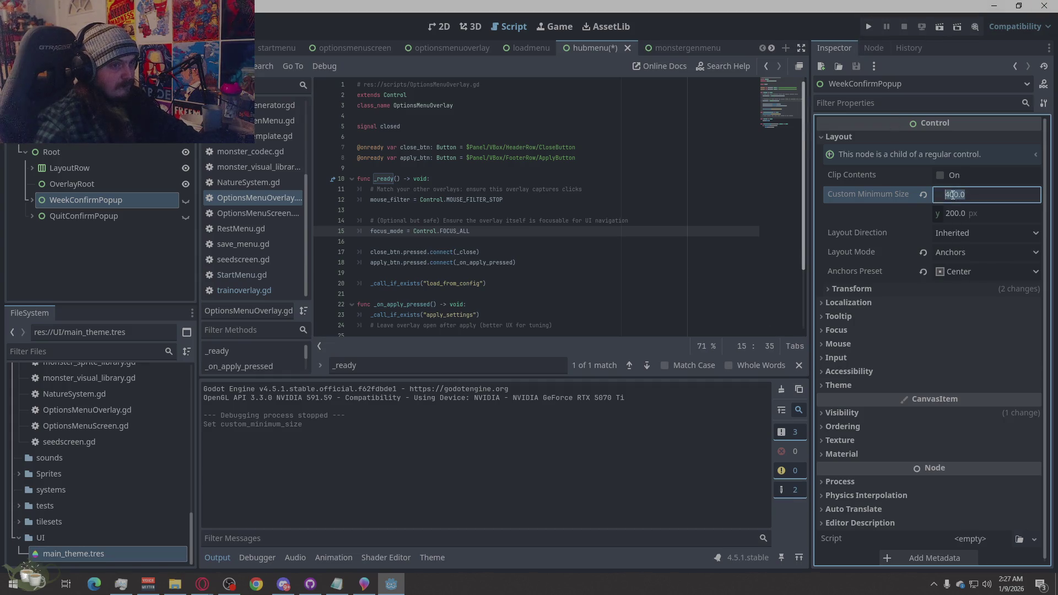
click(952, 194)
key(BackSpace)
text(3)
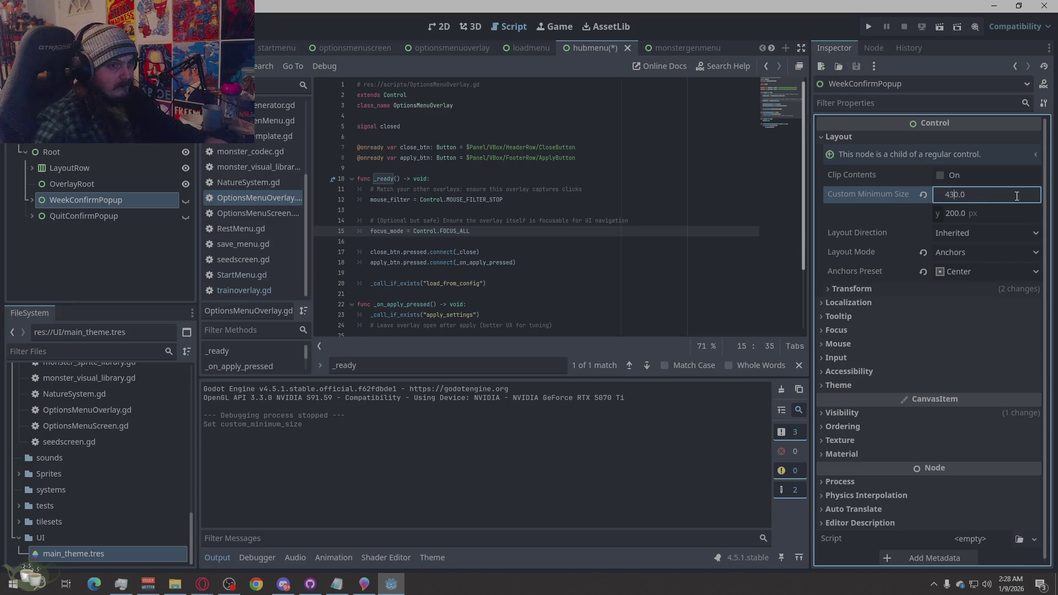
key(BackSpace)
text(2)
key(Return)
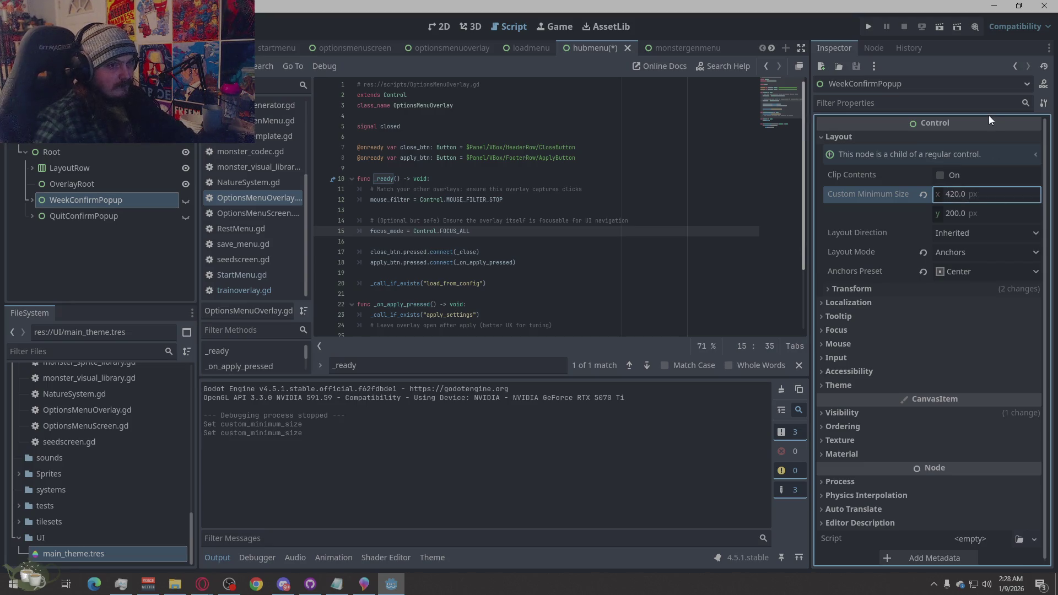
click(864, 26)
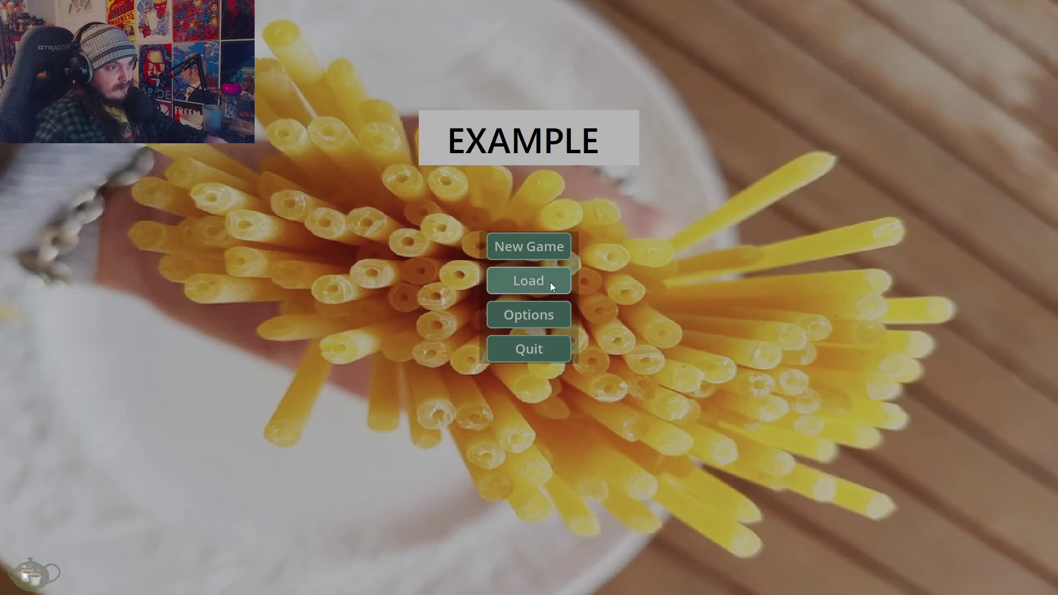
Playtest the hub's Advance Week and Return to Title confirmations, then quit the game
click(551, 243)
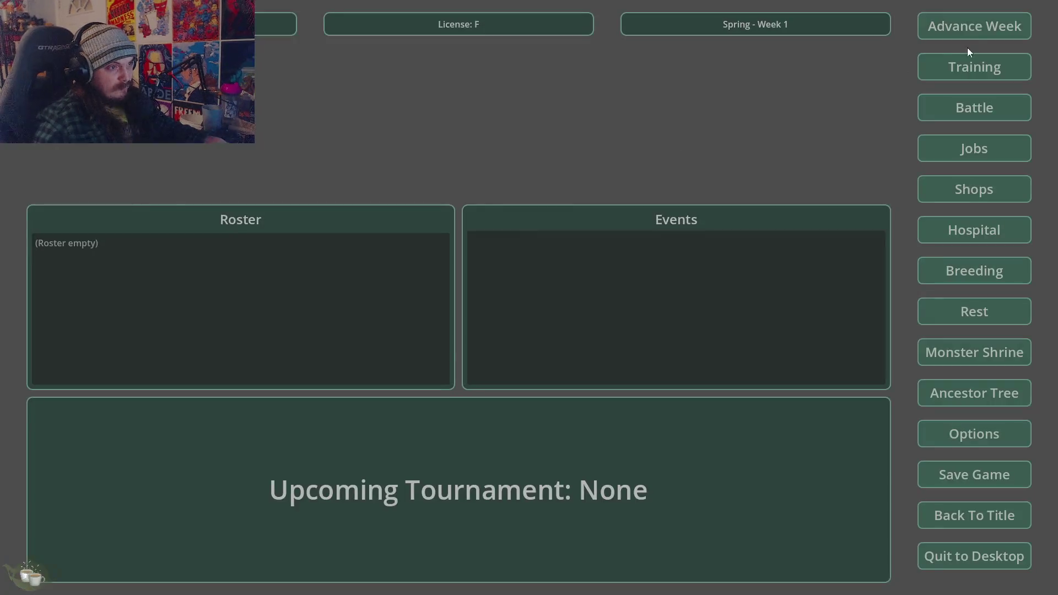
click(967, 33)
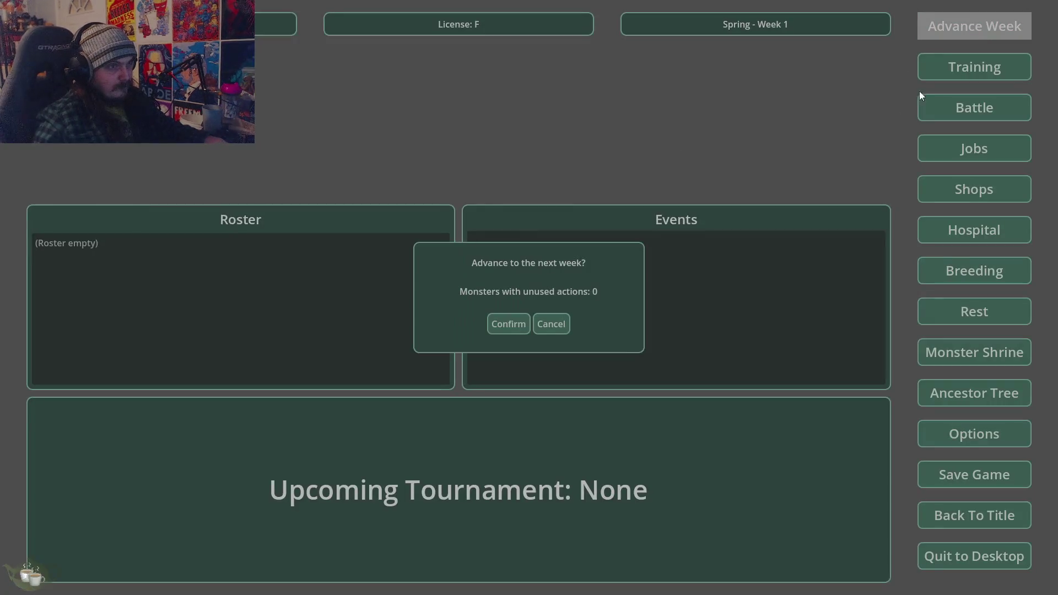
click(554, 325)
click(1020, 525)
click(549, 327)
click(951, 514)
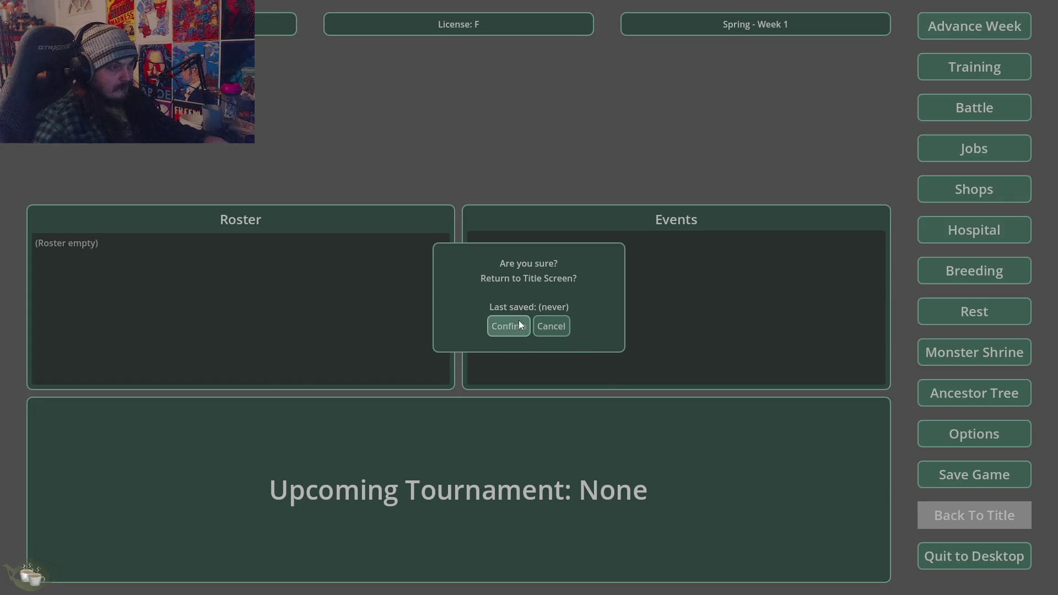
click(508, 325)
click(522, 356)
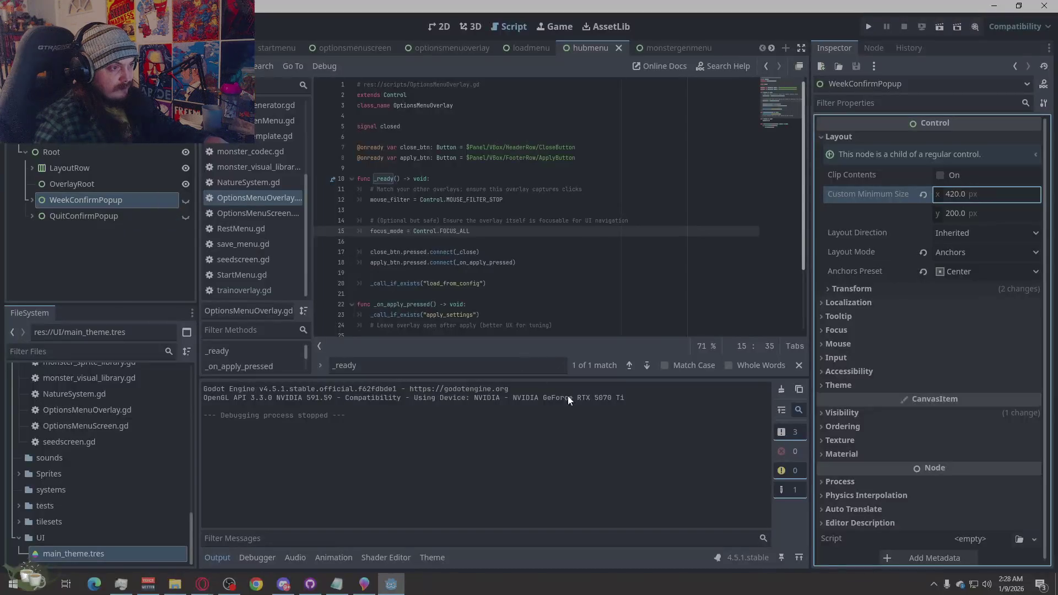
Set QuitConfirmPopup's minimum width to 420 and run the game again
click(125, 216)
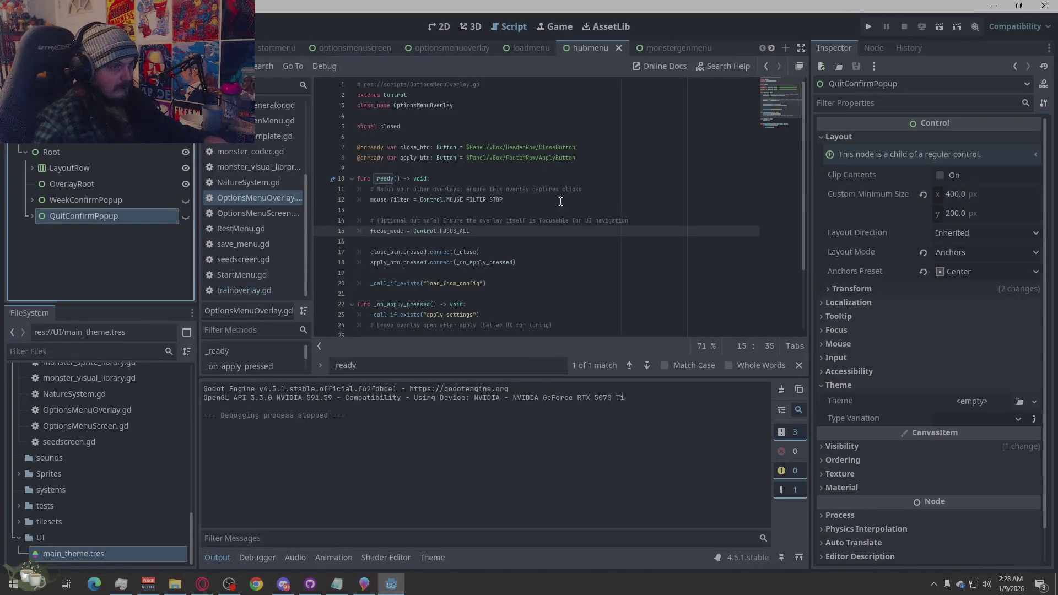
click(968, 195)
text(420)
click(1008, 234)
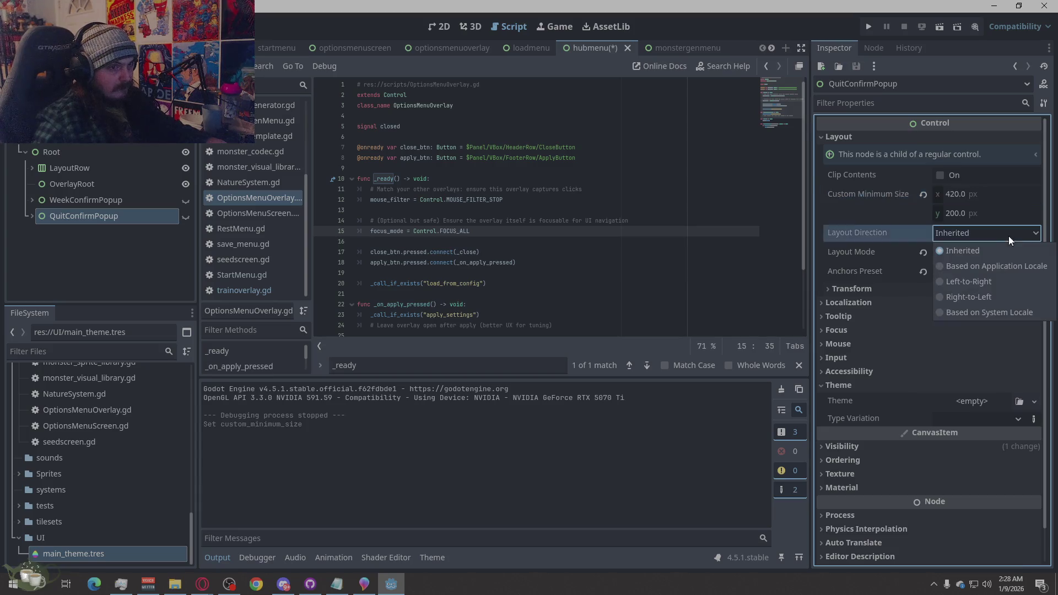
click(982, 207)
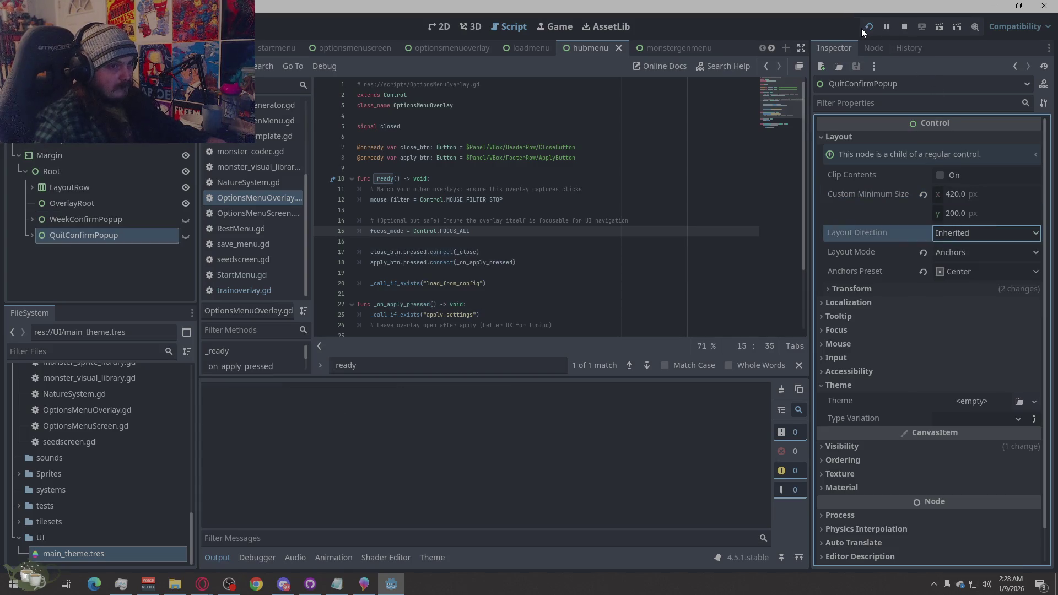
click(863, 27)
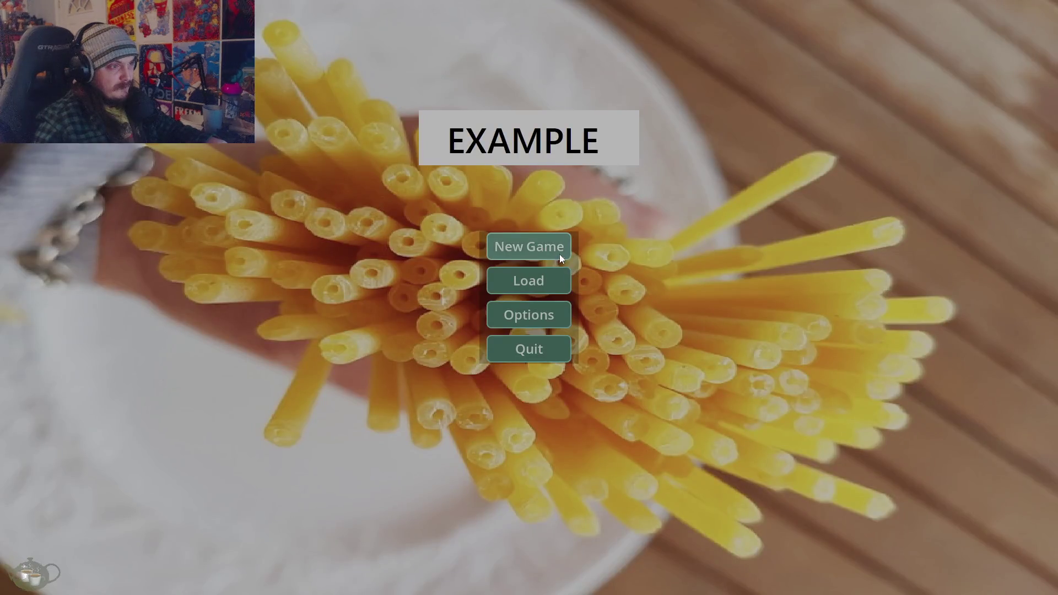
Retest the Return to Title confirmation, cancelling once and then confirming, and quit
click(559, 253)
click(951, 509)
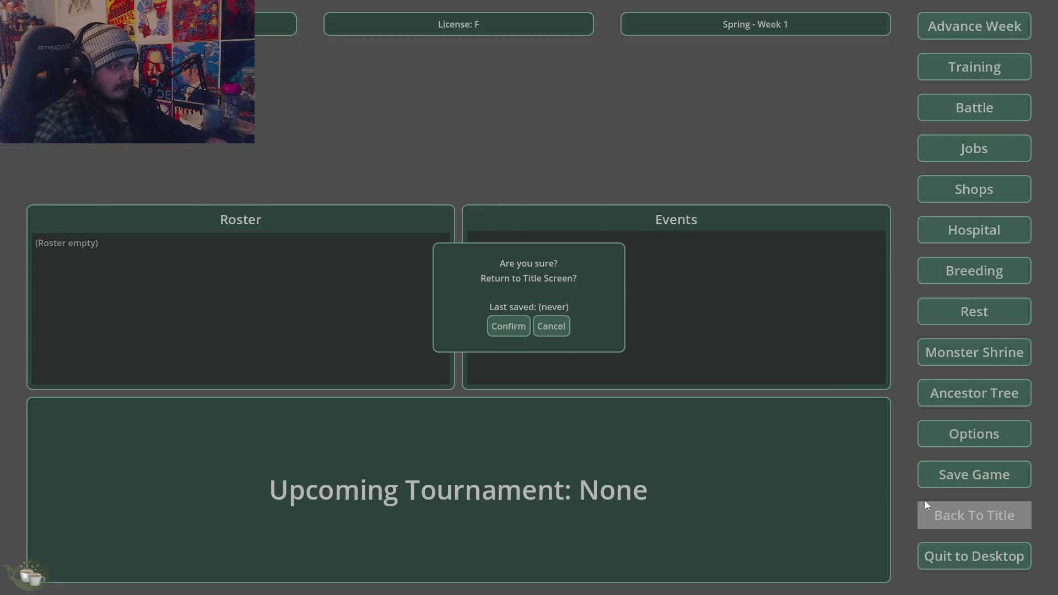
click(560, 332)
click(961, 515)
click(499, 326)
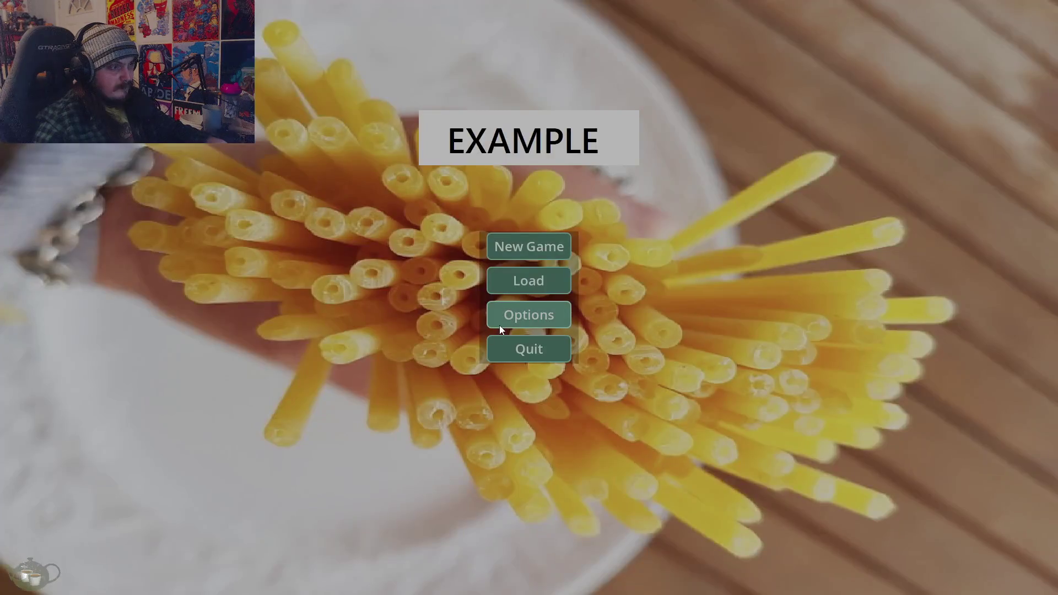
click(512, 346)
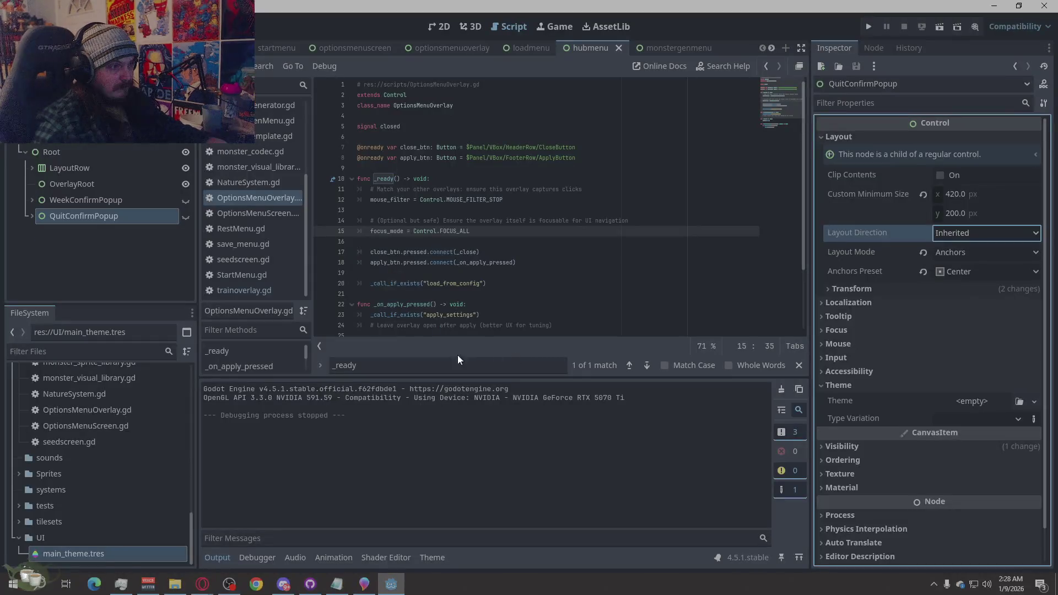
Inspect QuitConfirmPopup's inner Panel, compare with WeekConfirmPopup, and show the 2D layout
click(32, 218)
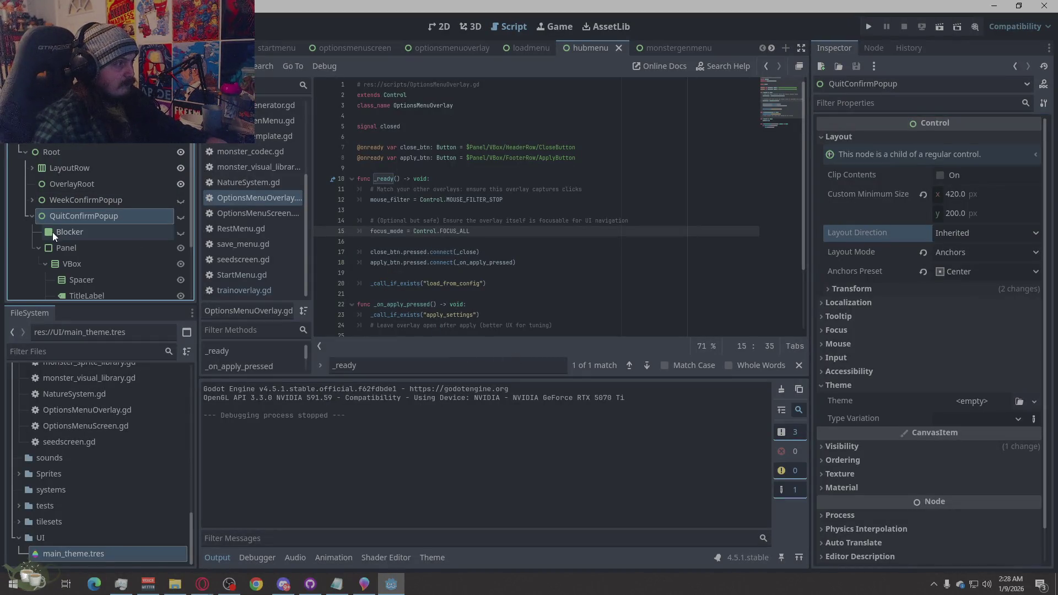
click(70, 247)
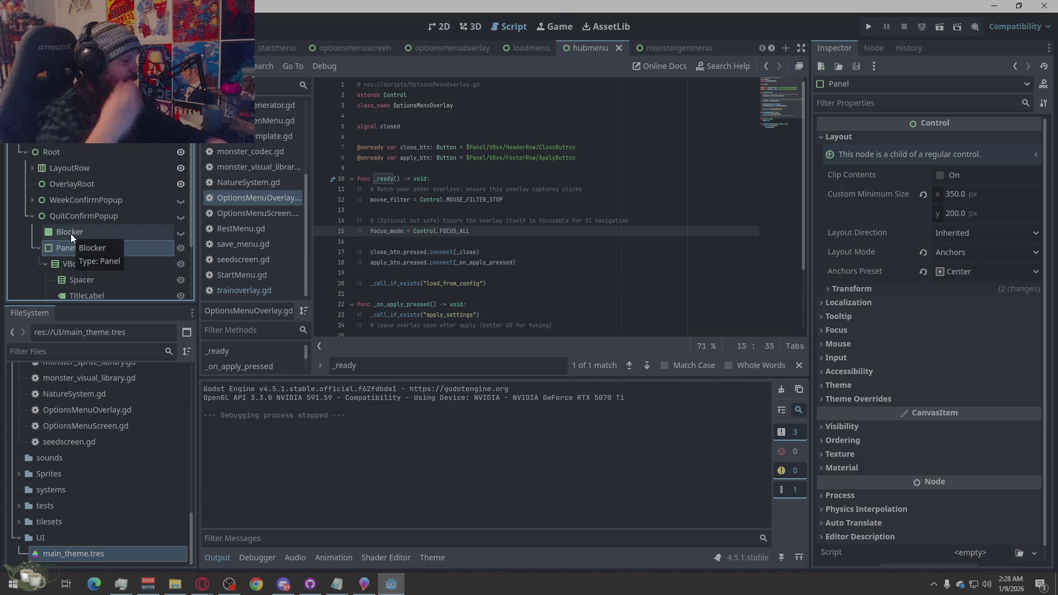
click(110, 198)
click(106, 217)
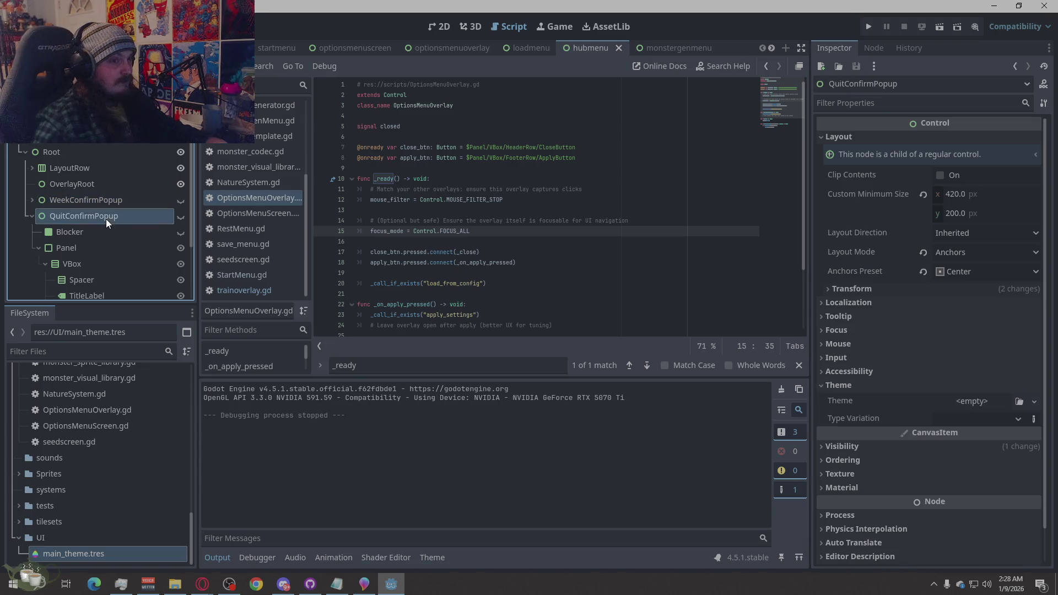
click(108, 213)
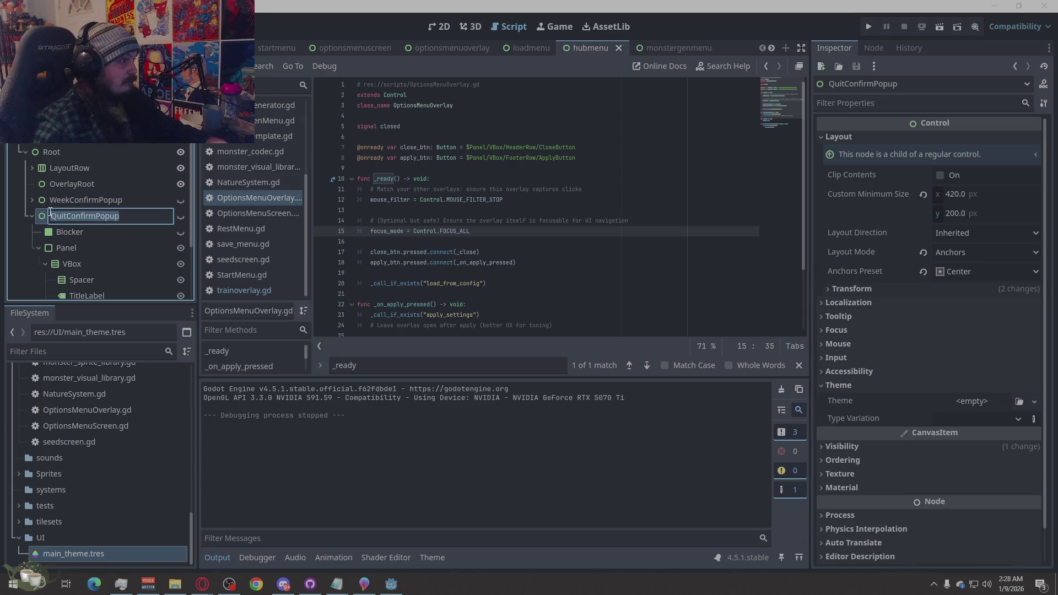
key(Escape)
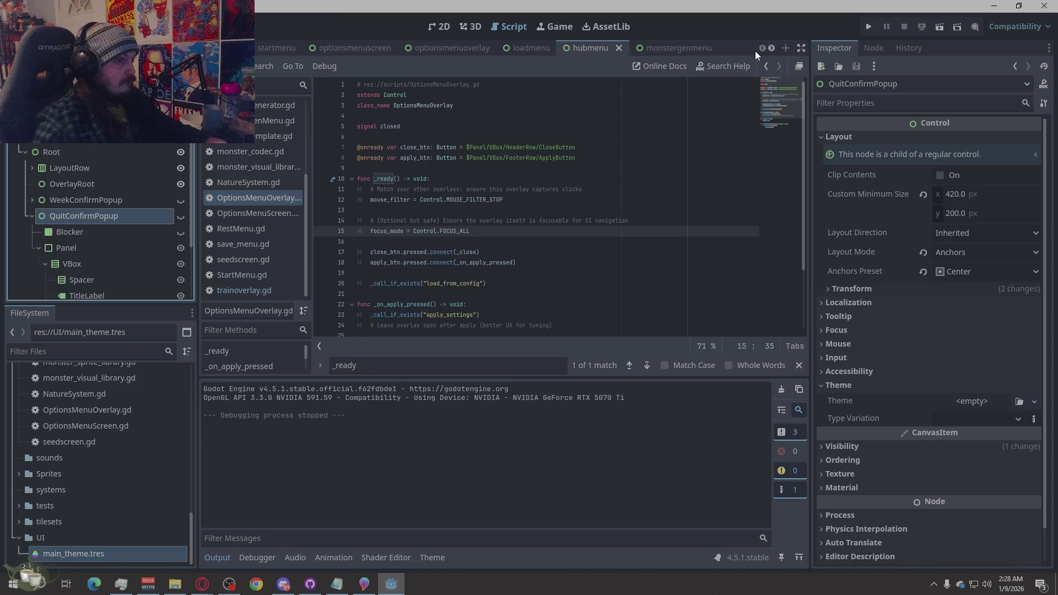
click(444, 26)
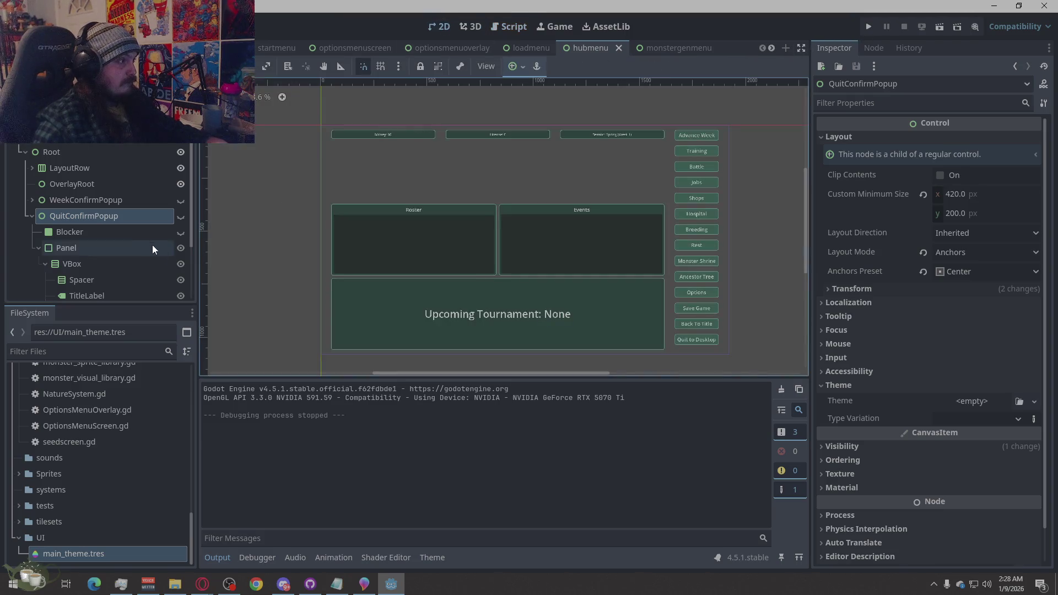
Make WeekConfirmPopup and QuitConfirmPopup visible in the editor and select WeekConfirmPopup
click(182, 205)
click(181, 215)
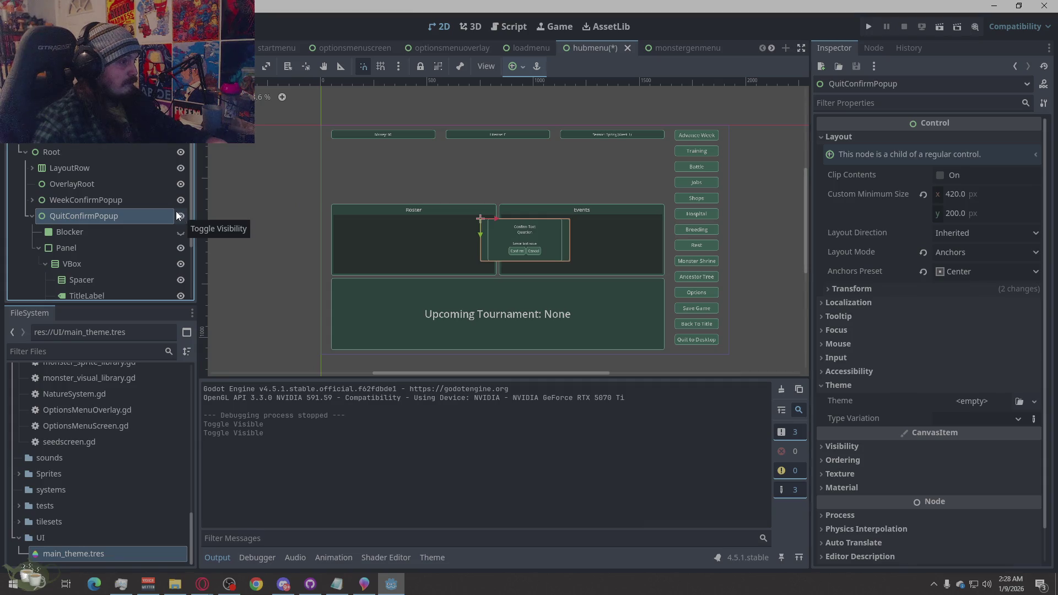
click(91, 202)
click(89, 220)
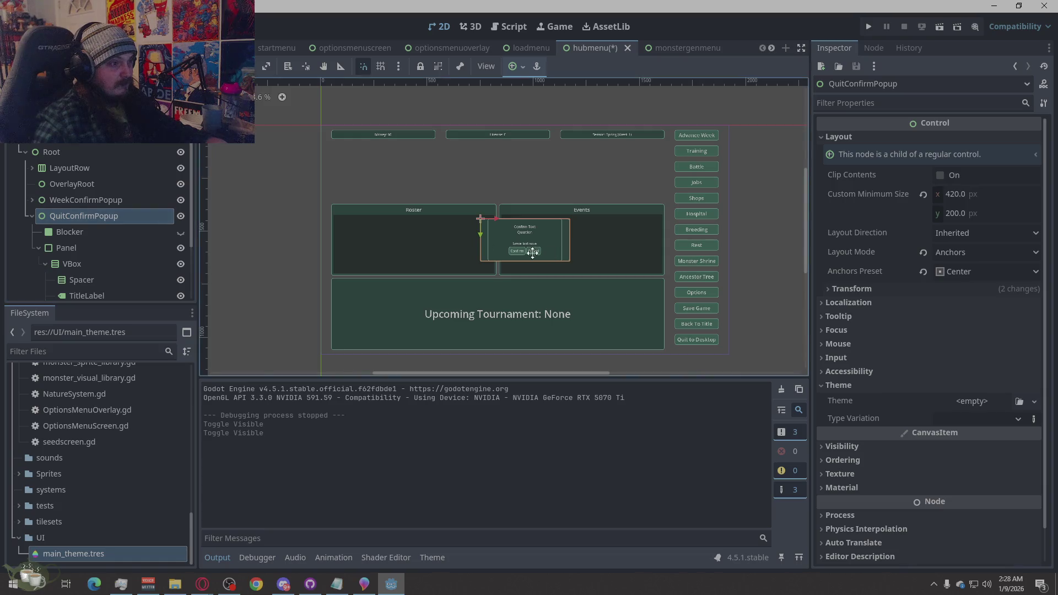
click(91, 202)
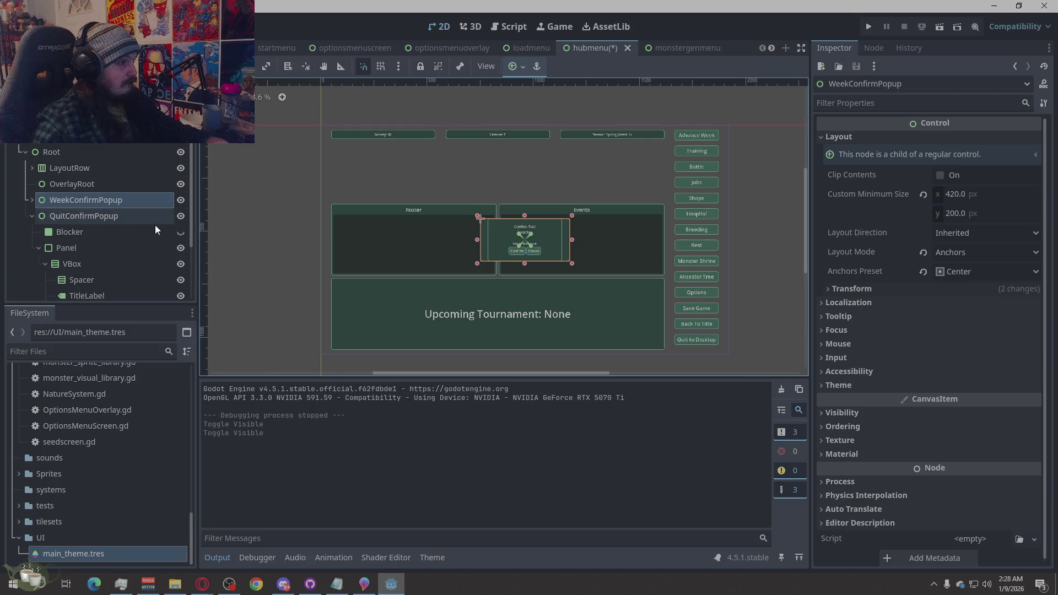
click(220, 244)
click(107, 202)
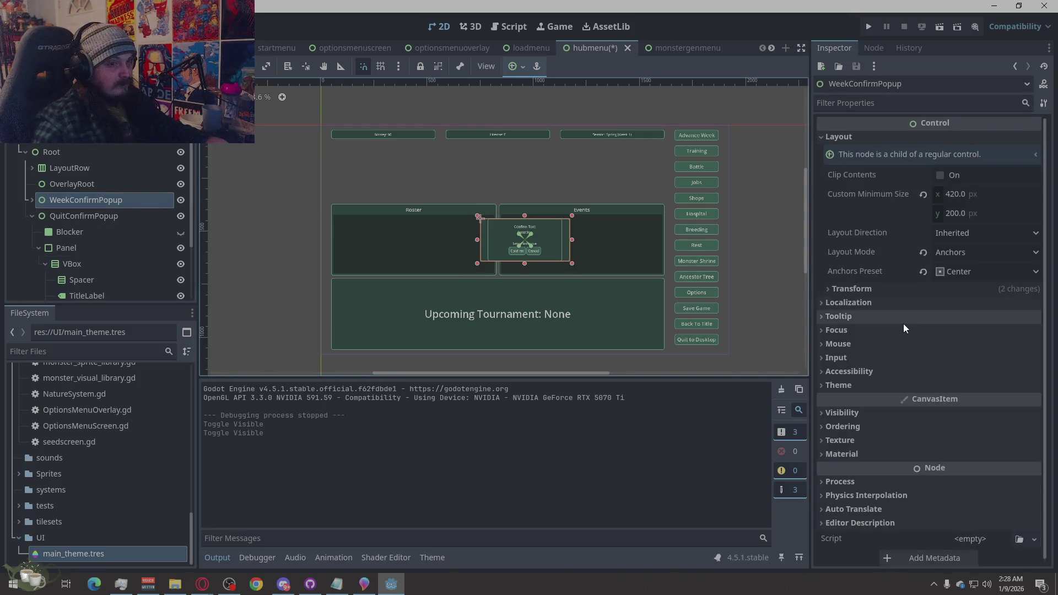
Preview WeekConfirmPopup at 500 minimum width, then restore it to 420
click(957, 196)
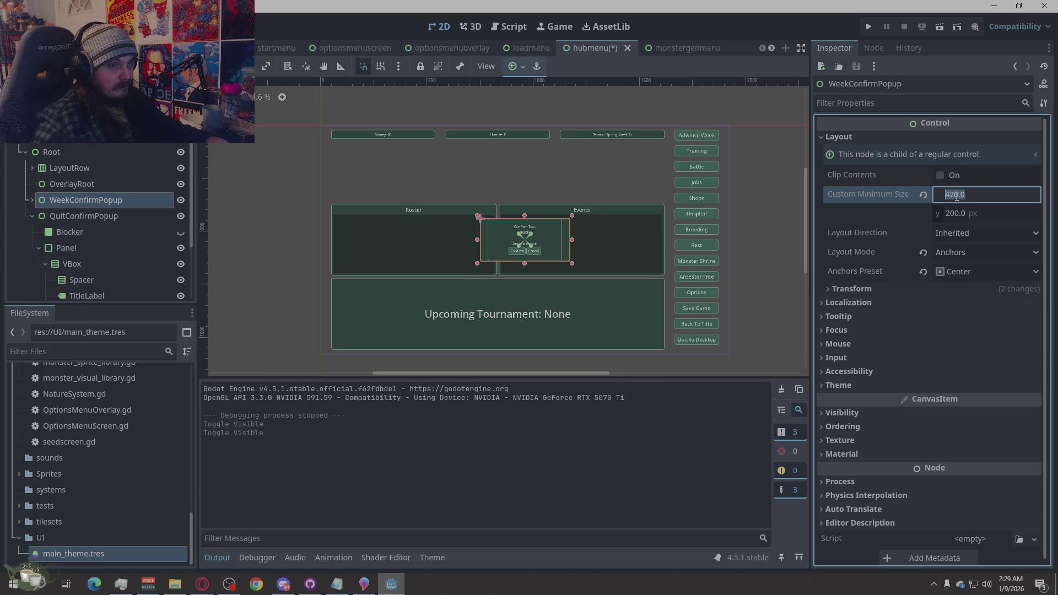
text(500)
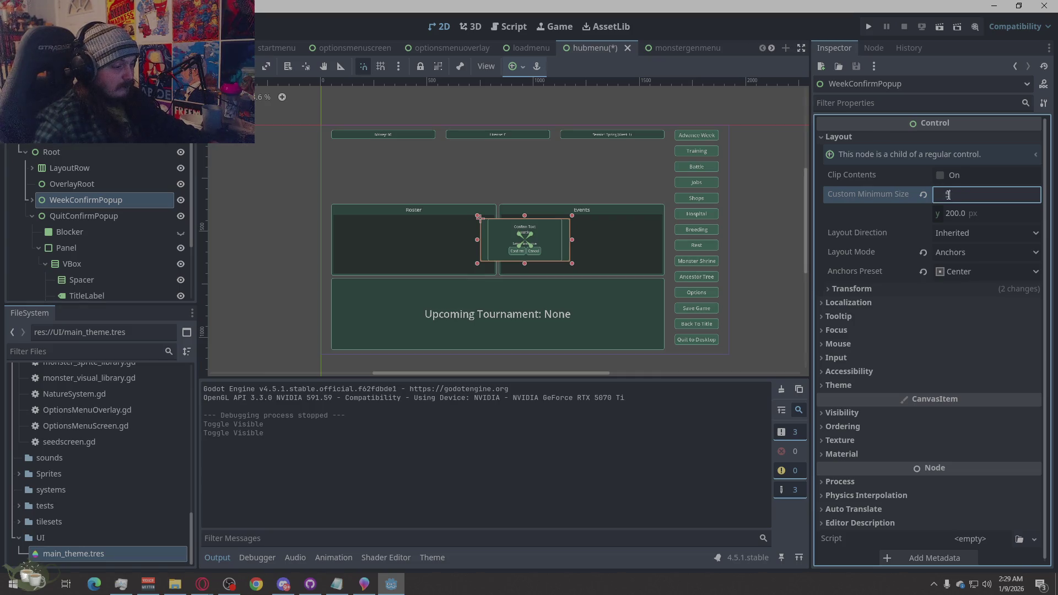
key(Return)
click(968, 197)
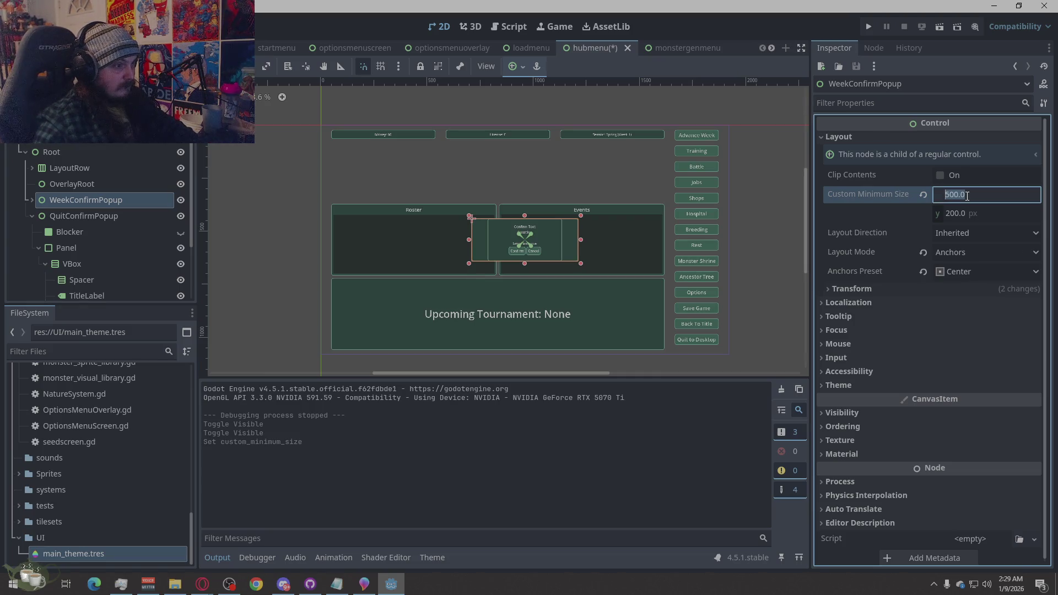
text(420)
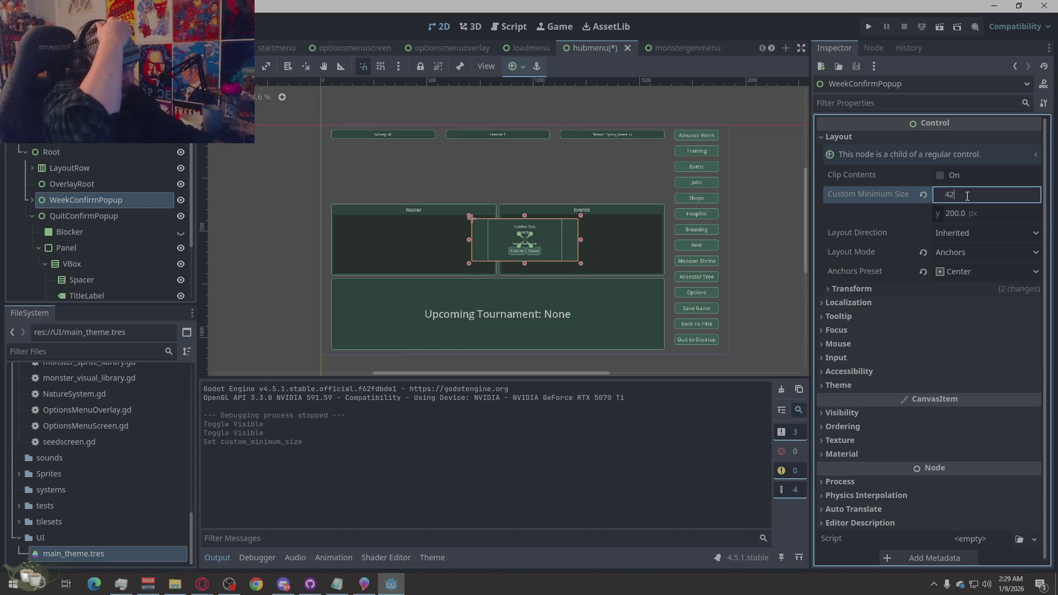
key(Return)
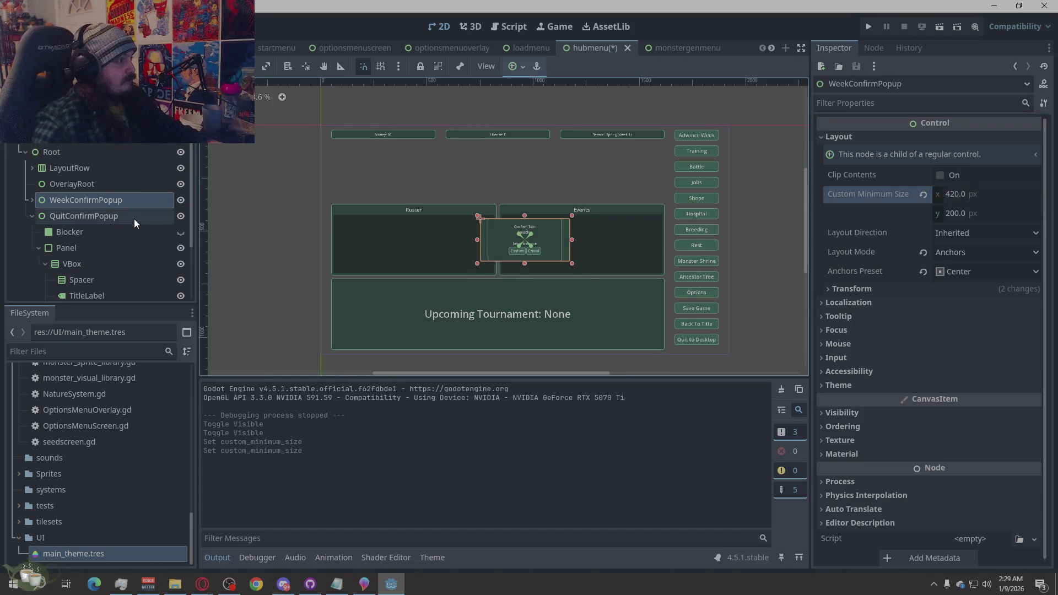
Reset QuitConfirmPopup's Custom Minimum Size to 0×0
click(134, 220)
click(965, 196)
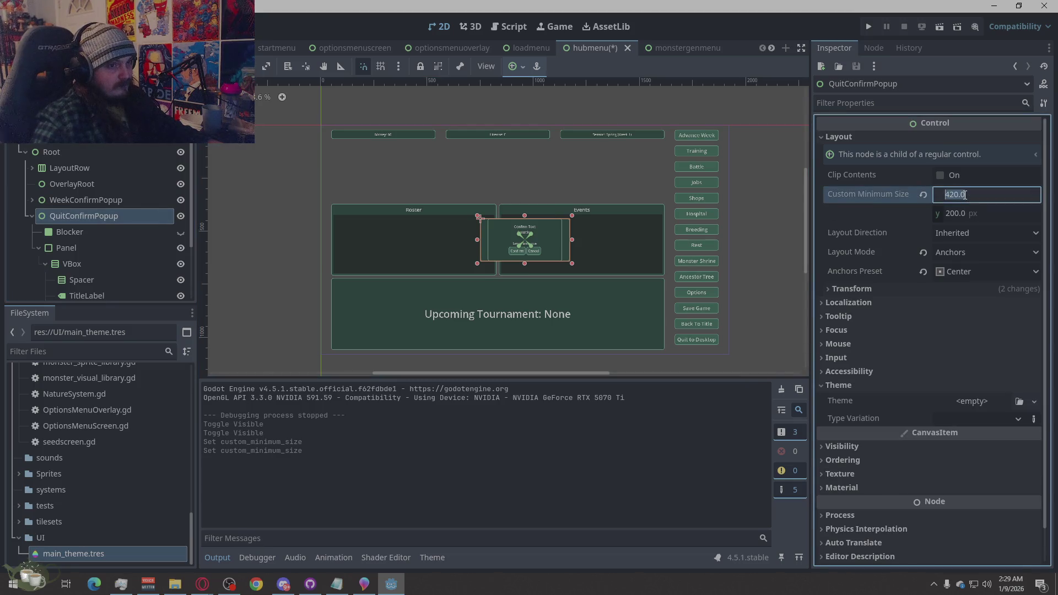
text(0)
key(Return)
click(964, 214)
text(0)
key(Return)
scroll(546, 254, up, 5)
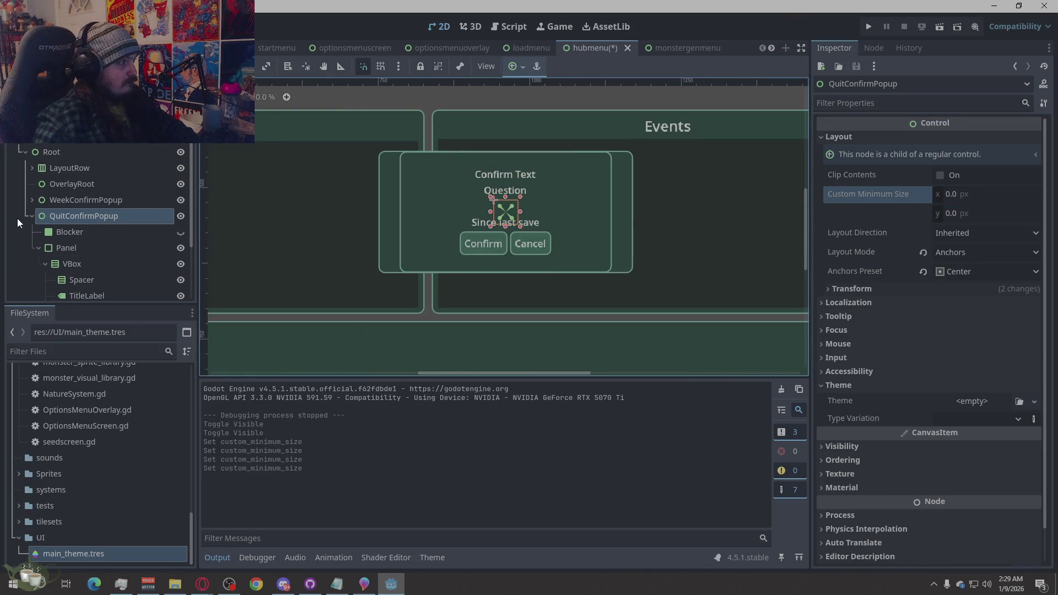
Set QuitConfirmPopup's anchor preset to Full Rect
click(178, 216)
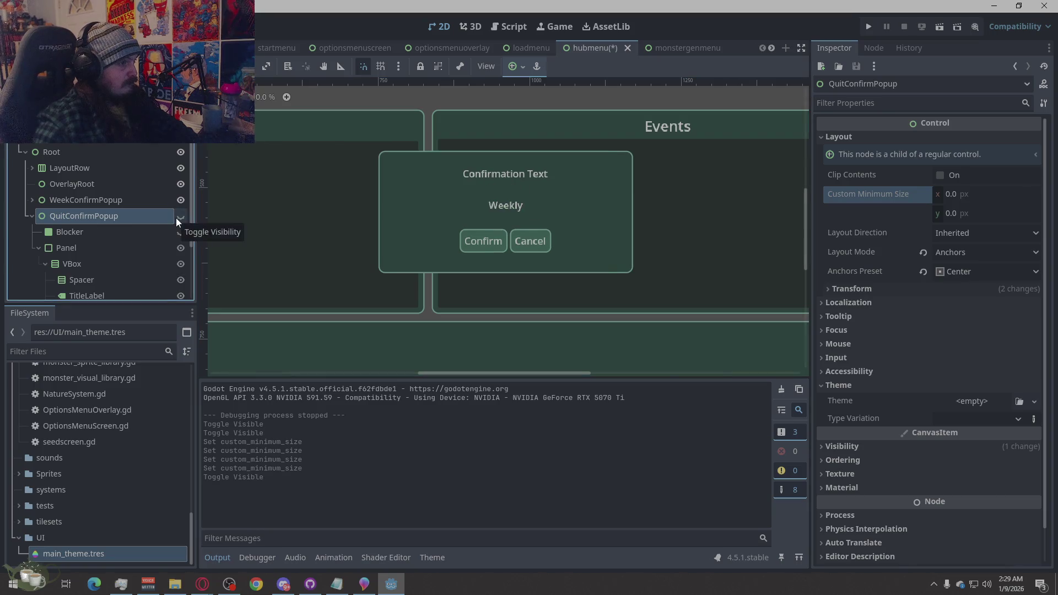
click(177, 217)
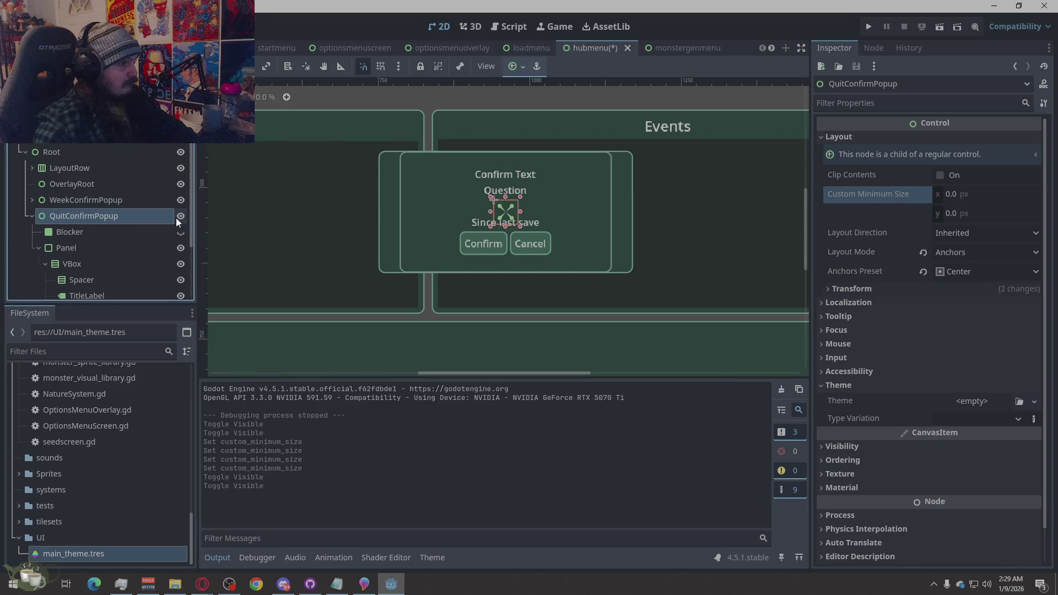
click(948, 273)
click(972, 309)
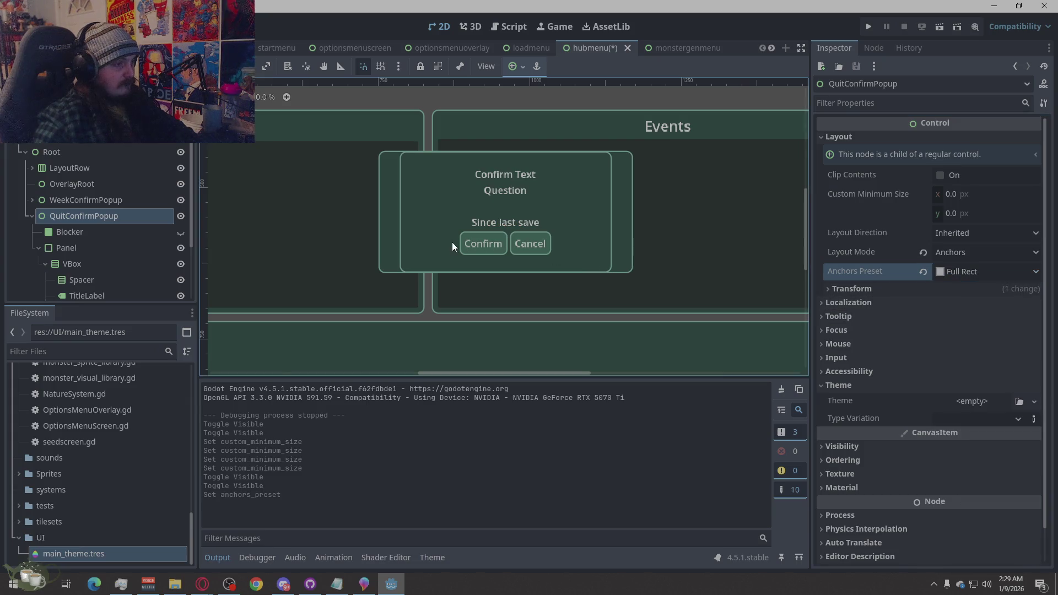
Give QuitConfirmPopup's Panel a 420 minimum width and save the hubmenu scene
click(74, 232)
click(70, 249)
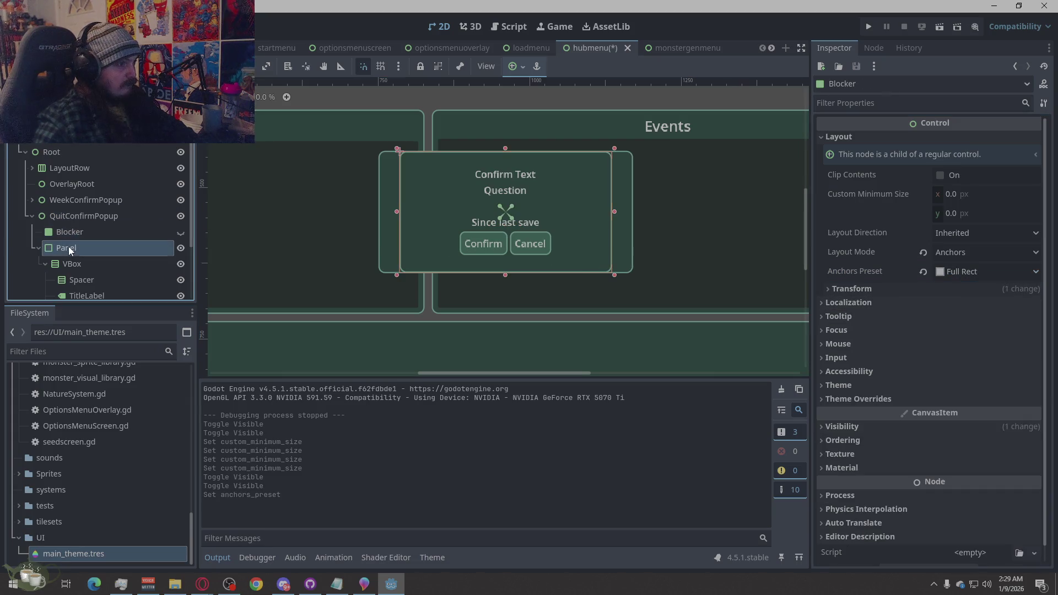
click(970, 196)
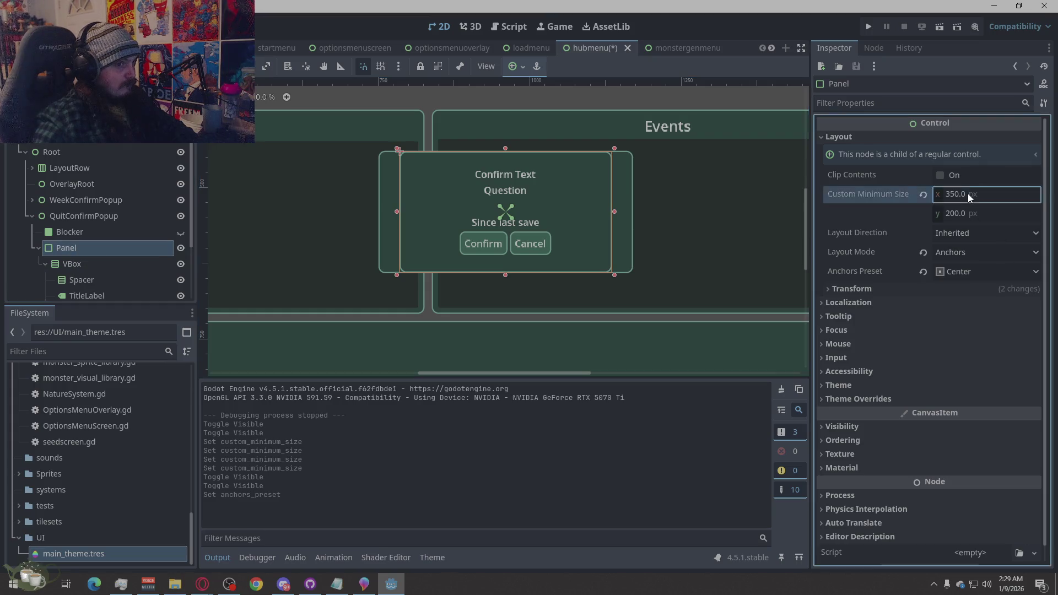
text(420)
key(Return)
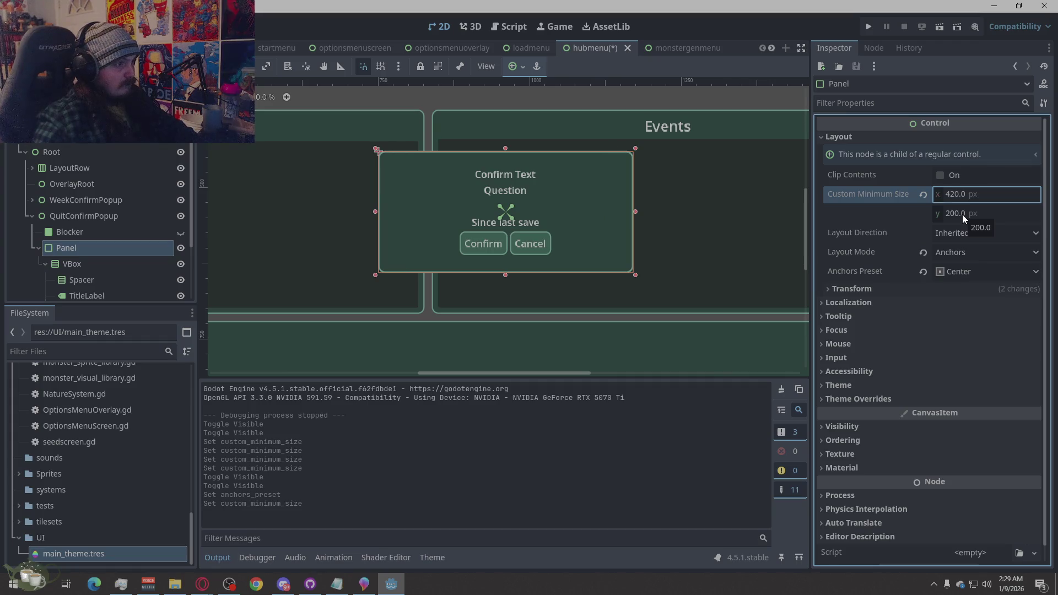
scroll(551, 171, down, 8)
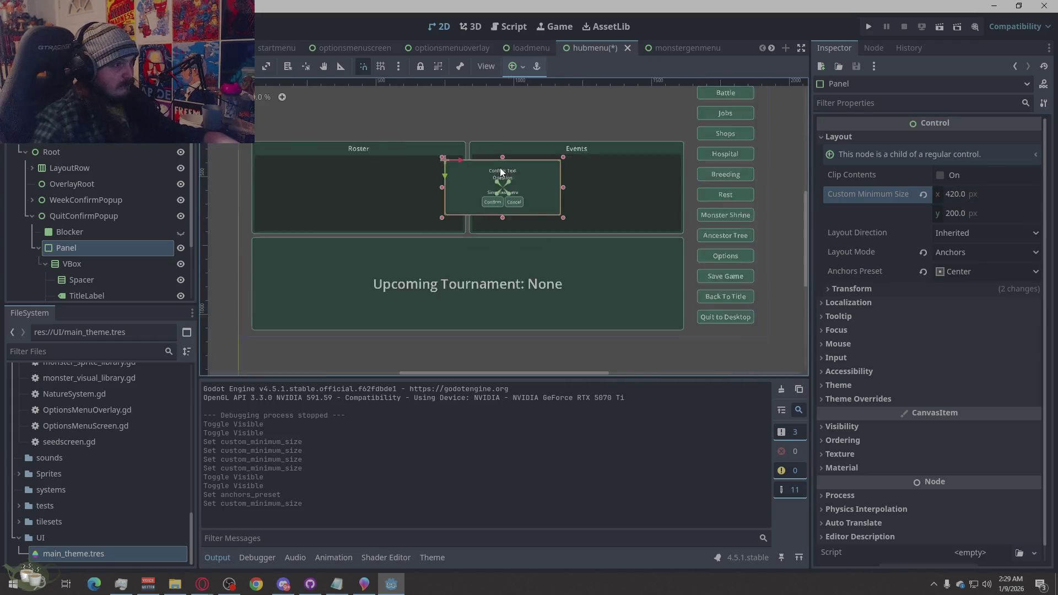
click(317, 257)
key(ctrl+s)
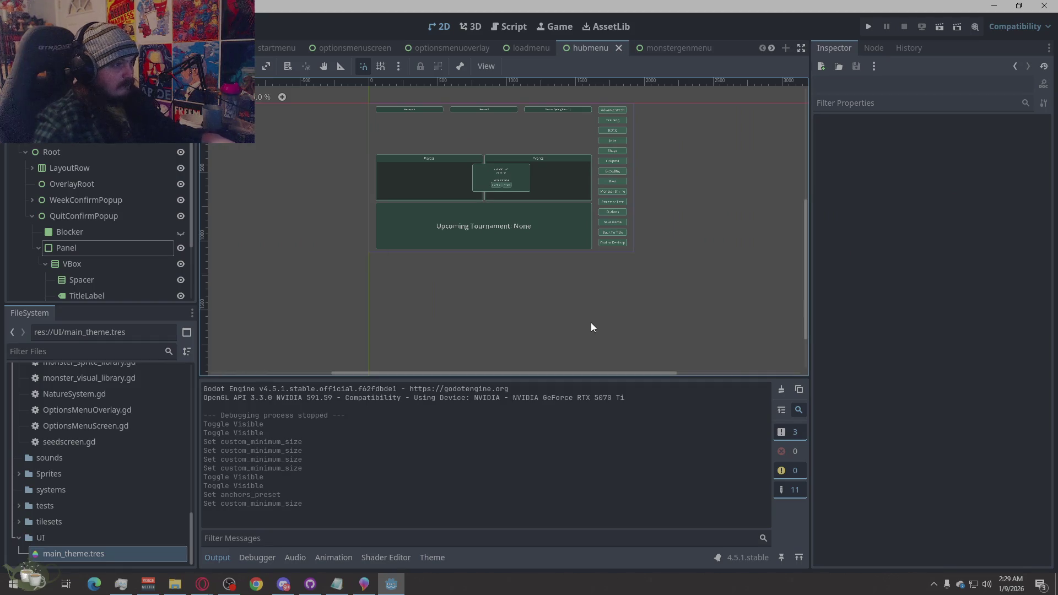
Launch a new game, cancel Advance Week, then open and leave the Save Game screen
click(870, 27)
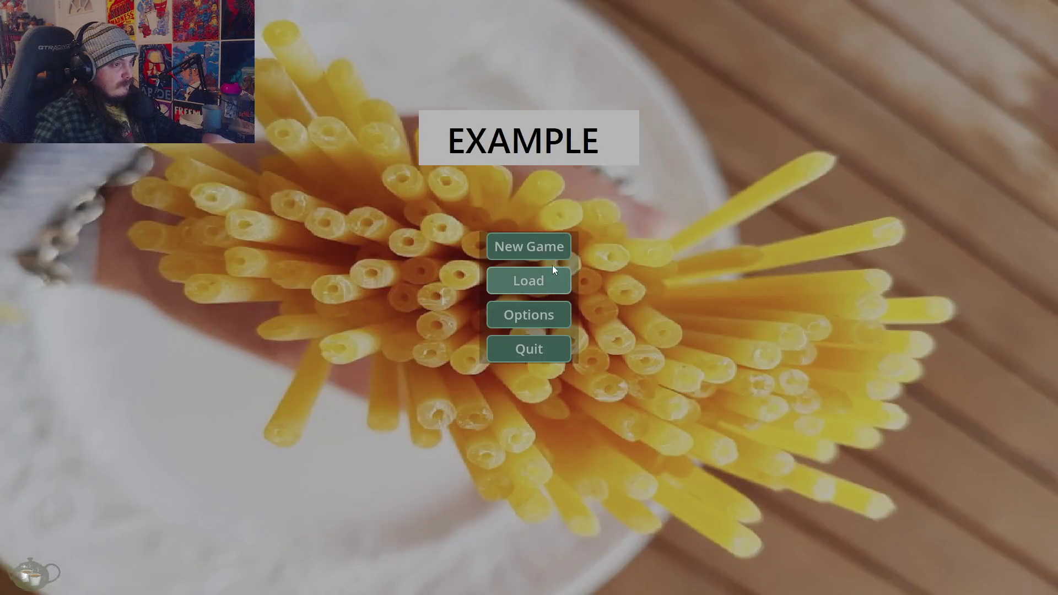
click(552, 266)
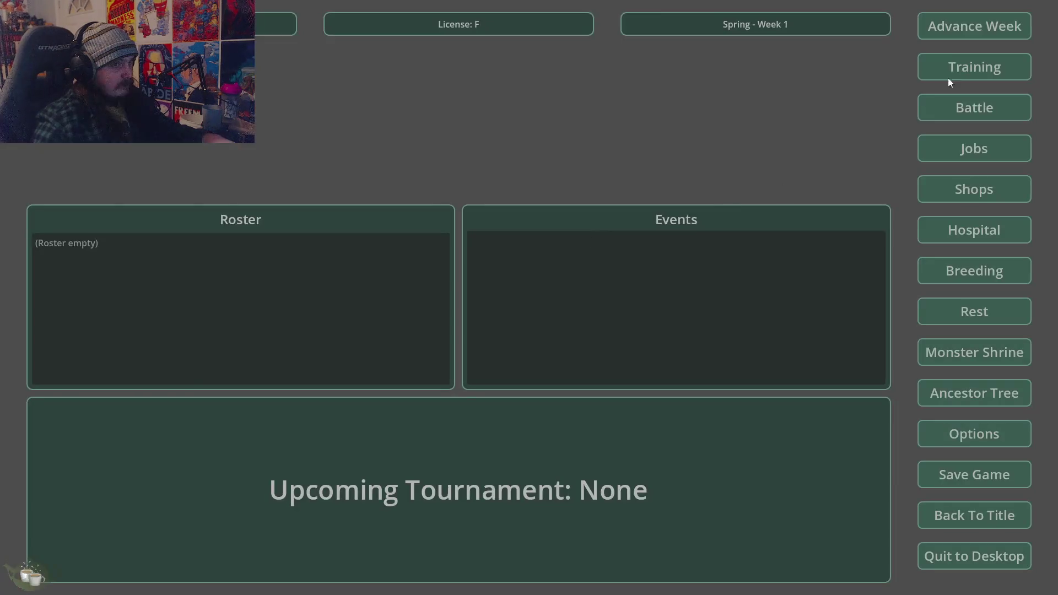
key(Return)
click(565, 324)
click(958, 474)
click(762, 175)
Repeatedly open and cancel the Back To Title and Advance Week confirmation popups
click(943, 513)
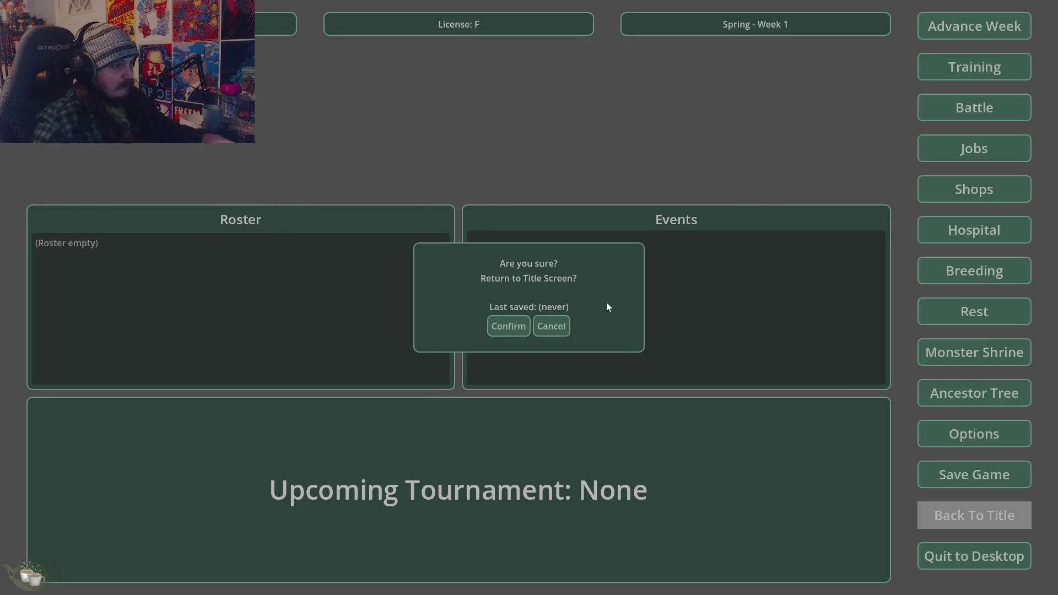
click(549, 325)
click(974, 26)
click(552, 326)
click(971, 520)
click(554, 327)
click(980, 38)
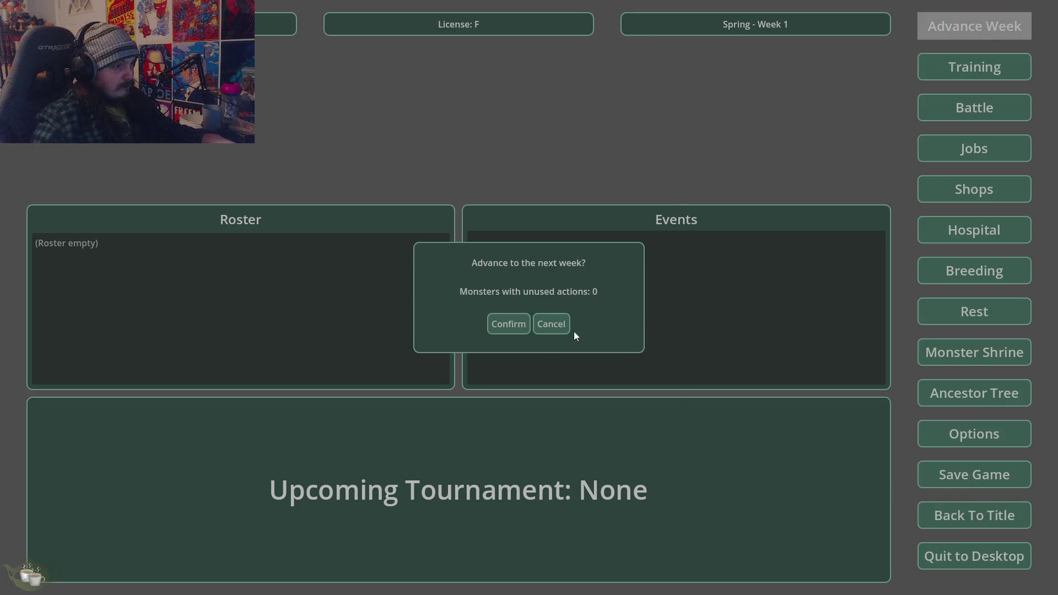
click(552, 331)
Confirm Back To Title, then quit the game from the title screen
click(926, 513)
click(502, 325)
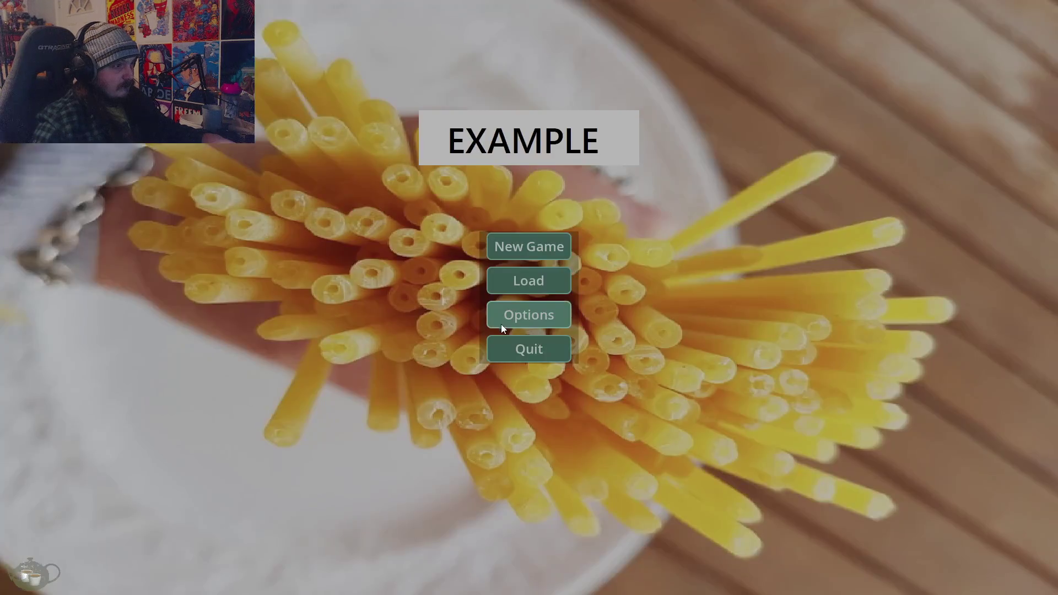
click(556, 355)
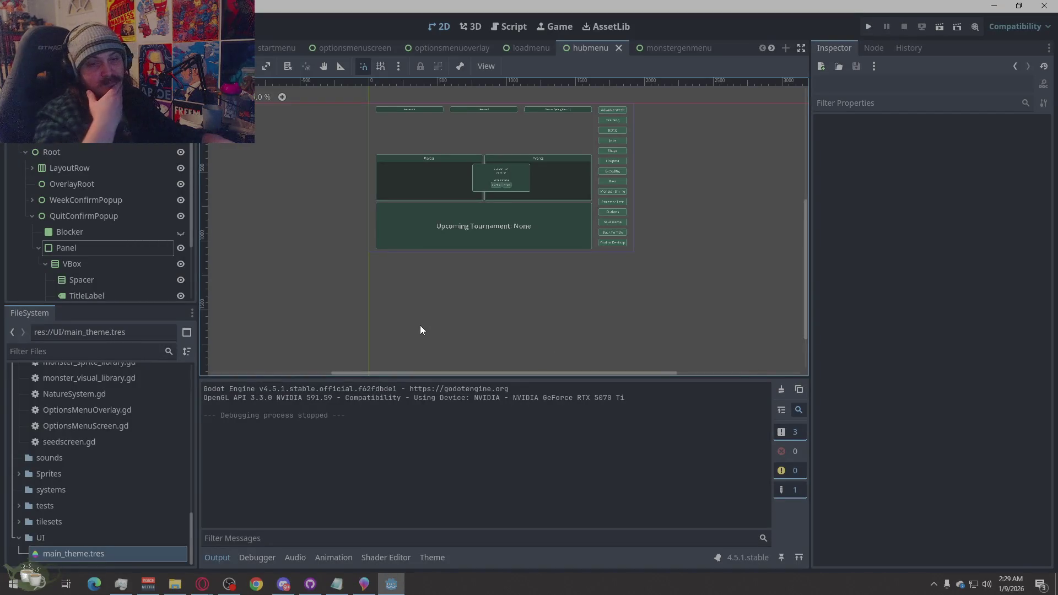
Hide WeekConfirmPopup and QuitConfirmPopup in the scene tree and save the hub menu scene
scroll(439, 112, up, 3)
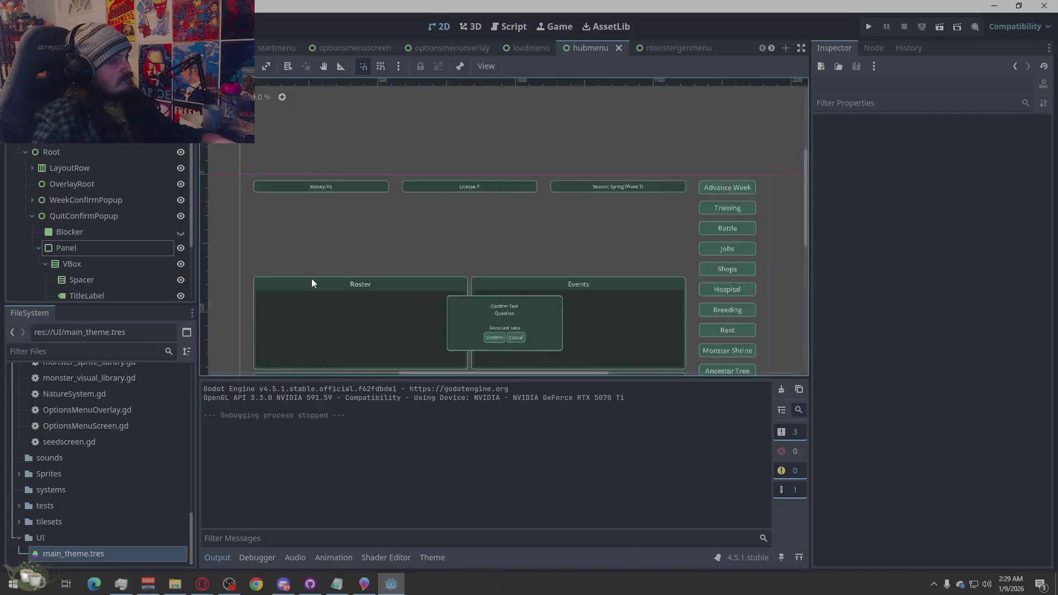
scroll(312, 279, down, 1)
scroll(430, 146, down, 1)
scroll(348, 289, down, 1)
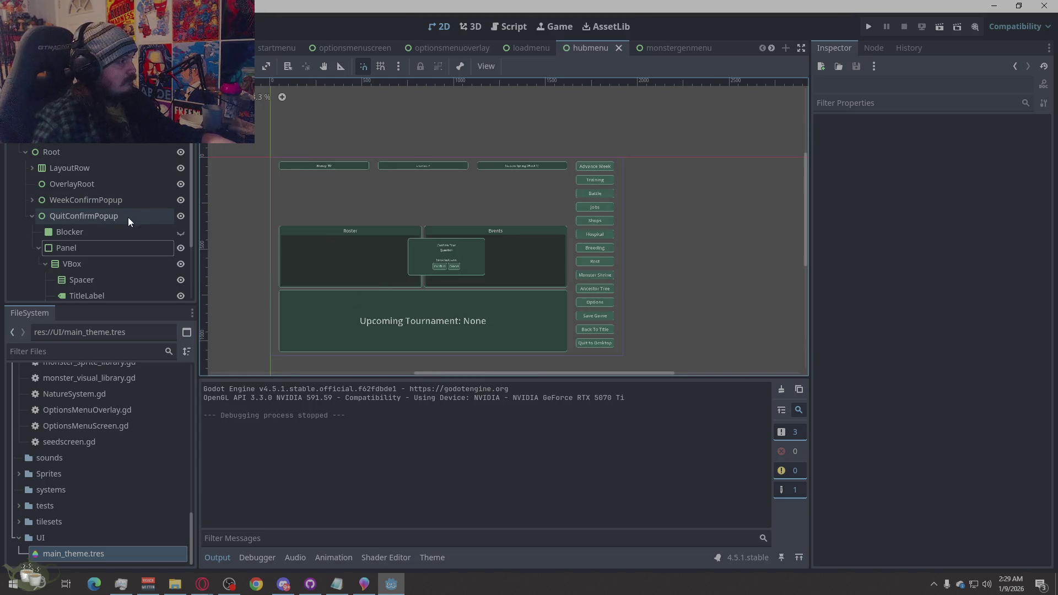
click(180, 199)
click(180, 215)
click(31, 217)
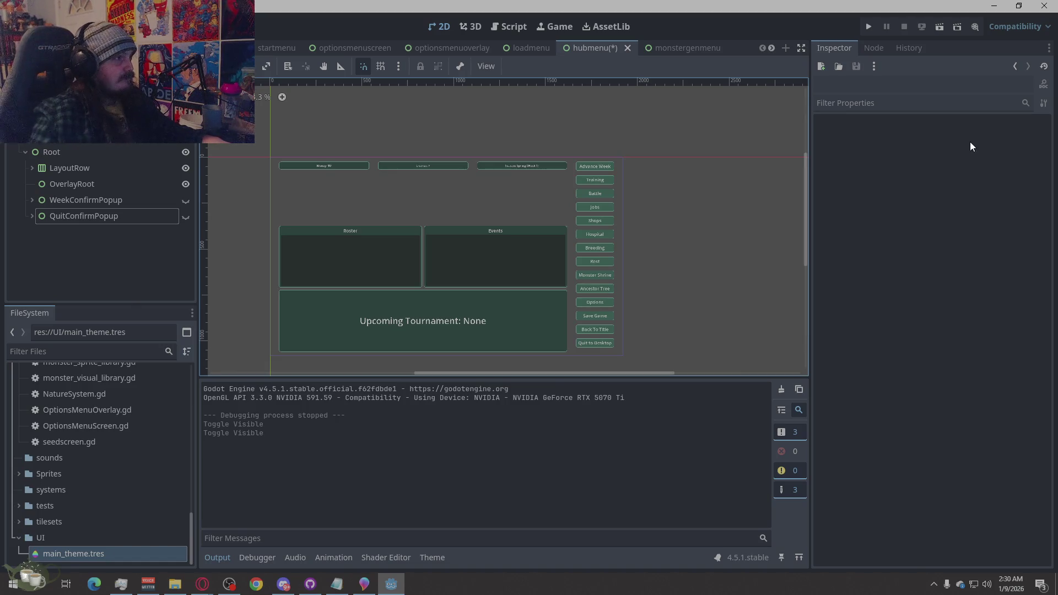
scroll(757, 183, down, 2)
scroll(686, 219, up, 2)
key(ctrl+s)
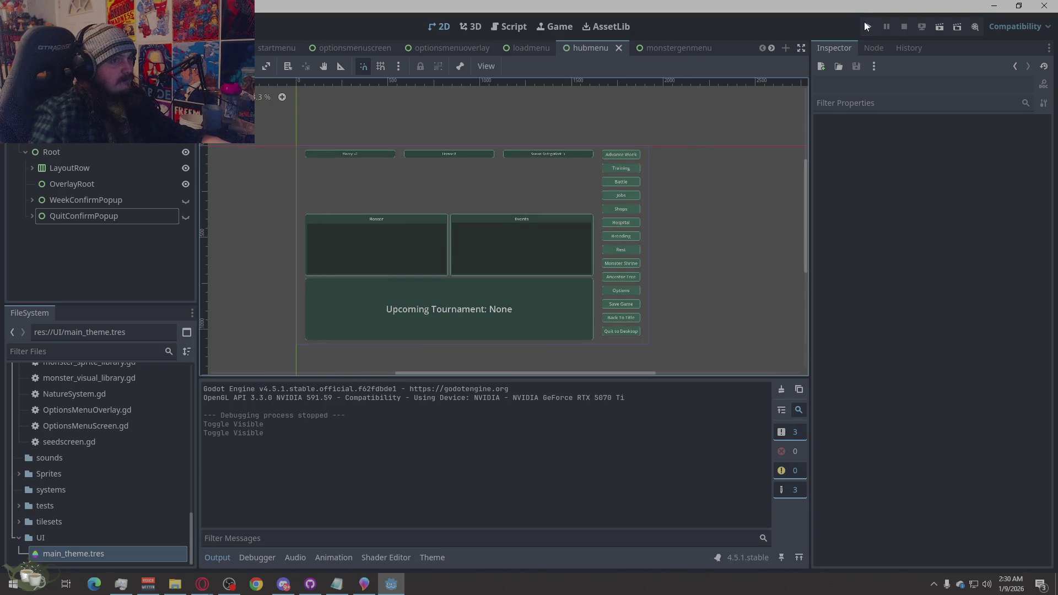
Relaunch into a new game and open then close the hub's Options panel
click(865, 26)
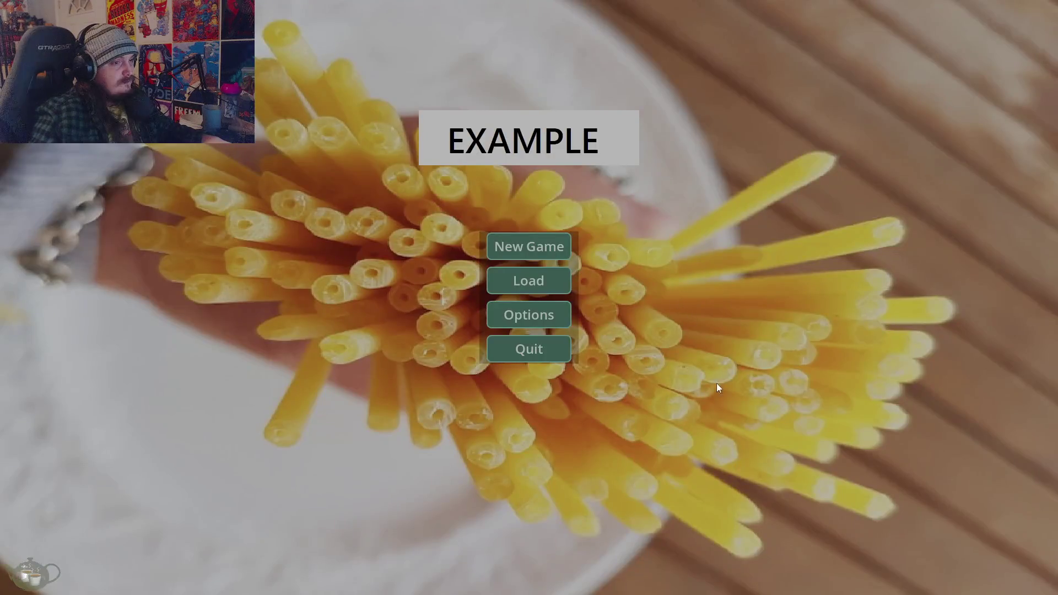
click(517, 248)
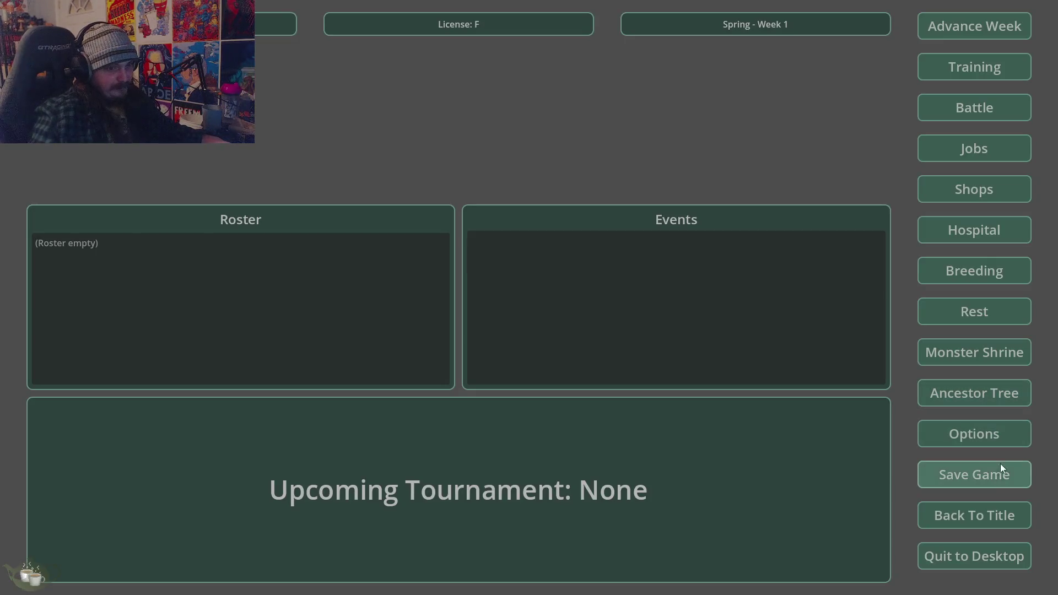
click(980, 438)
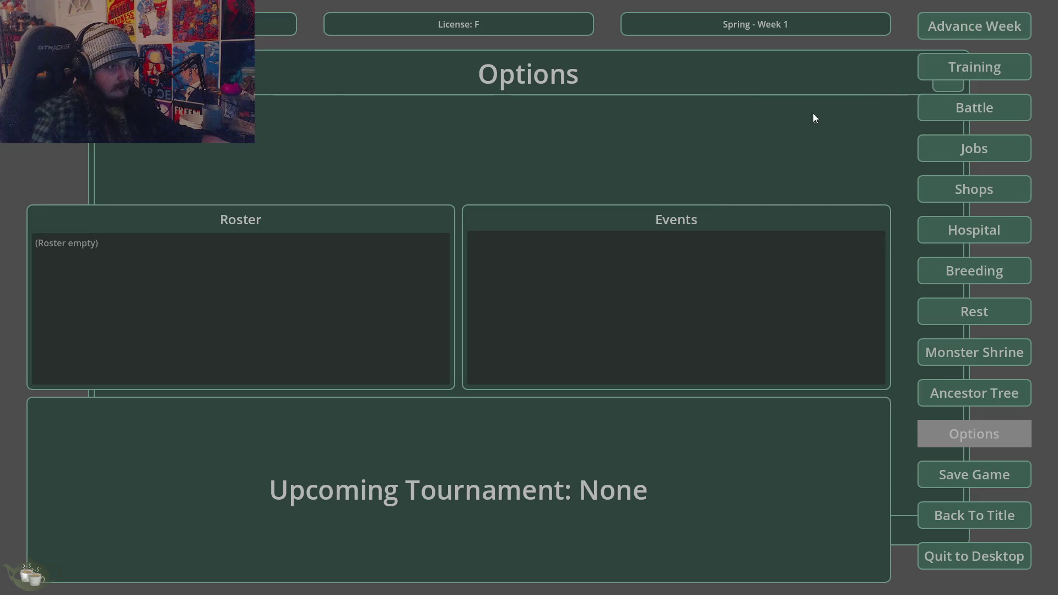
click(948, 84)
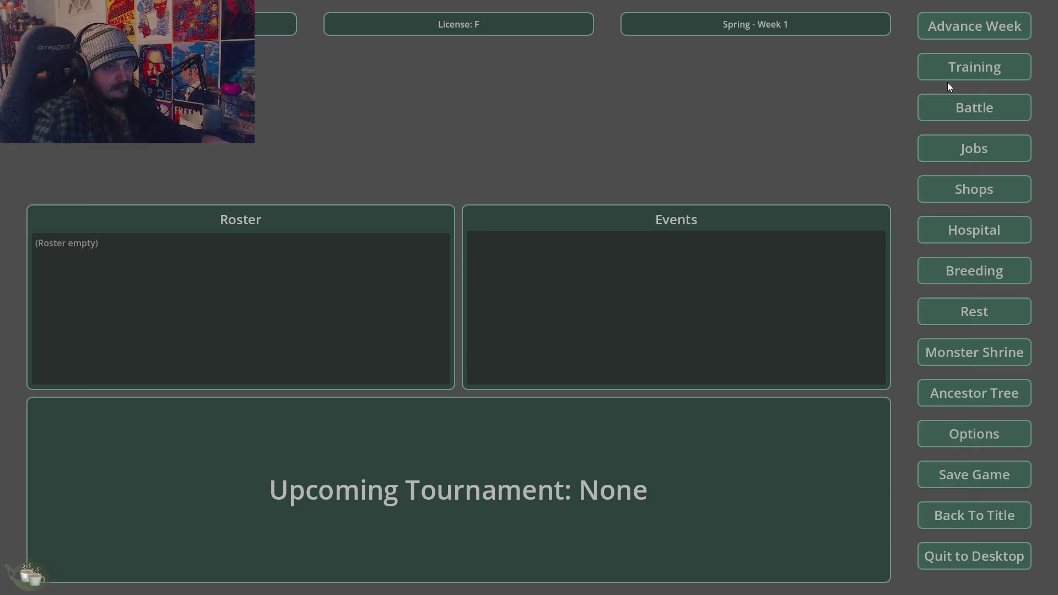
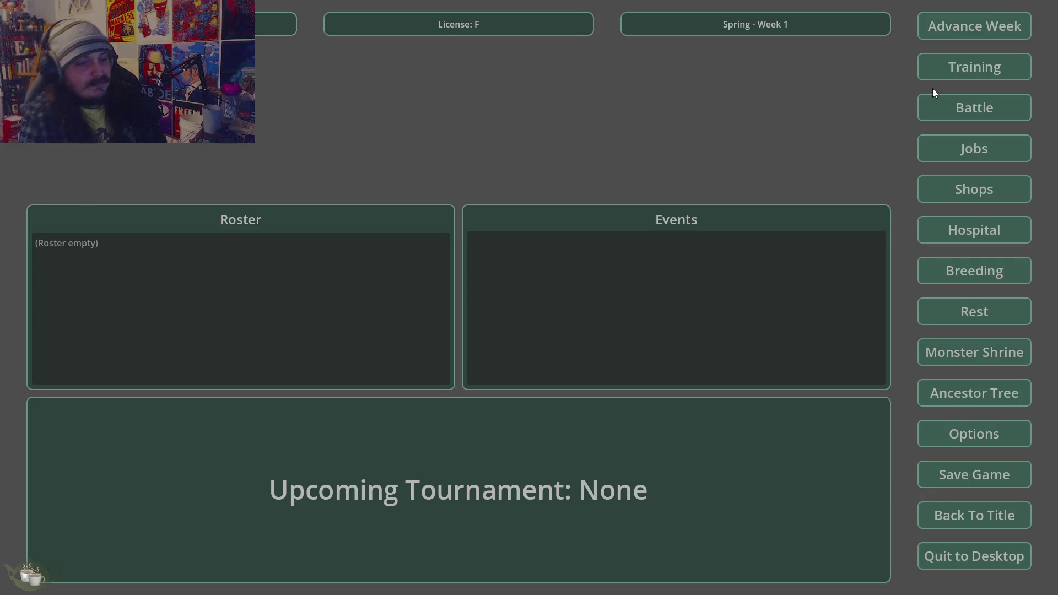
Quit the running game to desktop and collapse the Root node in the Scene dock
click(979, 567)
click(516, 327)
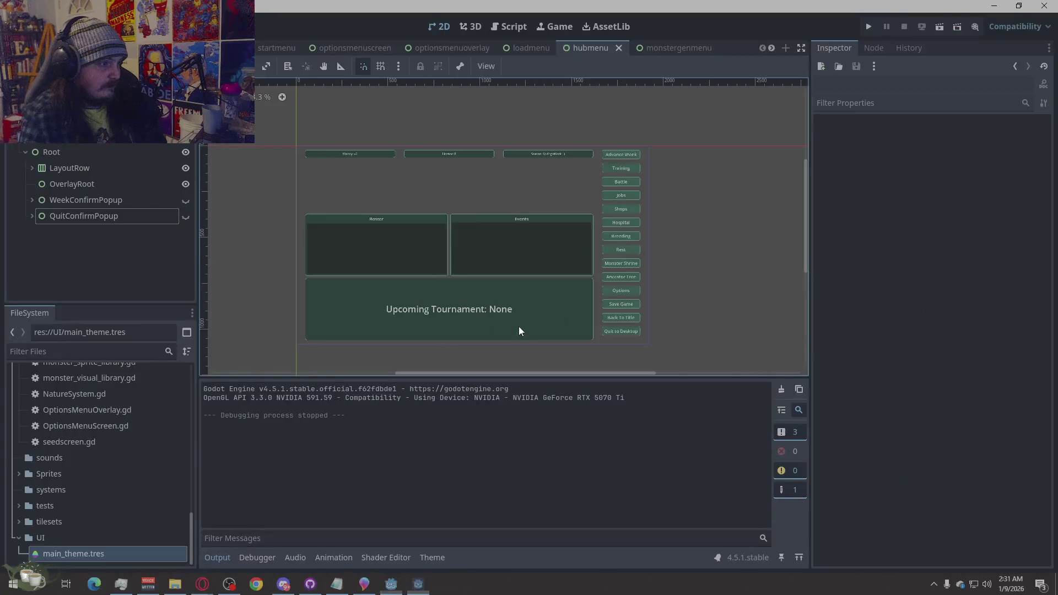
click(25, 152)
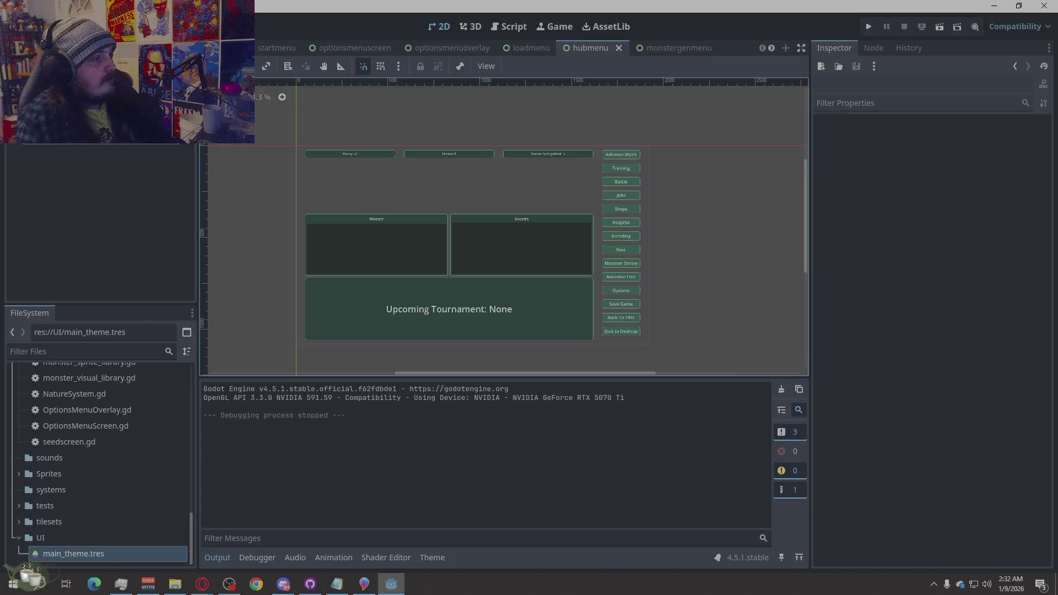
Zoom the 2D view and run the project again to reach the EXAMPLE title screen
scroll(465, 303, up, 1)
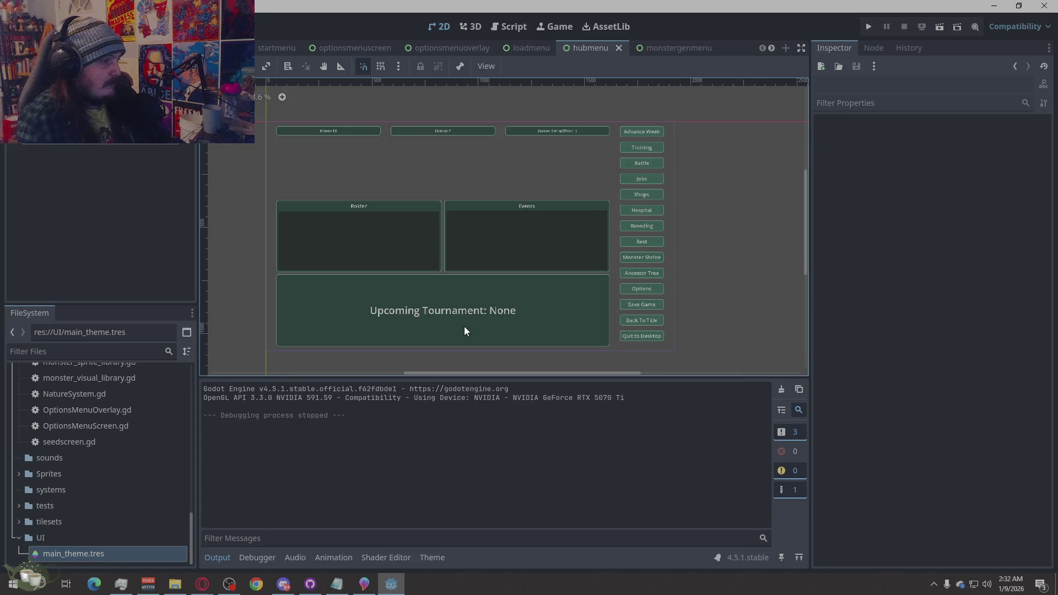
scroll(378, 343, up, 2)
scroll(378, 343, down, 1)
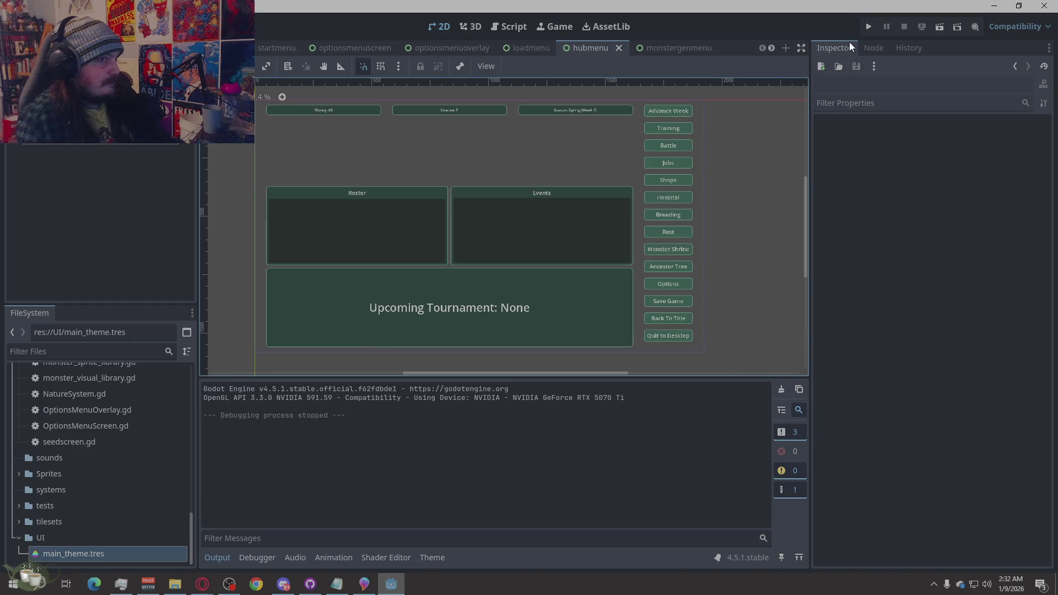
click(868, 27)
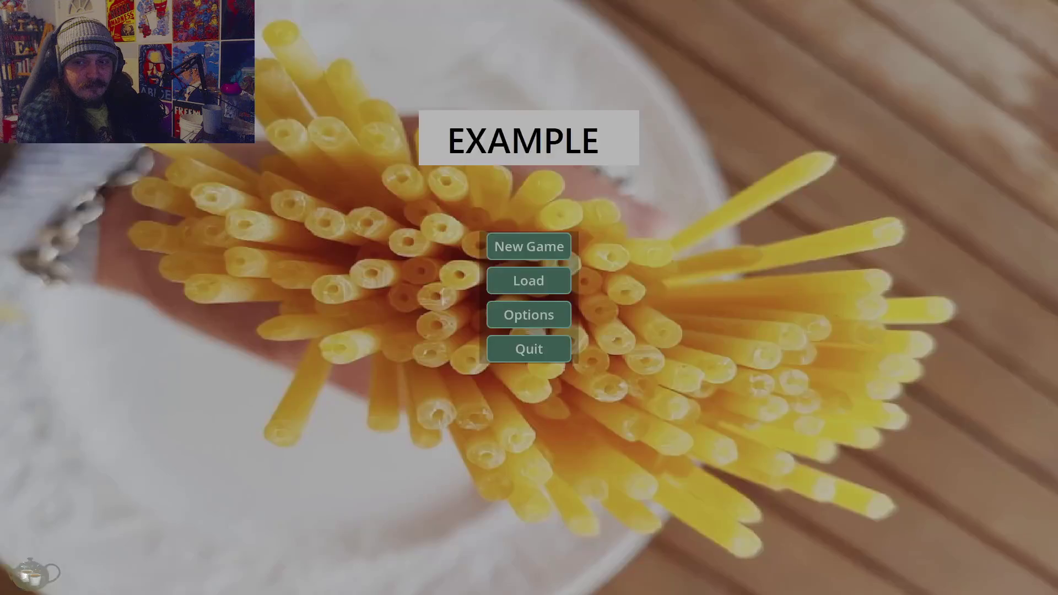
Start a New Game from the title screen, arriving at the Spring - Week 1 hub
click(511, 251)
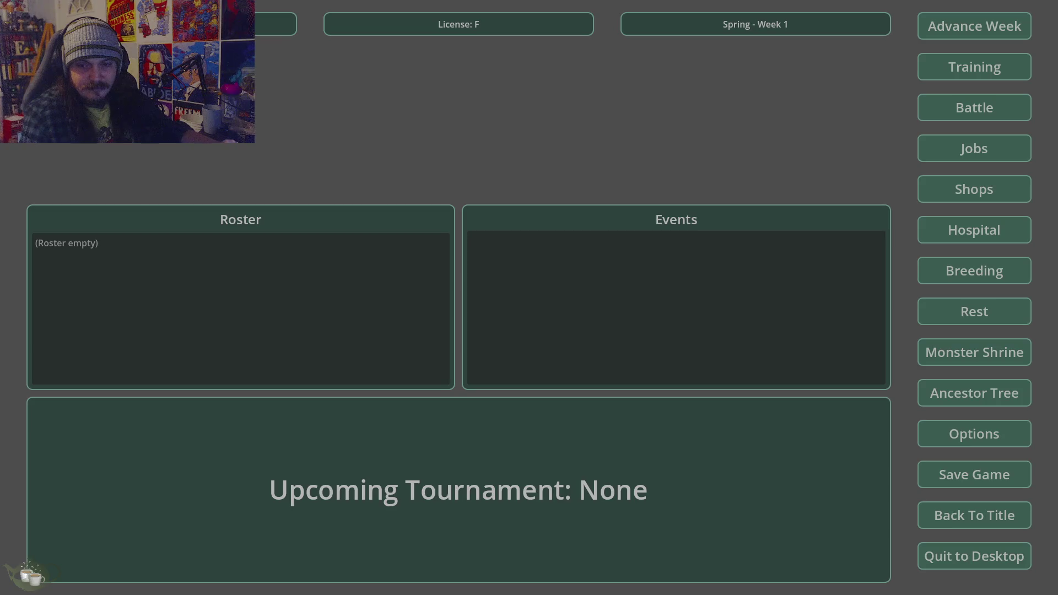
Go back to the title screen, confirm, and quit the game
click(965, 513)
click(508, 327)
click(521, 344)
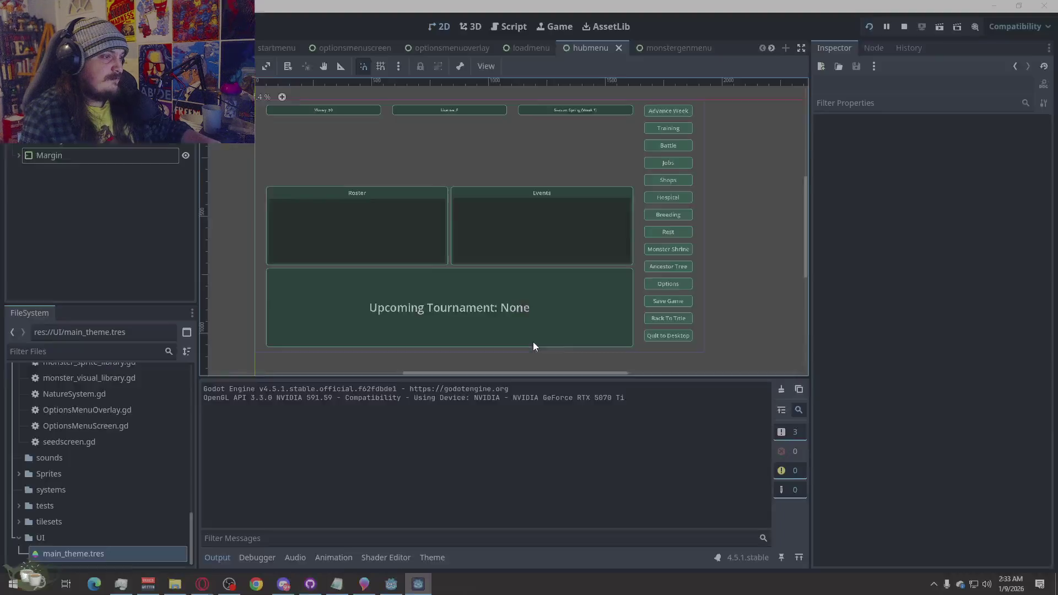
click(802, 407)
Run the project, load Save Slot 03, and open the Ancestor Tree view
click(870, 27)
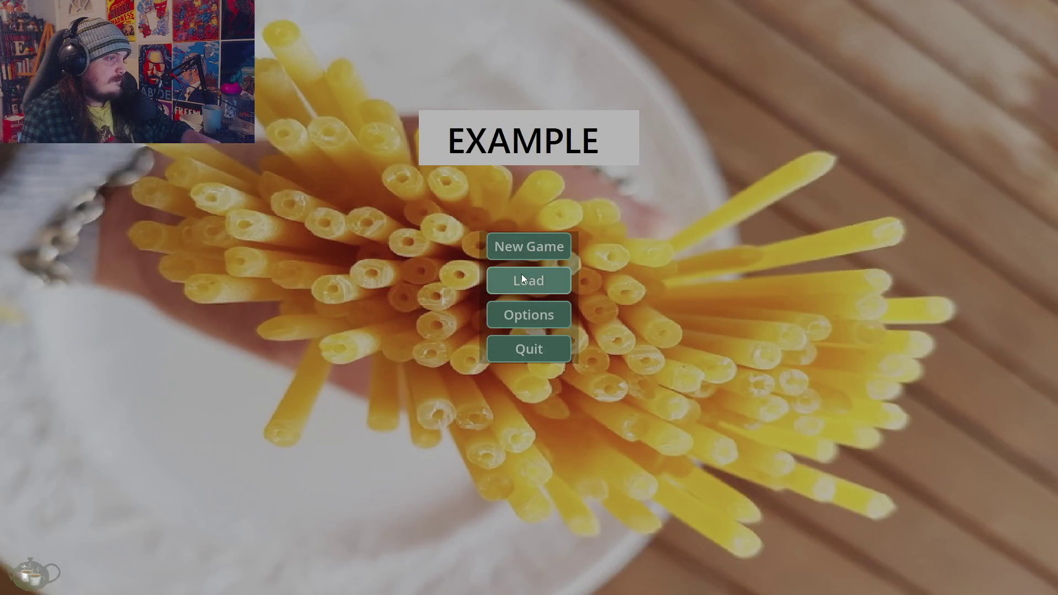
click(521, 276)
click(427, 297)
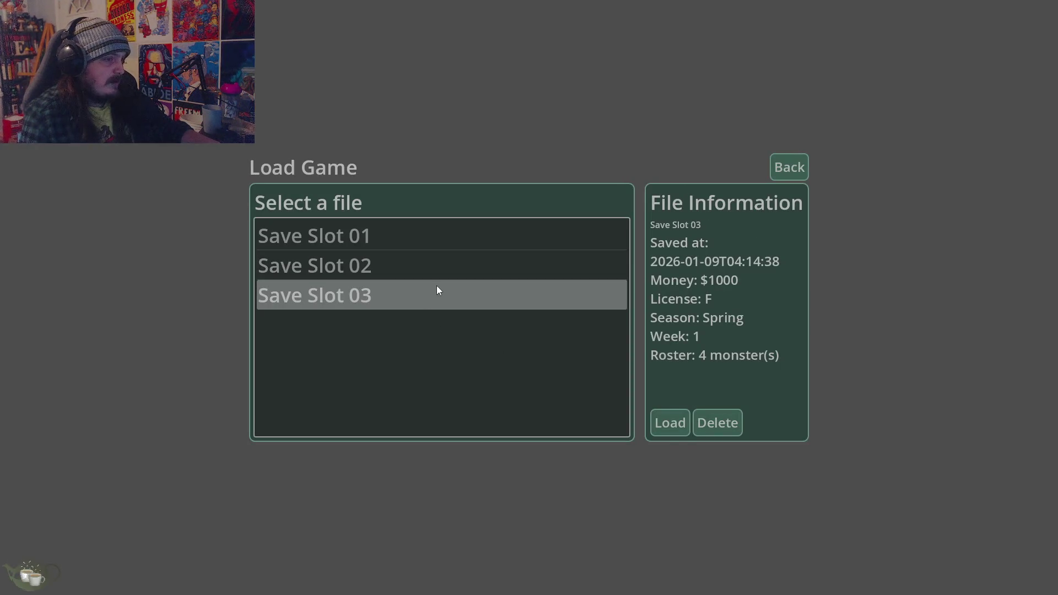
click(664, 427)
click(970, 393)
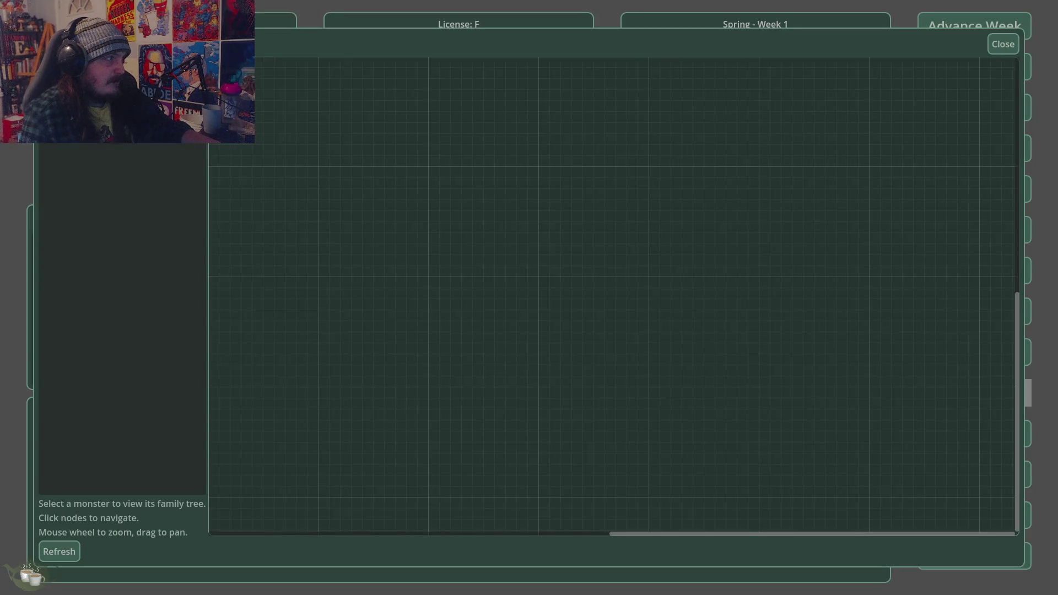
Zoom around the Ember/Slime offspring's family tree and its two parents, then close it
scroll(414, 120, up, 2)
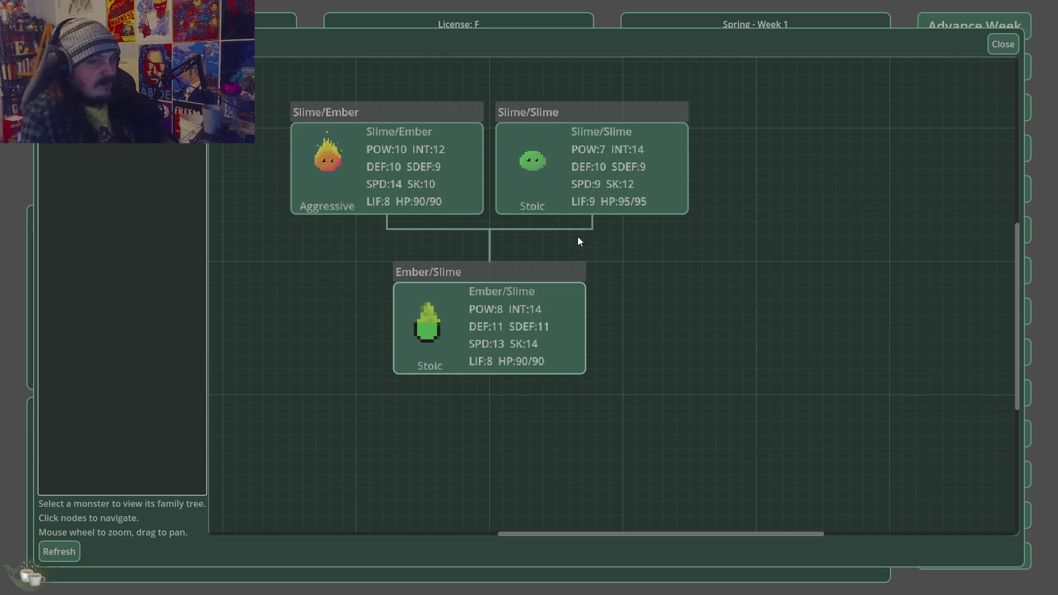
scroll(503, 261, down, 4)
scroll(430, 114, up, 3)
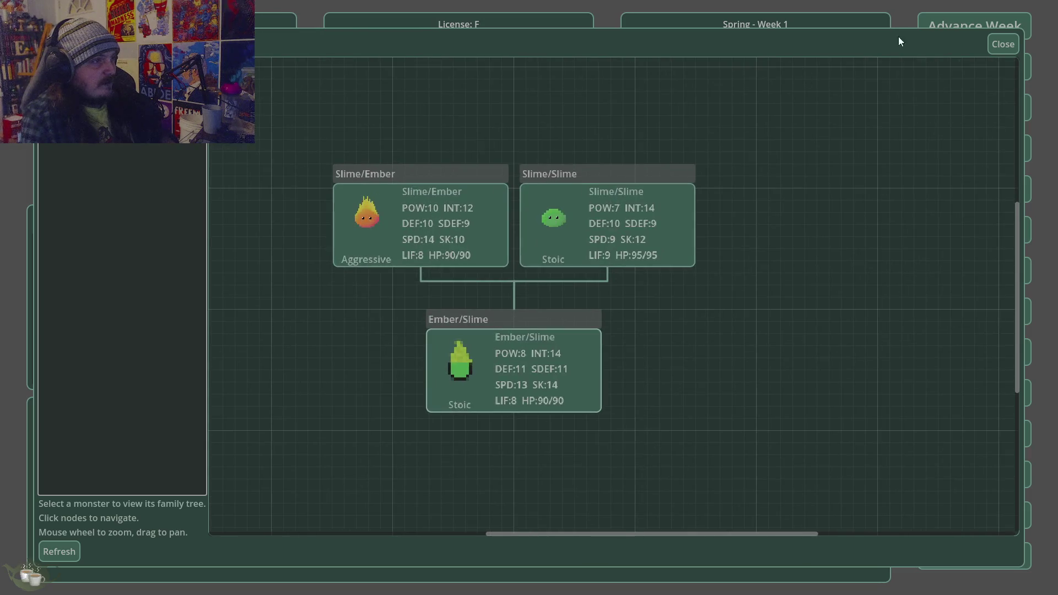
click(1002, 44)
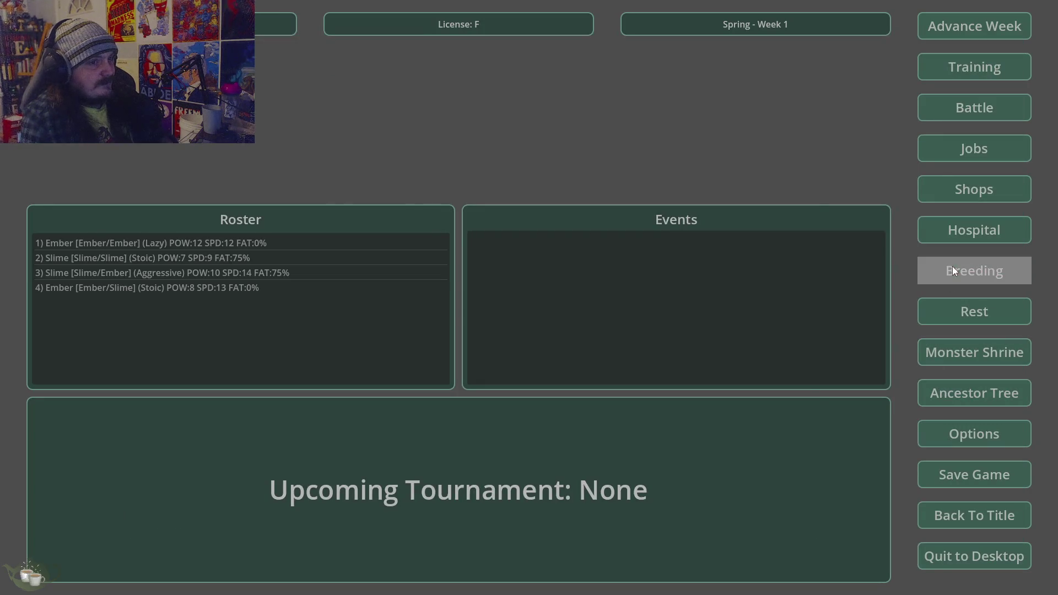
Breed Ember/Ember as Parent A with Ember/Slime as Parent B and confirm
click(954, 270)
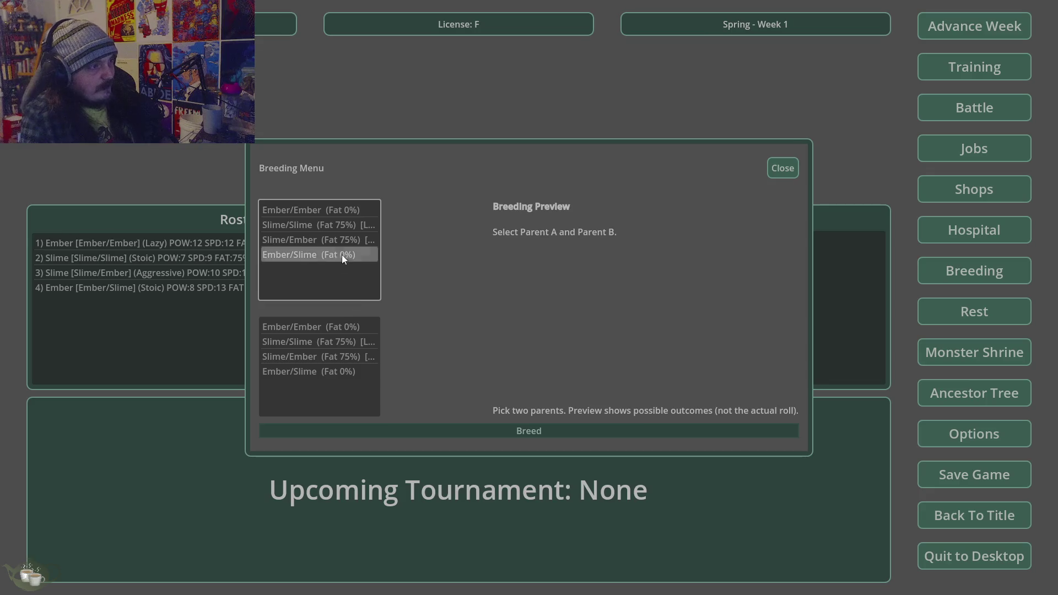
click(347, 210)
click(353, 369)
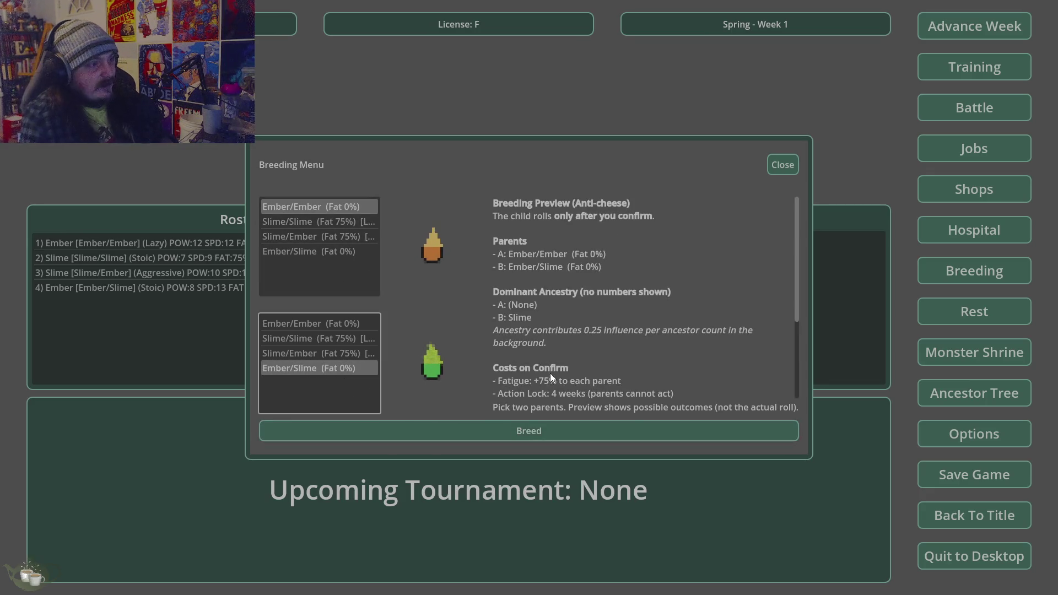
click(570, 429)
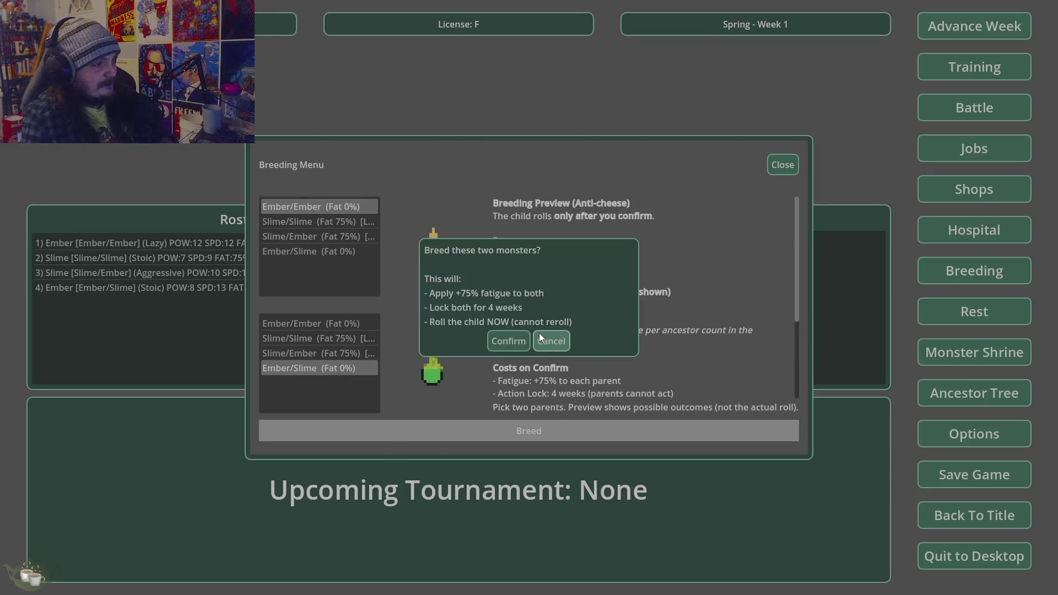
click(509, 342)
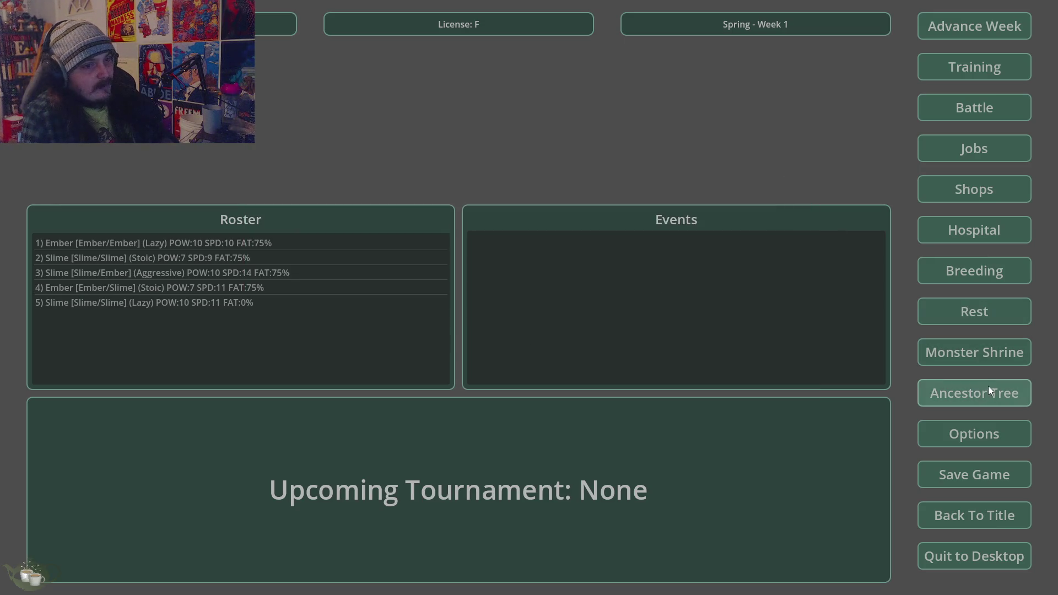
Inspect the new Slime/Slime's family tree in the Ancestor Tree, then close it
click(989, 391)
click(171, 156)
scroll(778, 446, down, 2)
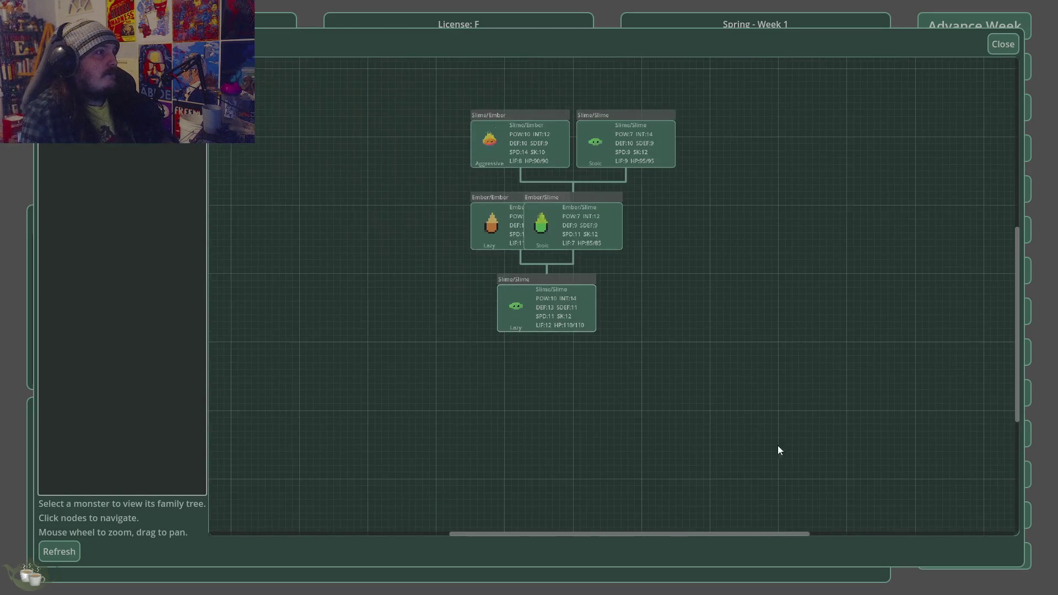
scroll(527, 160, up, 2)
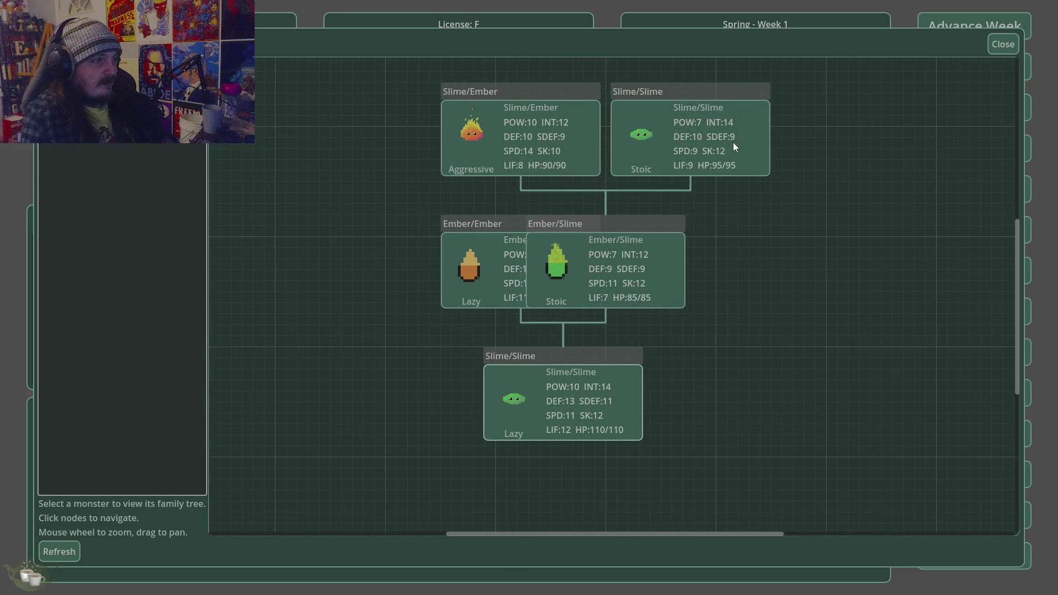
click(1007, 46)
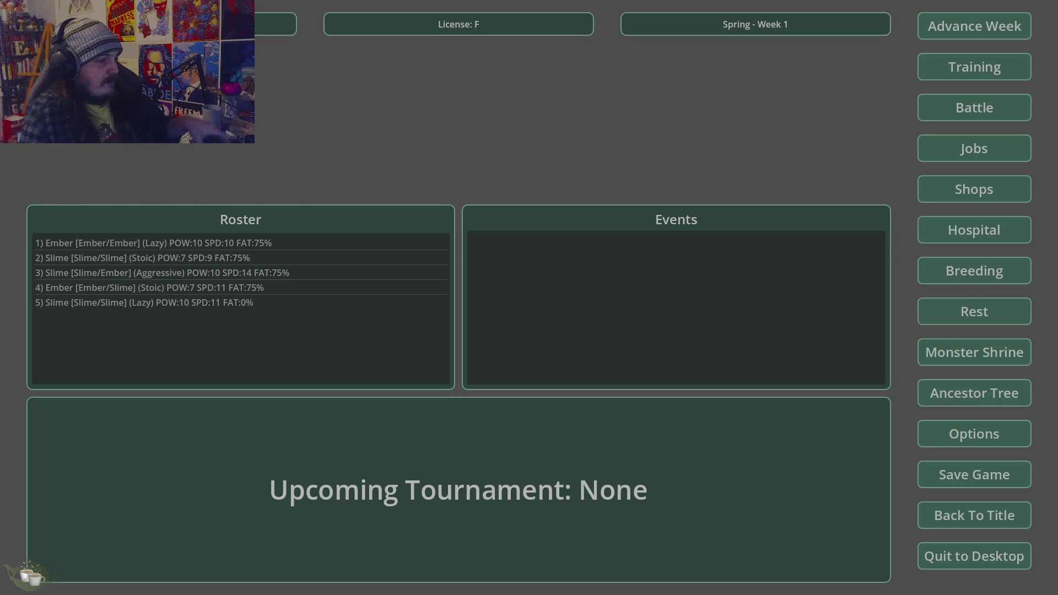
Quit the game to desktop, confirm, and switch over to the web browser
click(1025, 558)
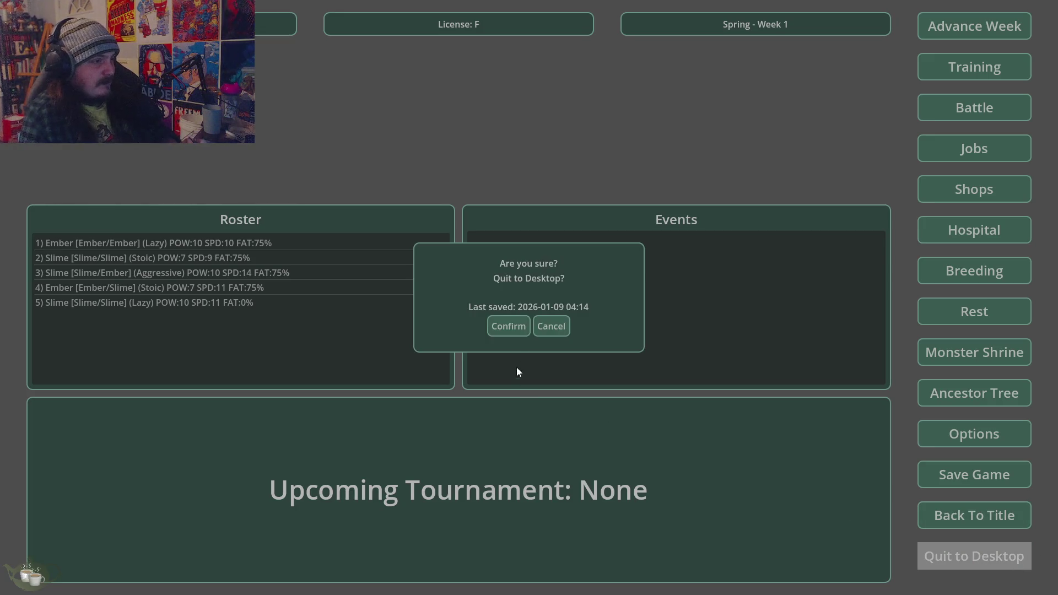
click(510, 330)
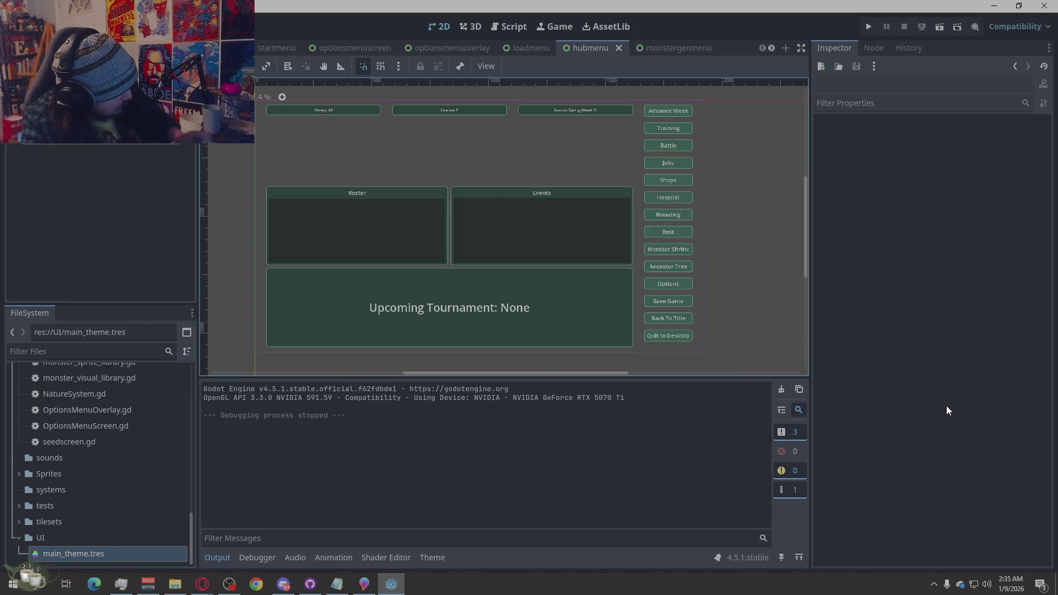
key(alt+Tab)
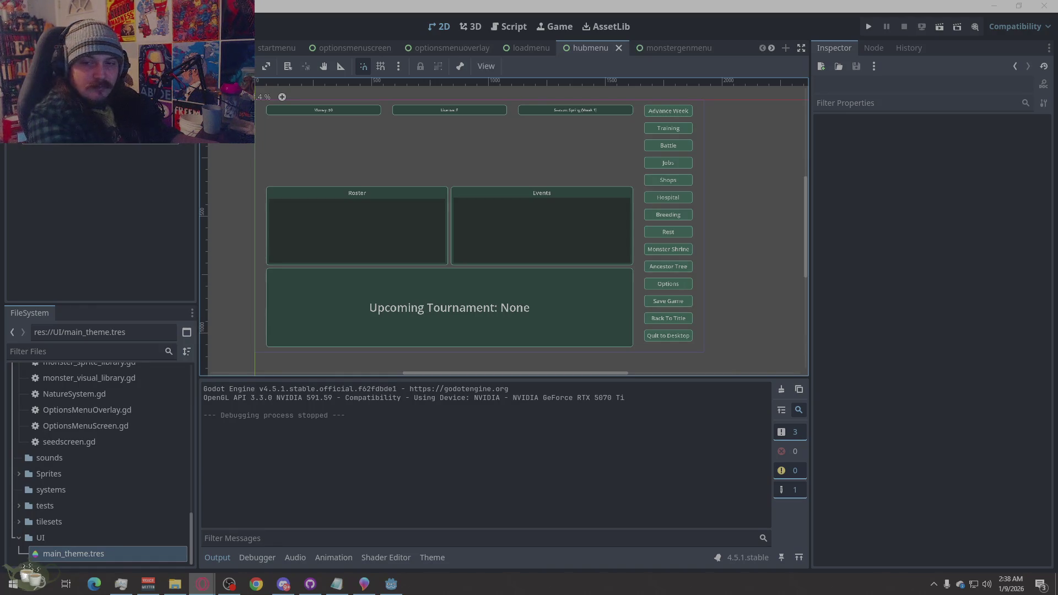
Expand LayoutRow and its Right container to show AdvanceWeekButton through FamilyTreeButton
click(50, 150)
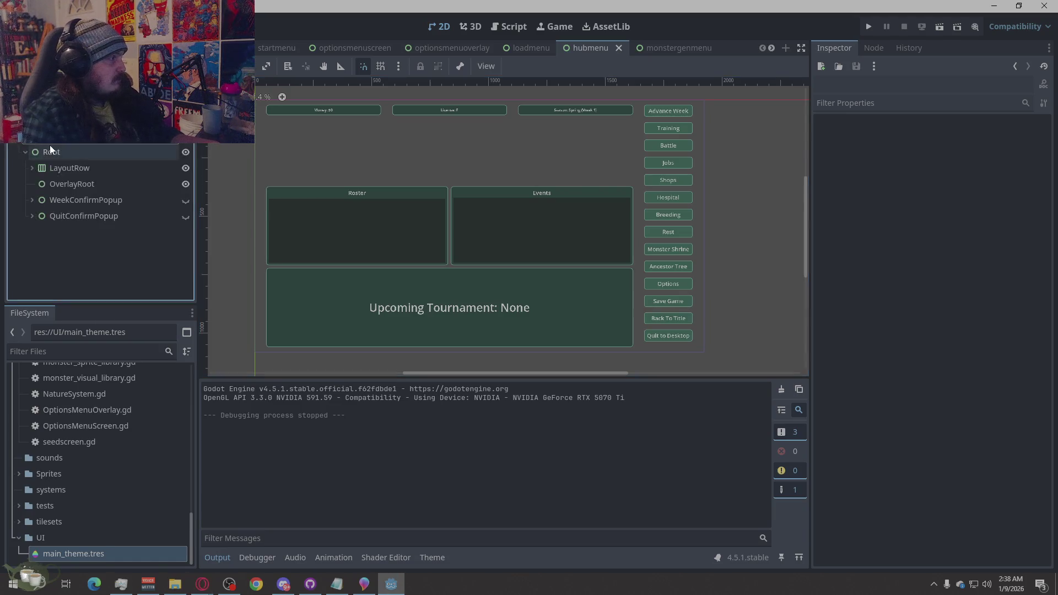
click(31, 170)
click(40, 212)
scroll(110, 237, down, 3)
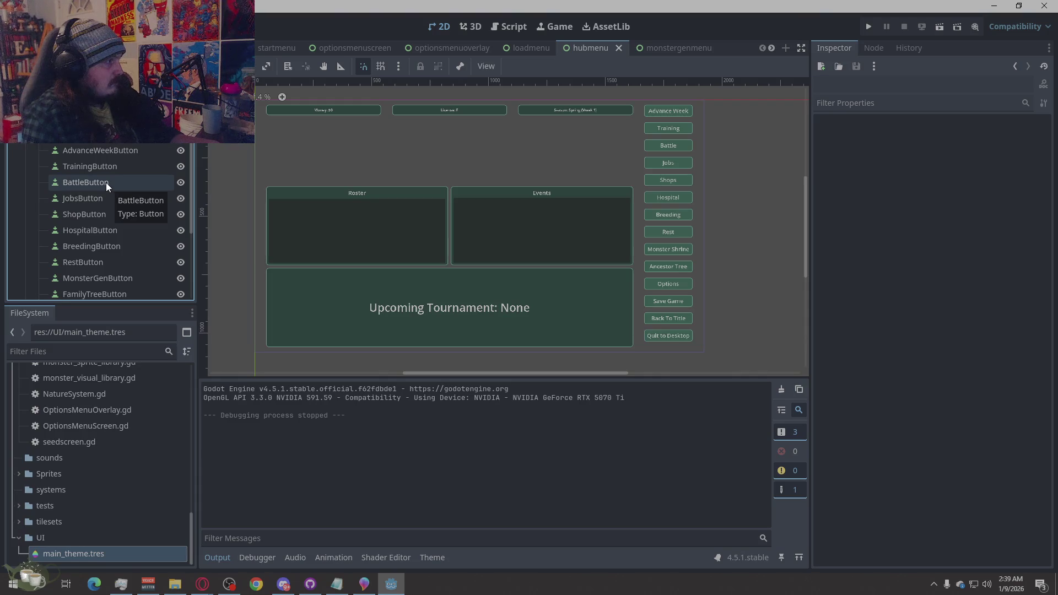
Copy HospitalButton's node path from its context menu in the Scene dock
scroll(106, 183, down, 1)
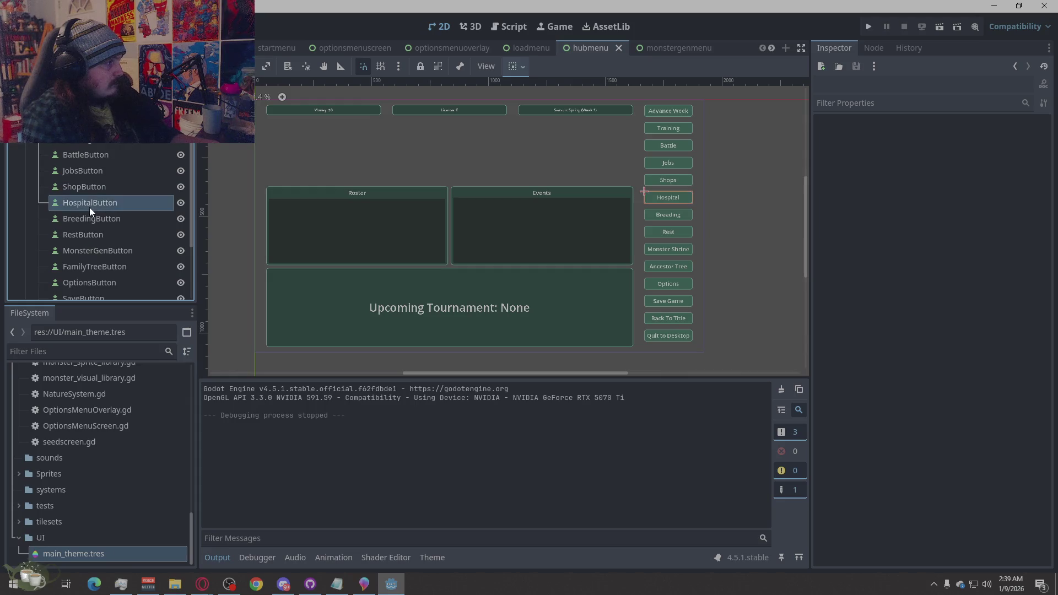
right_click(89, 201)
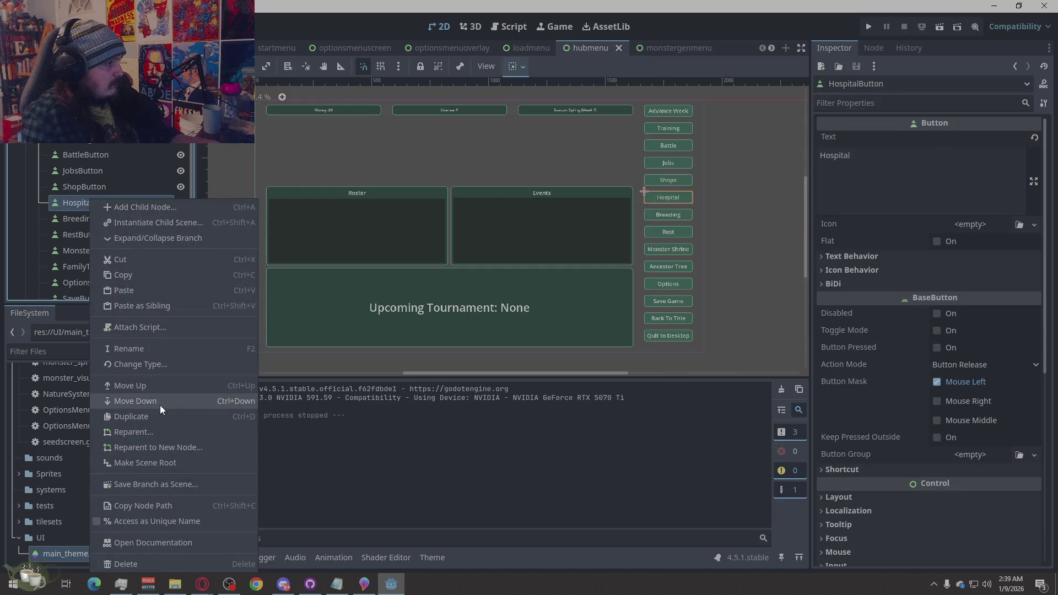
click(167, 509)
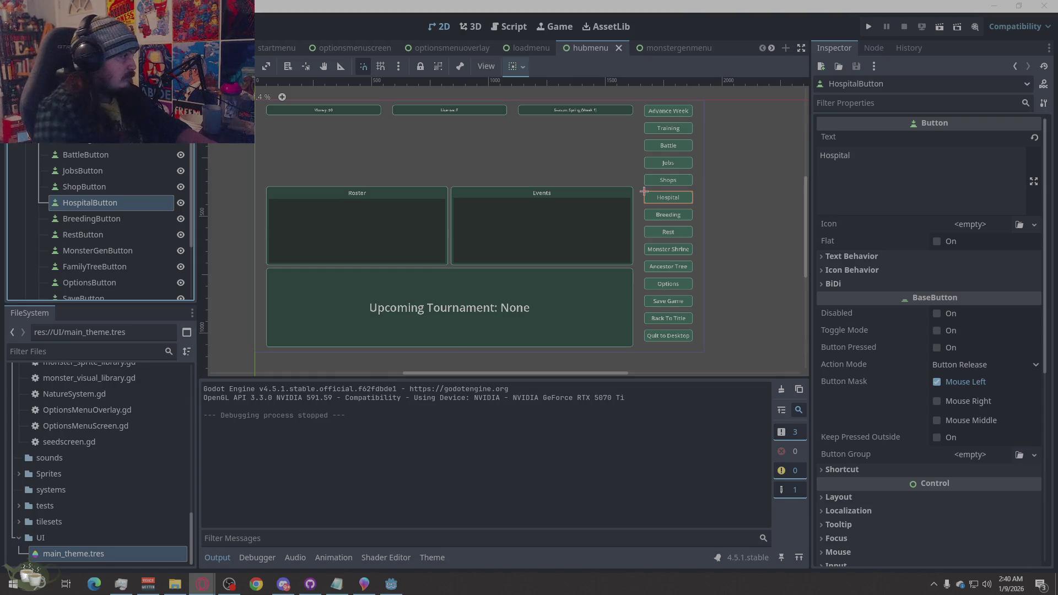
scroll(105, 435, up, 5)
Copy the path of scenes/Screens/hospitalmenu.tscn, then bring up the design document in Opera
scroll(104, 437, up, 5)
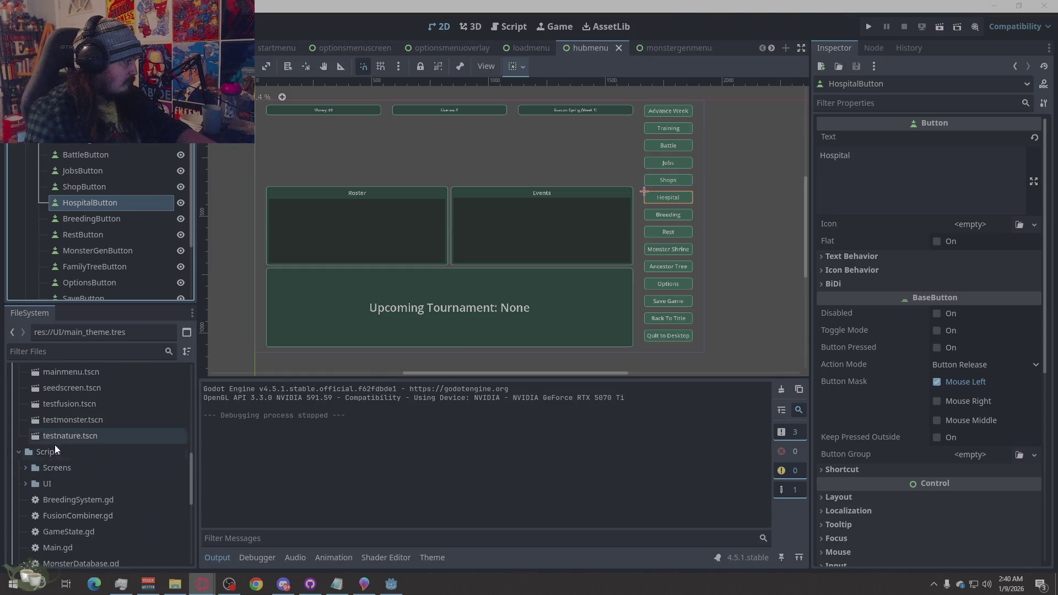
scroll(146, 488, up, 5)
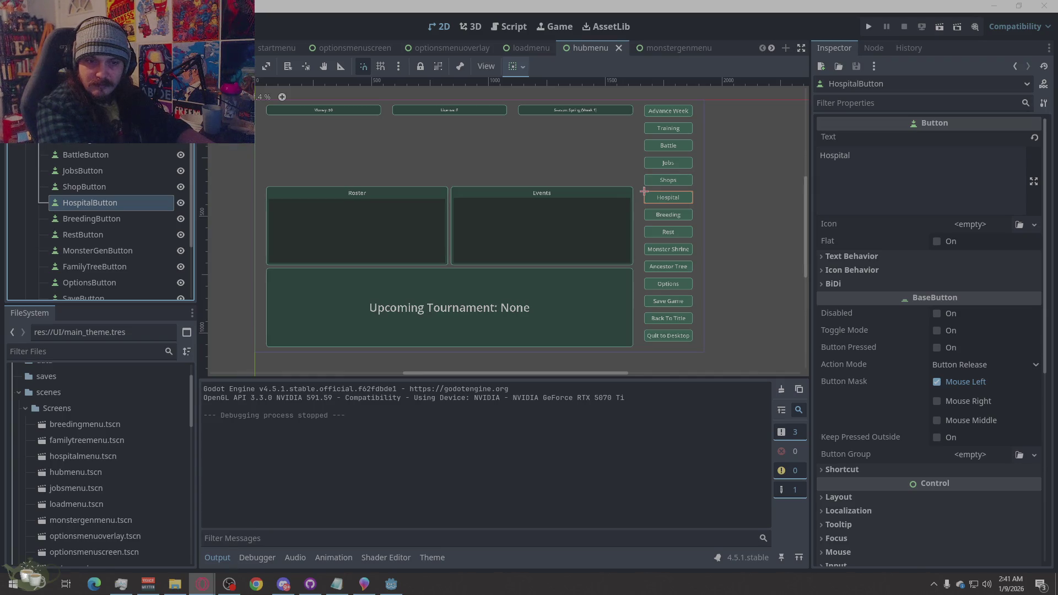
right_click(97, 457)
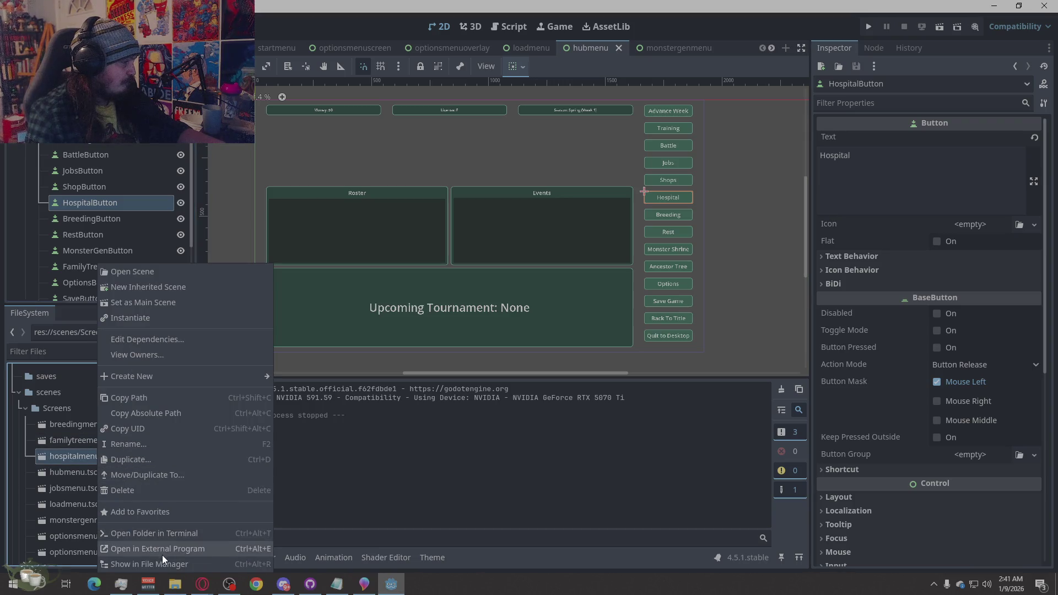
click(160, 398)
click(202, 584)
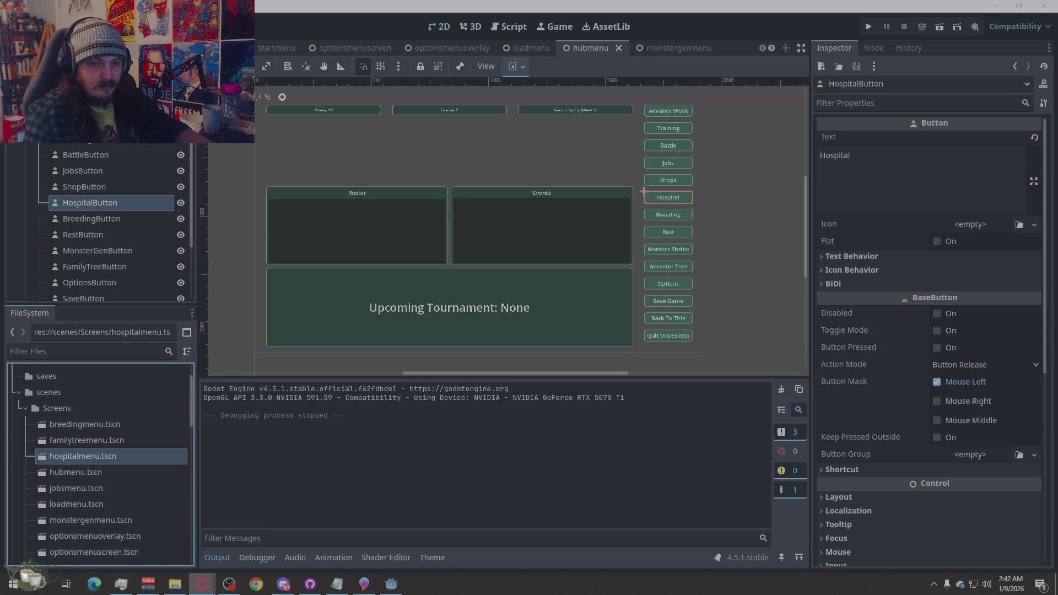
key(alt+Tab)
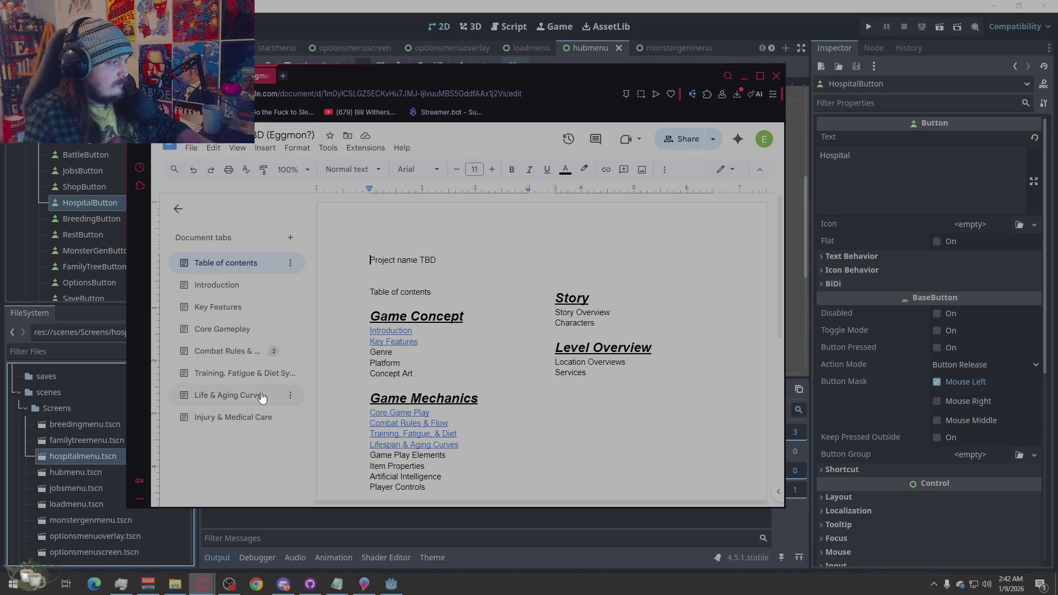
click(267, 419)
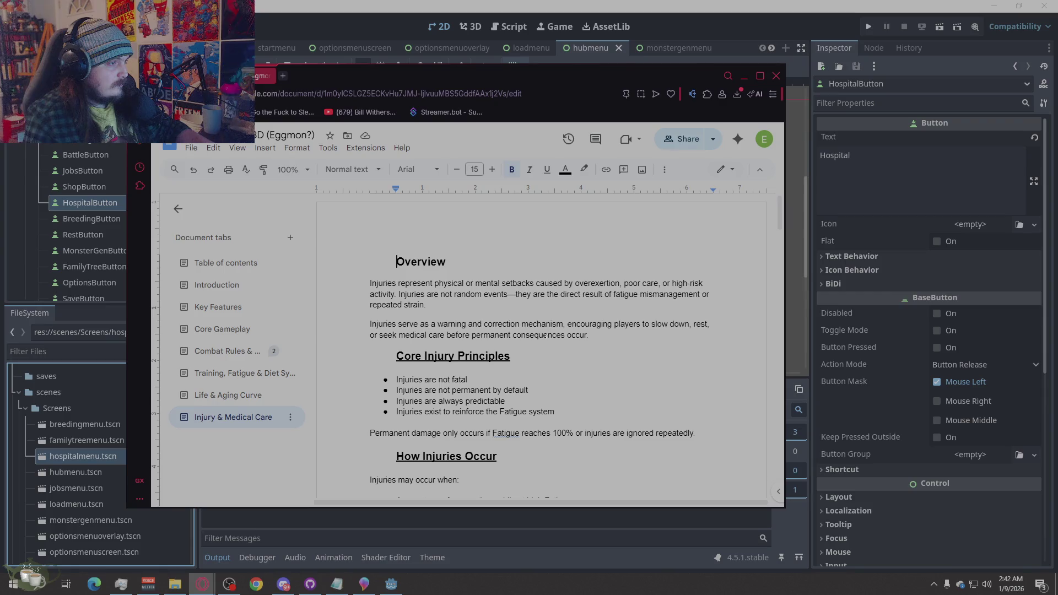
key(ctrl+shift+Down)
key(ctrl+shift+Down)
key(ctrl+shift+Down)
key(ctrl+shift+Down)
key(ctrl+shift+Down)
key(ctrl+shift+Down)
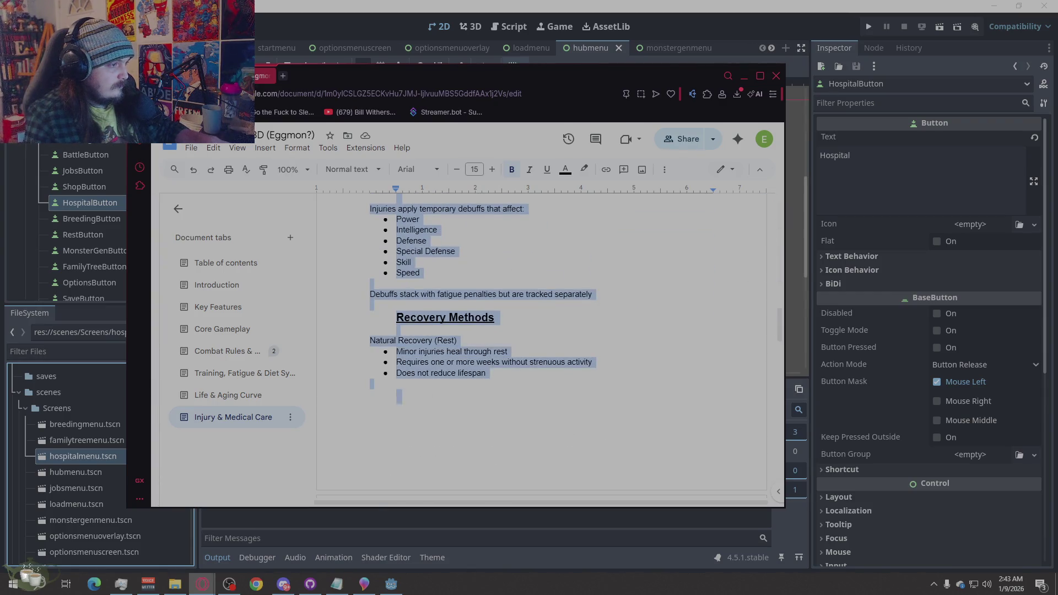
key(Delete)
key(ctrl+z)
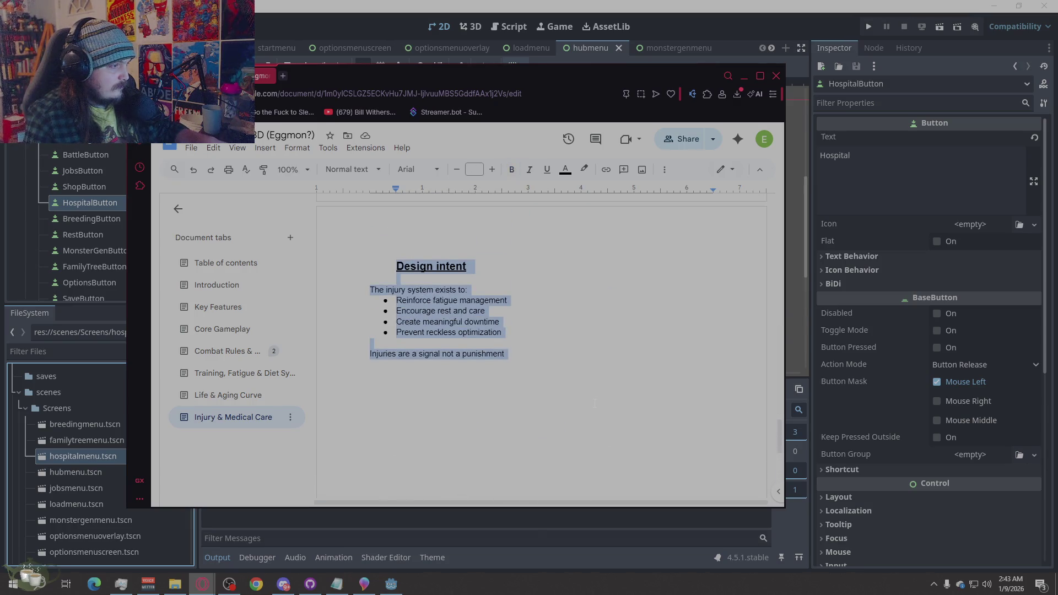
click(556, 385)
scroll(556, 384, up, 5)
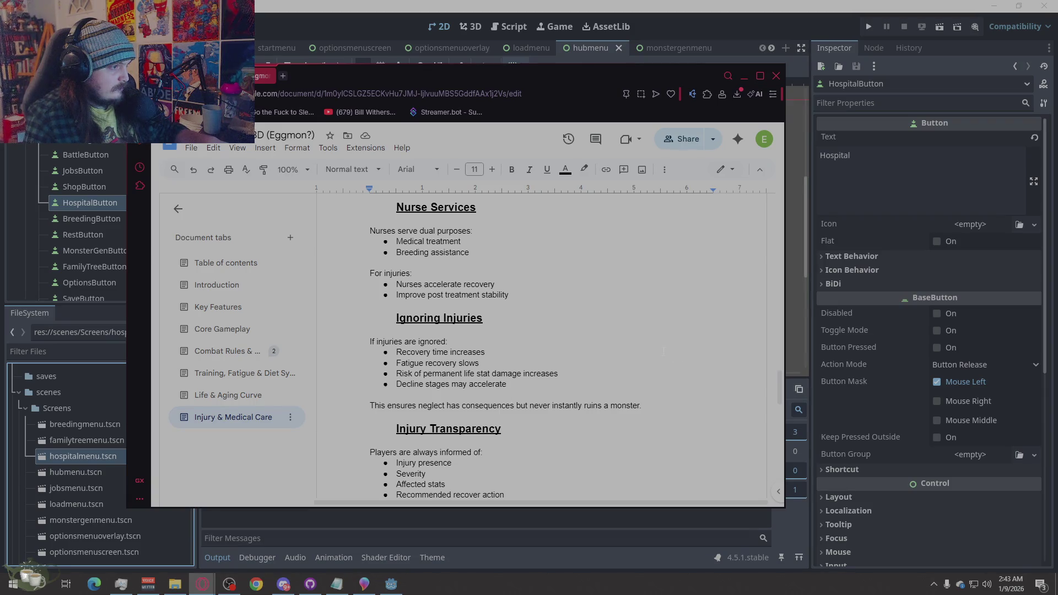
click(744, 76)
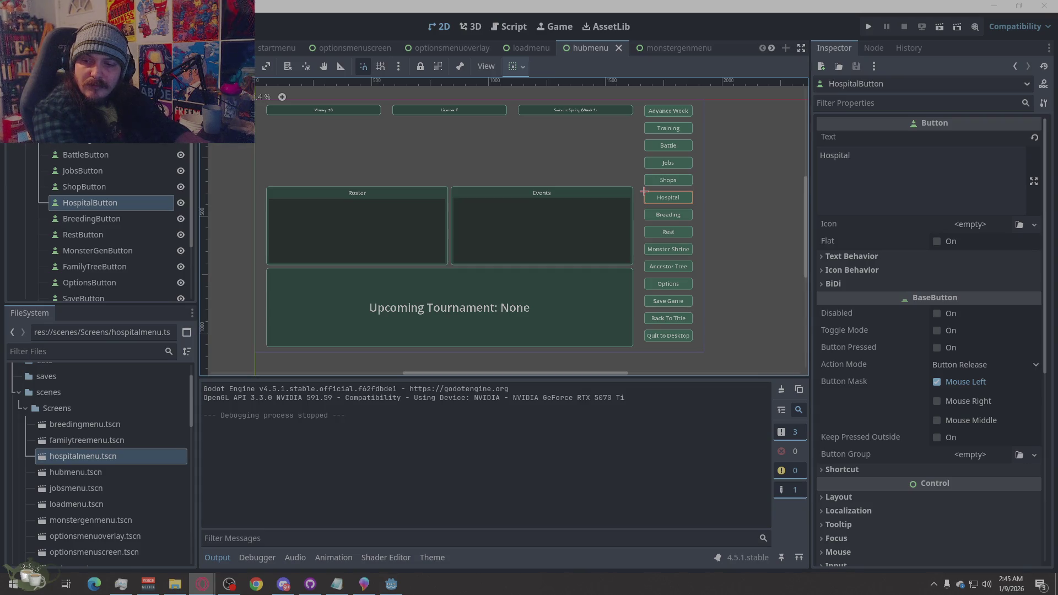
Switch to the Script workspace, glance at the browser, and return to Godot
click(489, 27)
scroll(253, 178, up, 5)
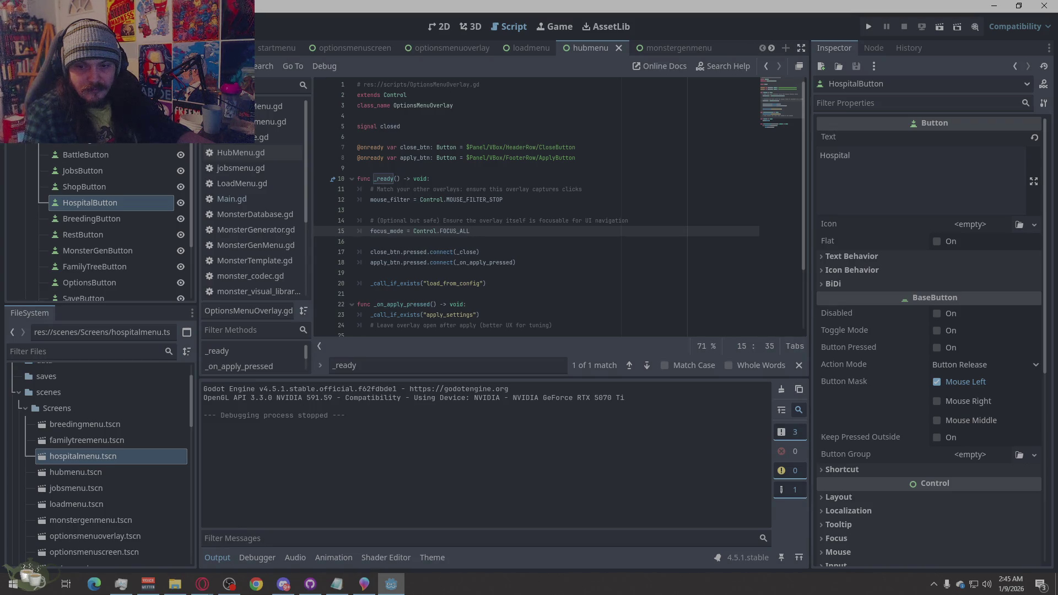
key(alt+Tab)
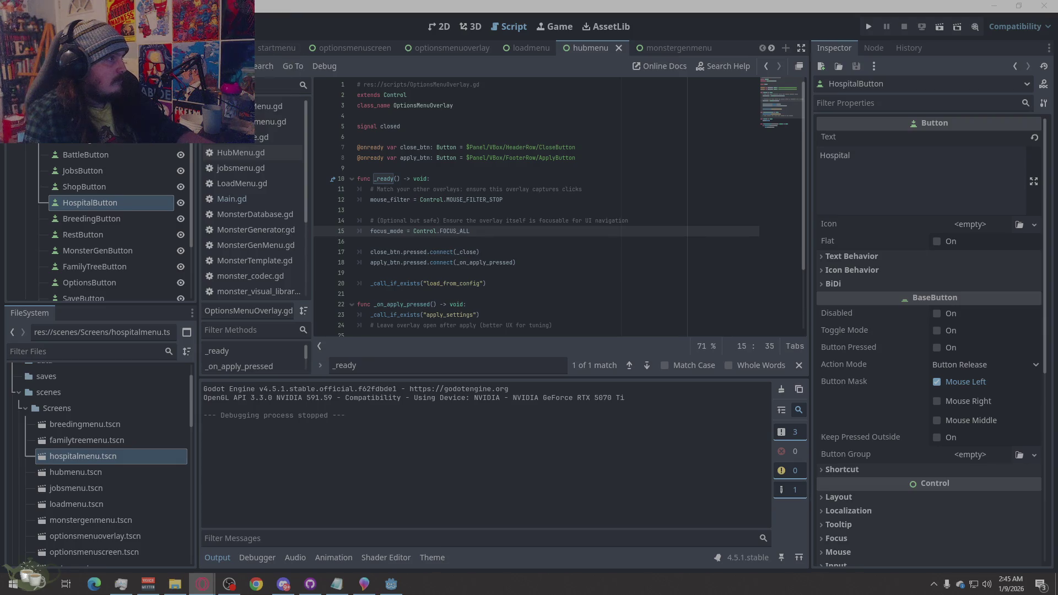
key(alt+Tab)
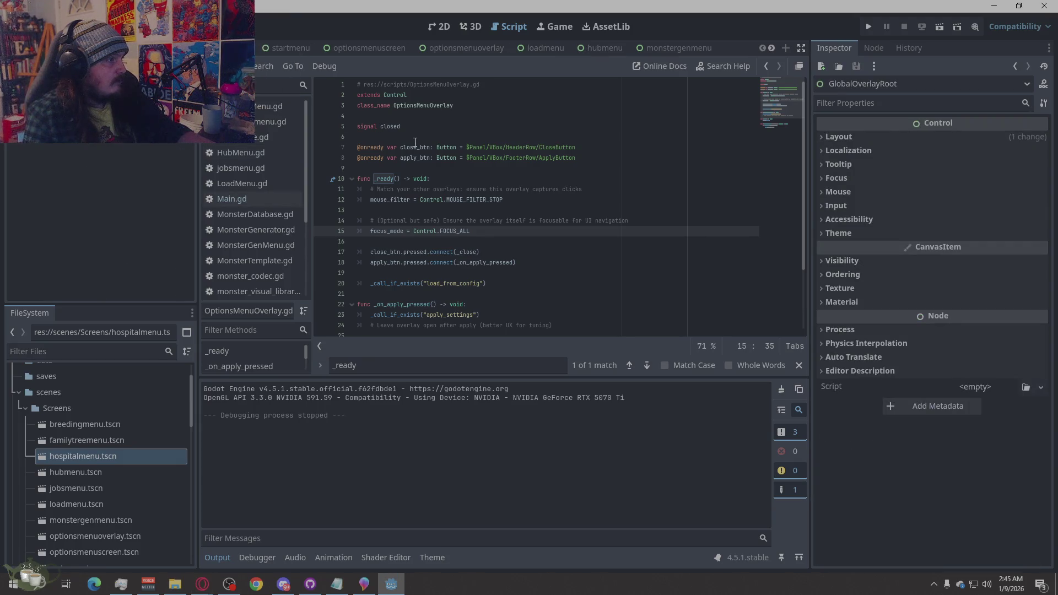
Open Main.gd and select all its code, then open LoadMenu.gd for review
click(250, 202)
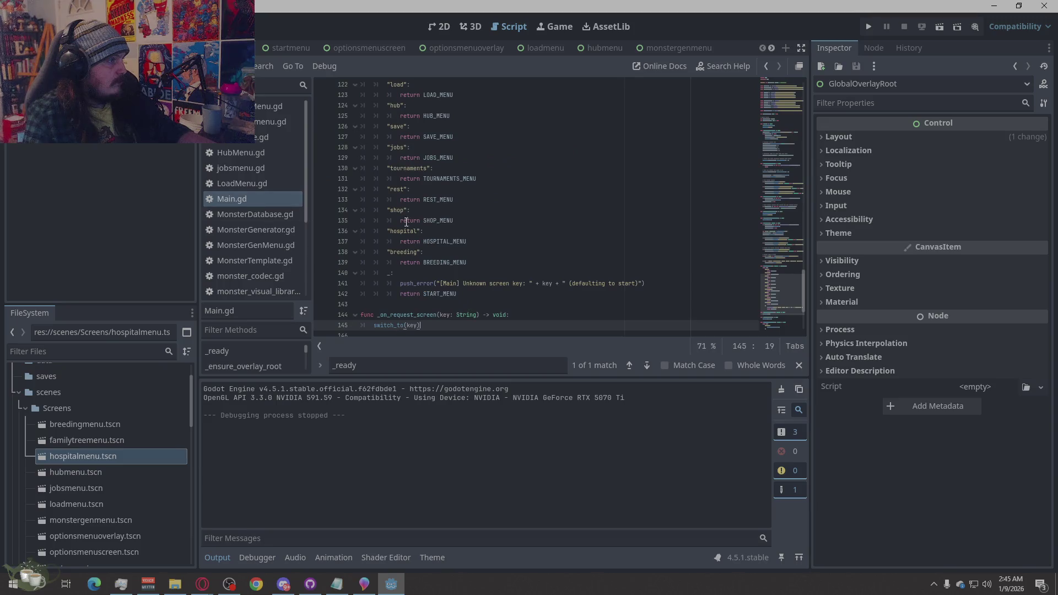
right_click(500, 228)
click(514, 344)
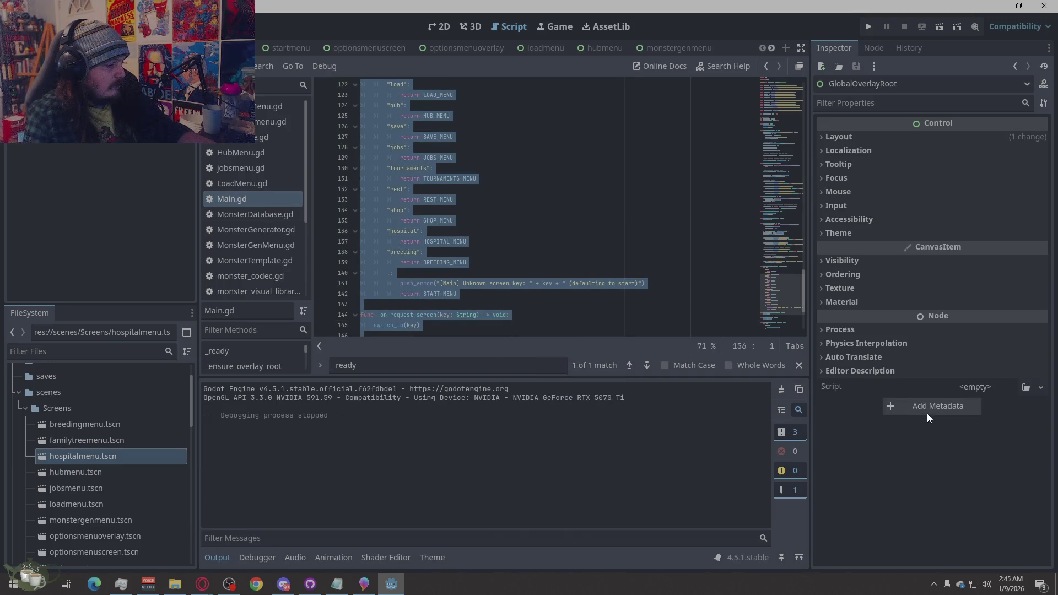
key(alt+Tab)
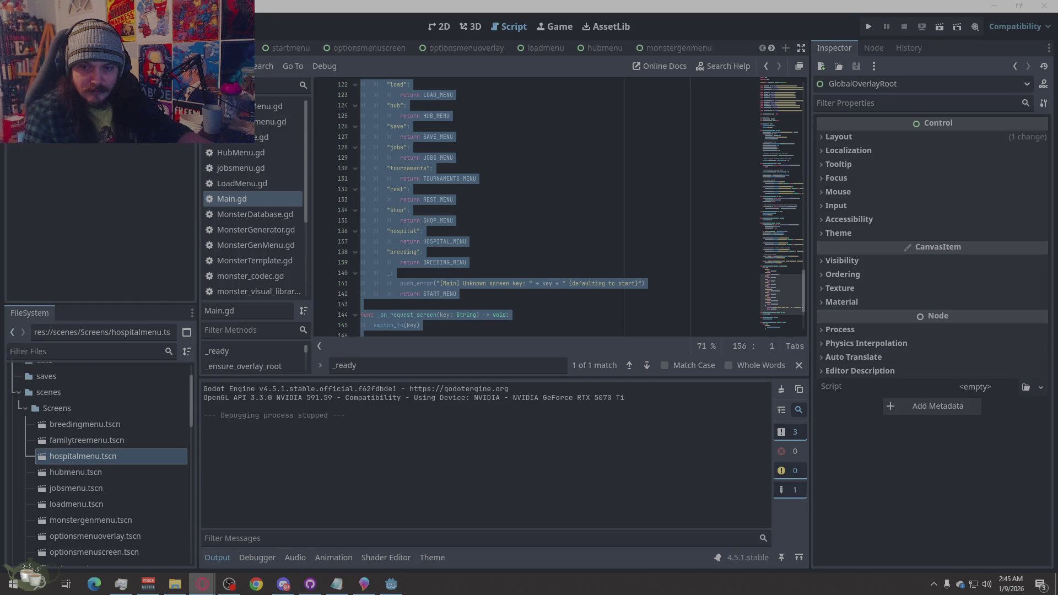
click(252, 179)
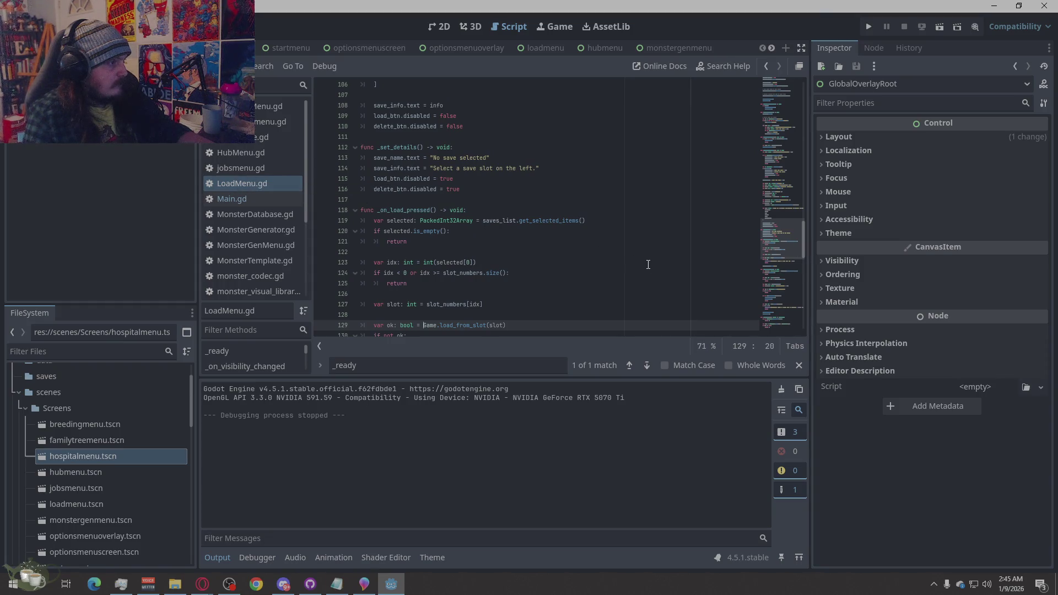
Select the entire LoadMenu.gd script and take it over to the browser
right_click(499, 236)
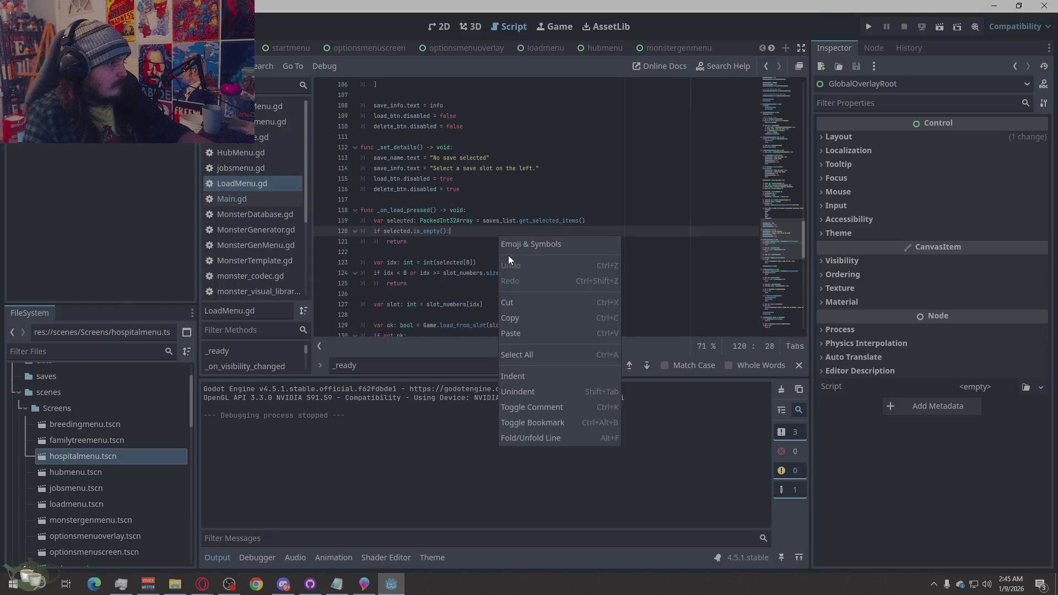
click(413, 241)
scroll(500, 283, up, 15)
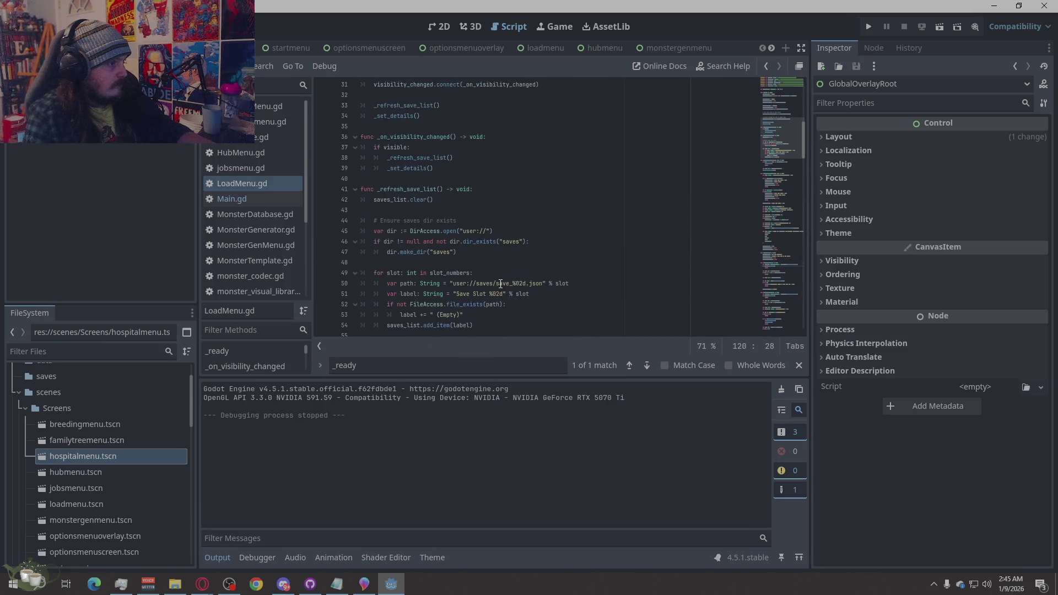
scroll(500, 284, up, 6)
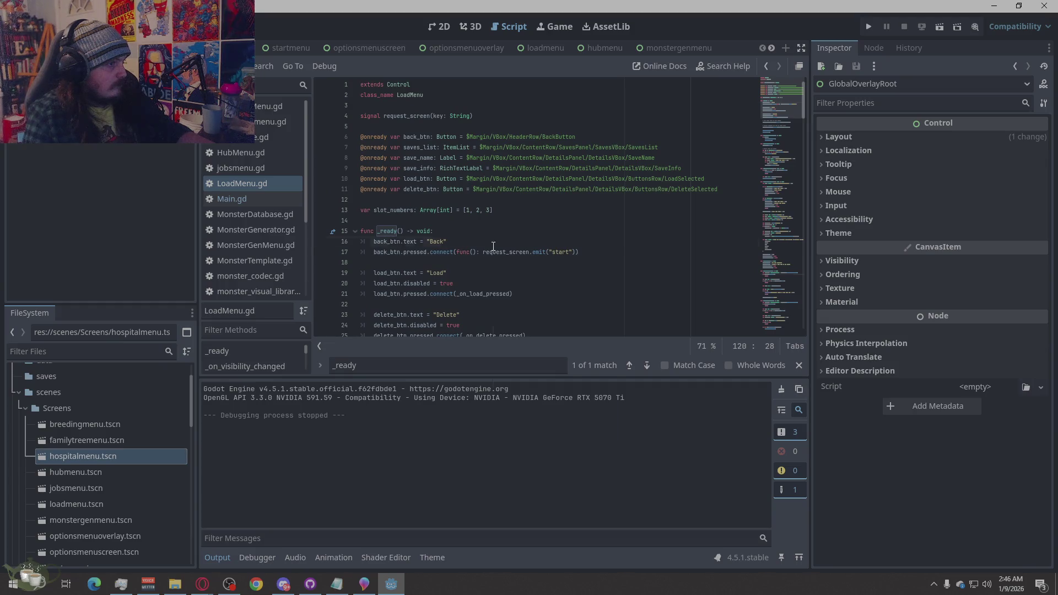
right_click(493, 246)
click(520, 363)
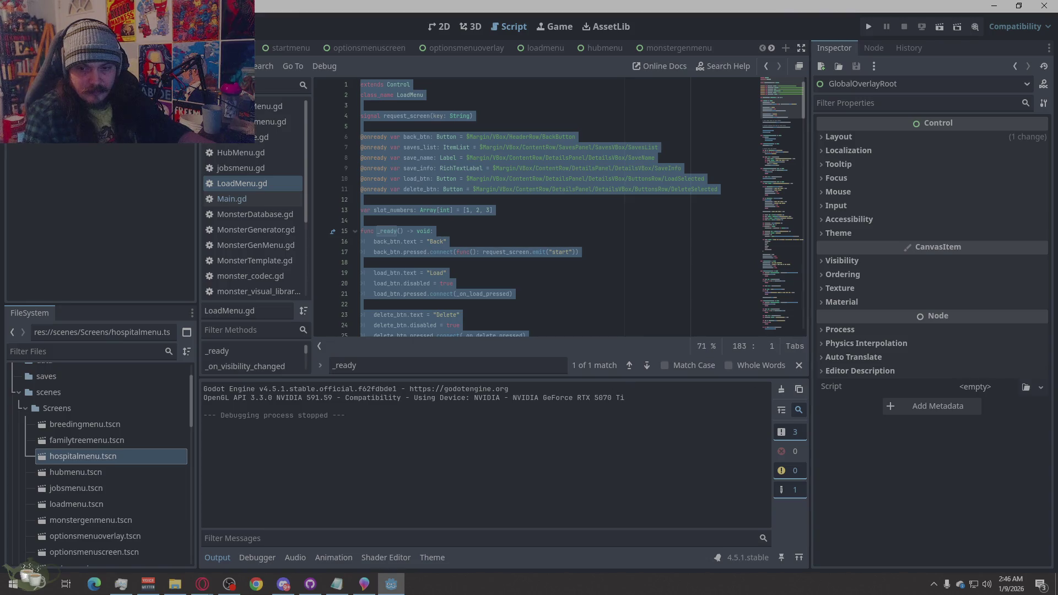
key(alt+Tab)
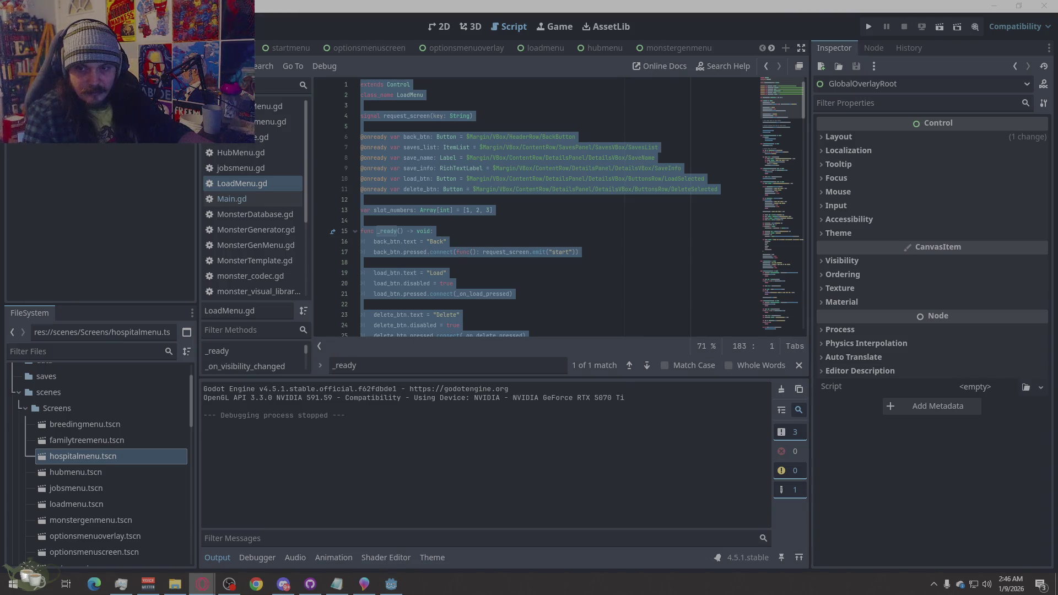
Deselect the LoadMenu.gd code and bring up jobsmenu.gd to review its final lines
click(550, 221)
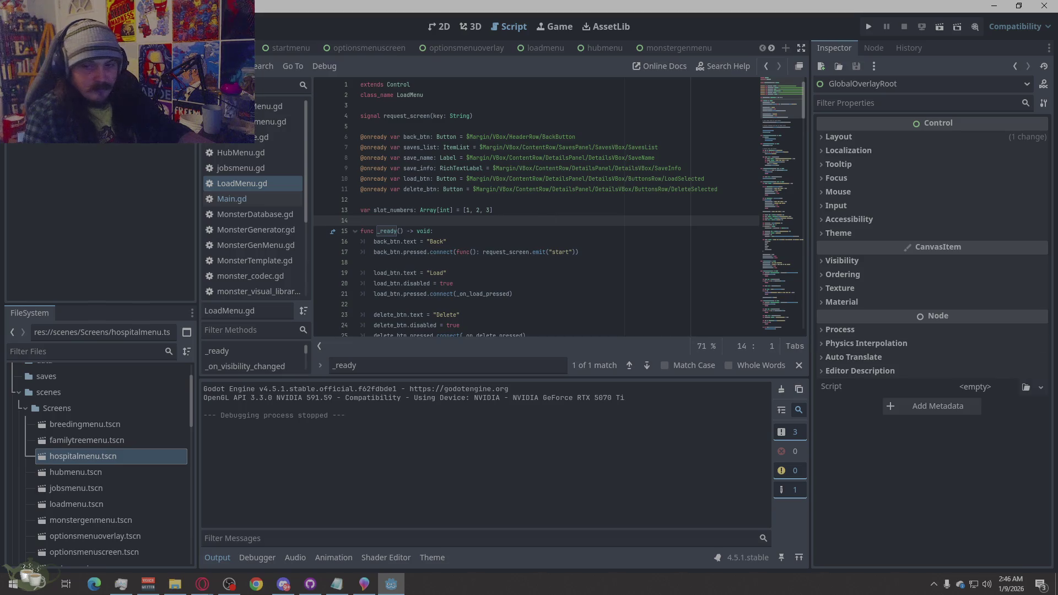
key(alt+Tab)
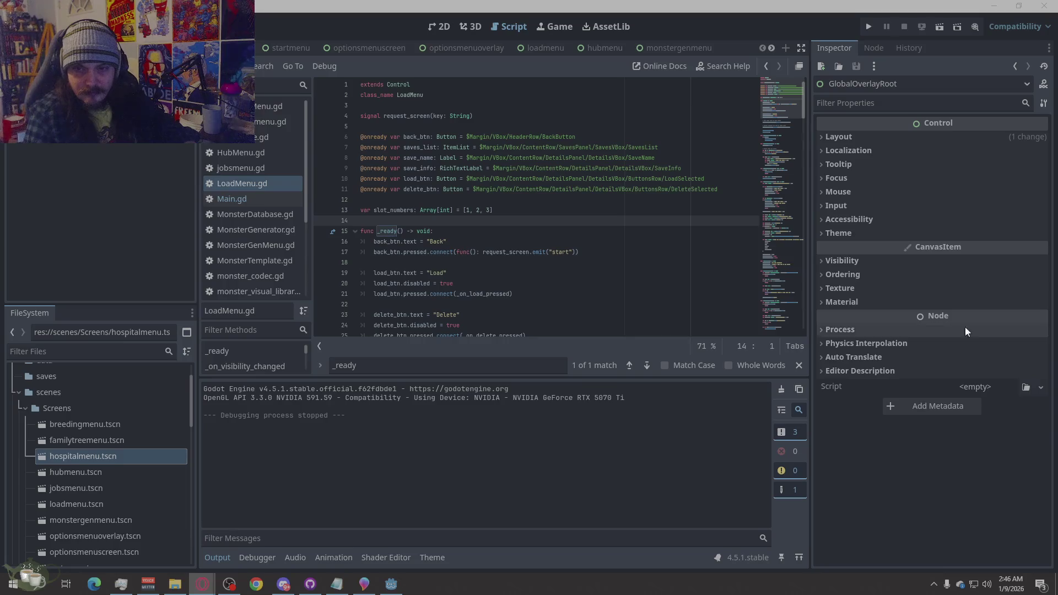
click(252, 168)
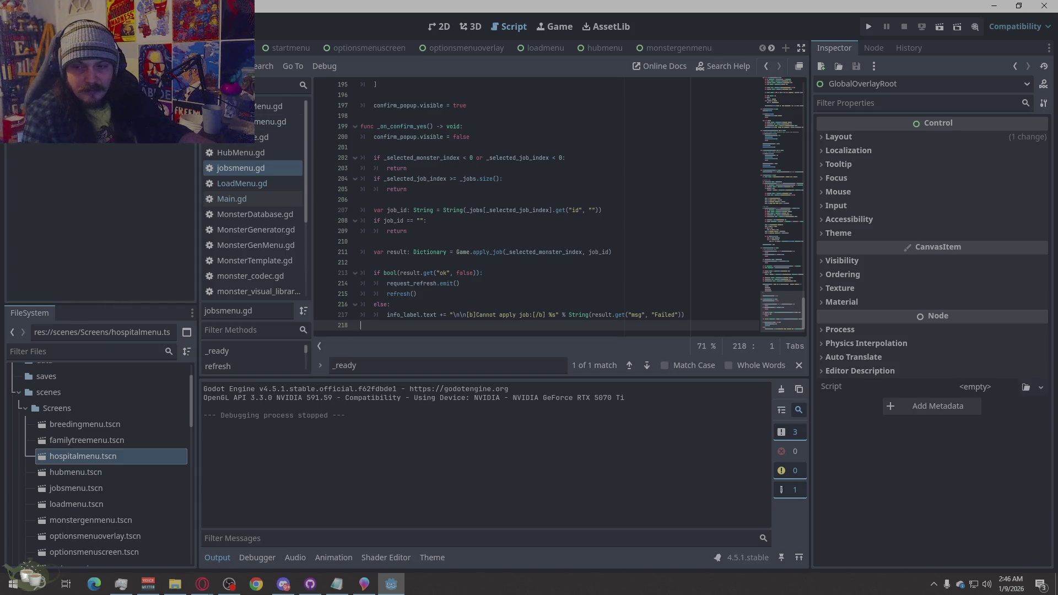
key(alt+Tab)
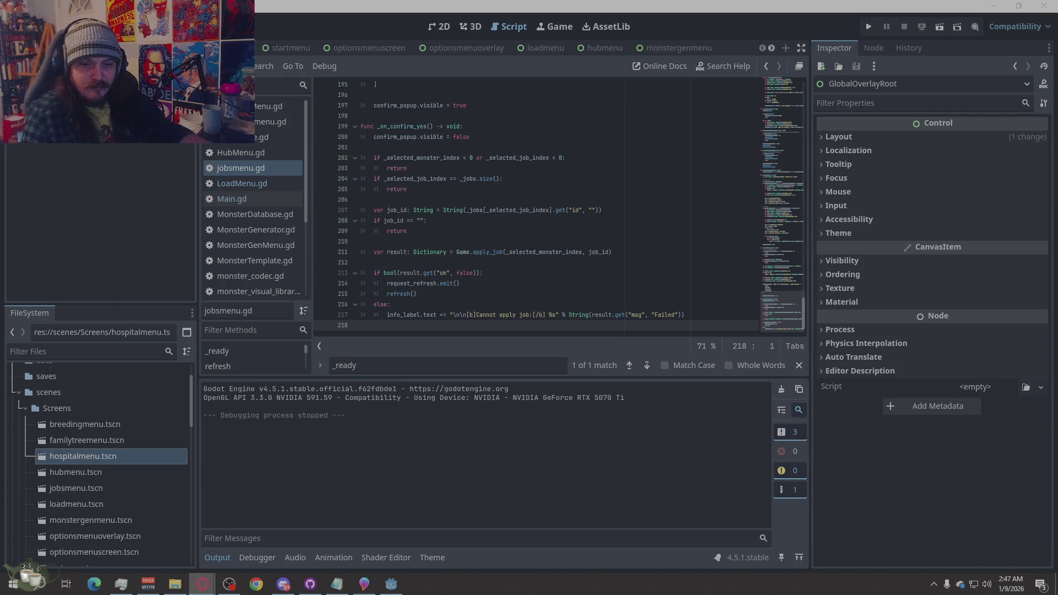
key(alt+Tab)
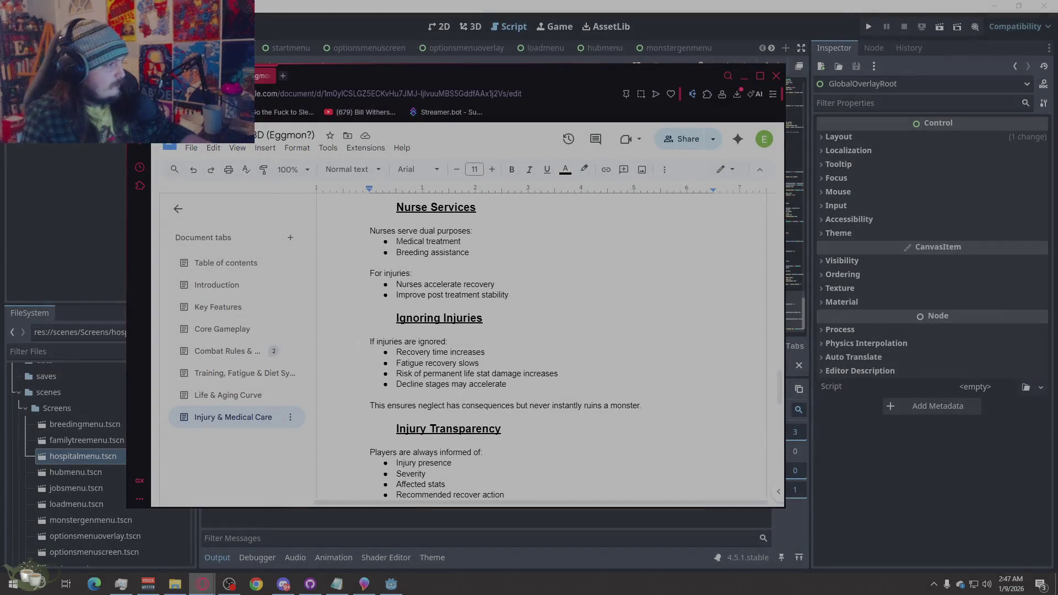
Open the Training, Fatigue & Diet tab and select its text down to the tab's end
click(226, 375)
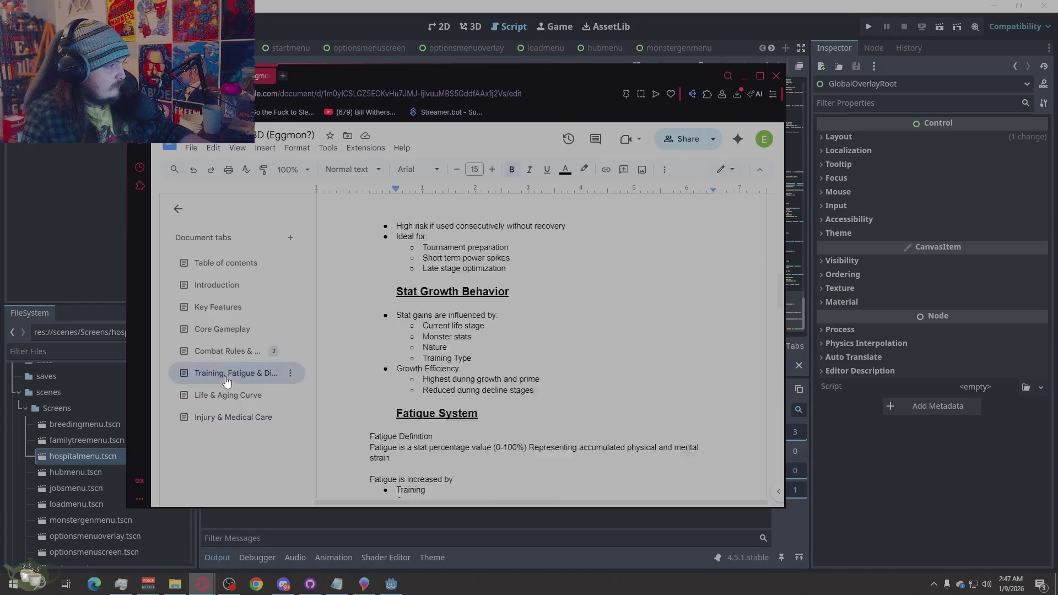
scroll(566, 375, down, 15)
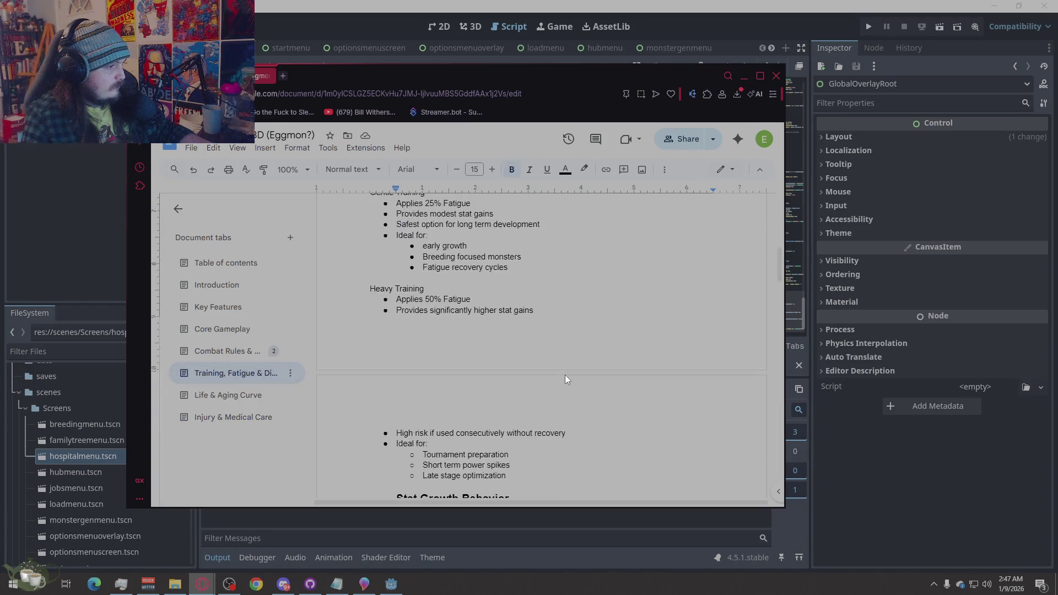
scroll(551, 358, down, 10)
mouse_move(496, 330)
mouse_down()
mouse_move(353, 263)
mouse_move(352, 252)
mouse_up()
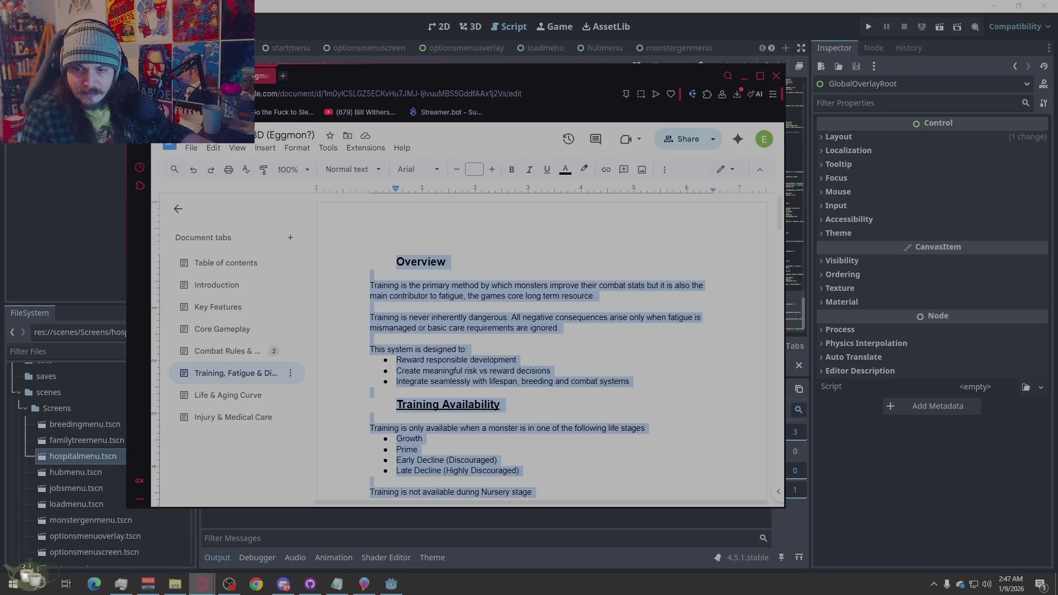
key(alt+Tab)
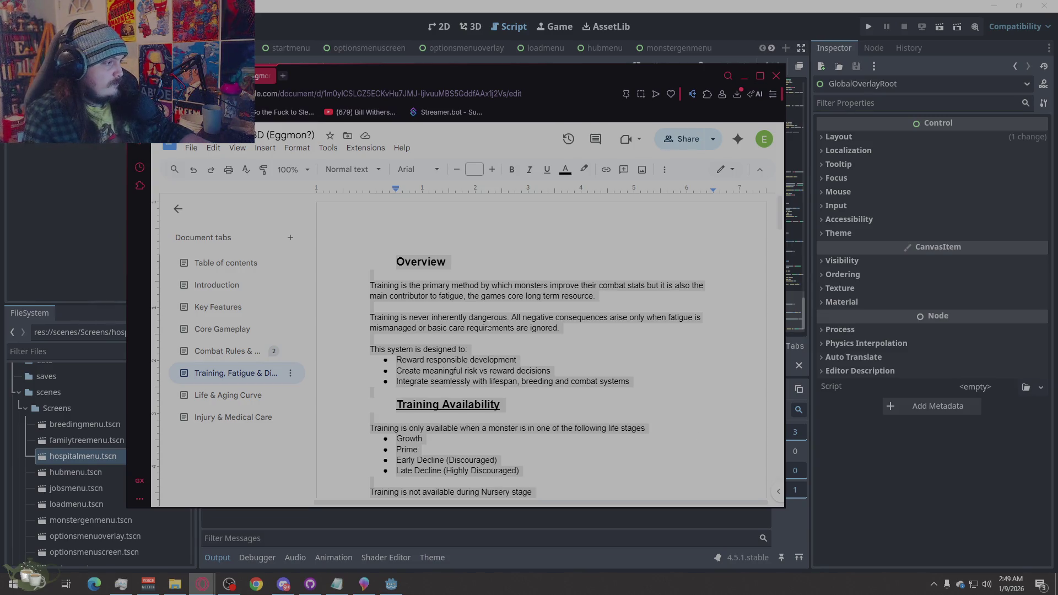
Clear the selection, go to Life & Aging Curve, and select its lifespan text from Overview down
click(489, 326)
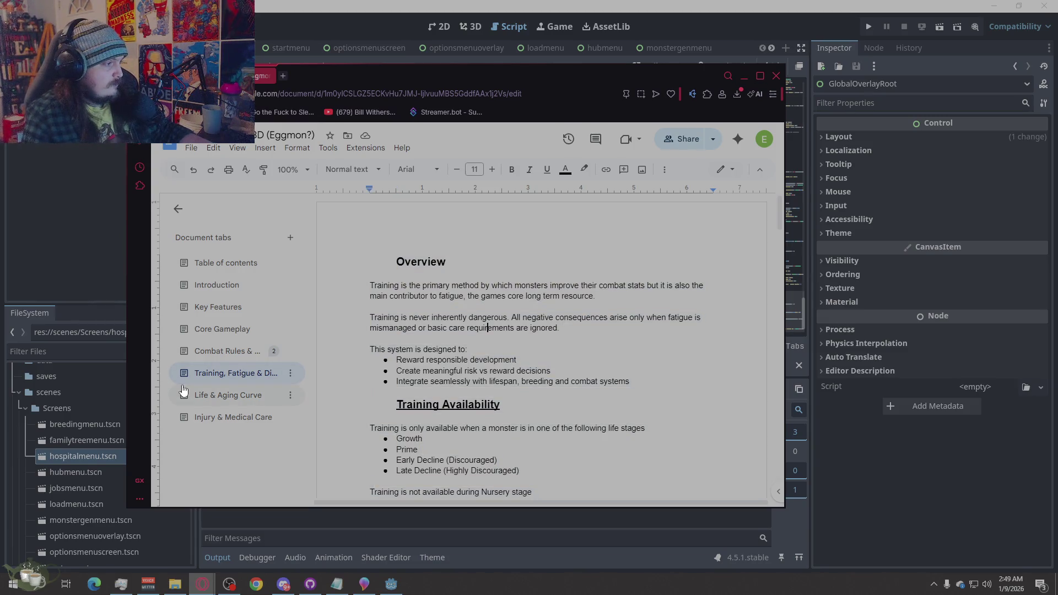
click(247, 402)
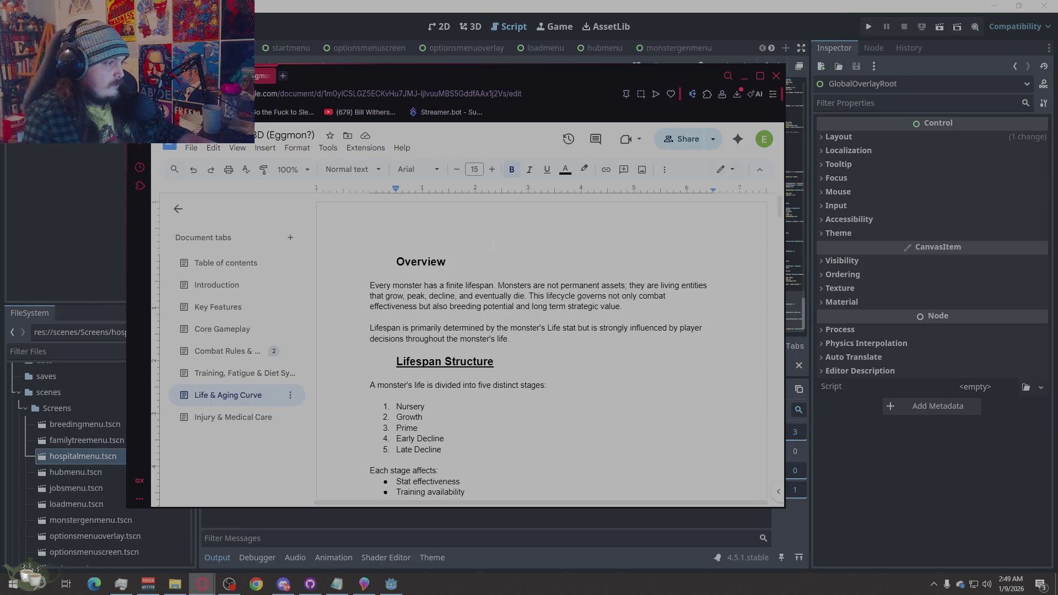
mouse_move(396, 261)
mouse_down()
mouse_move(705, 342)
mouse_move(496, 496)
mouse_move(491, 391)
mouse_up()
Select the Life & Aging Curve text to the tab's end, then reselect its opening section
key(ctrl+shift+End)
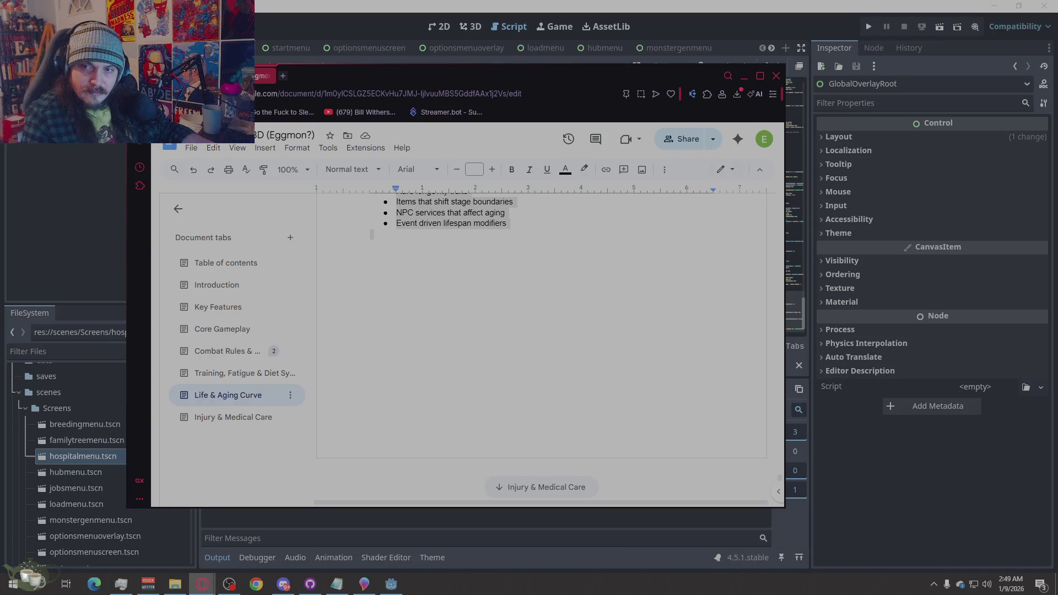
click(545, 390)
scroll(546, 390, up, 10)
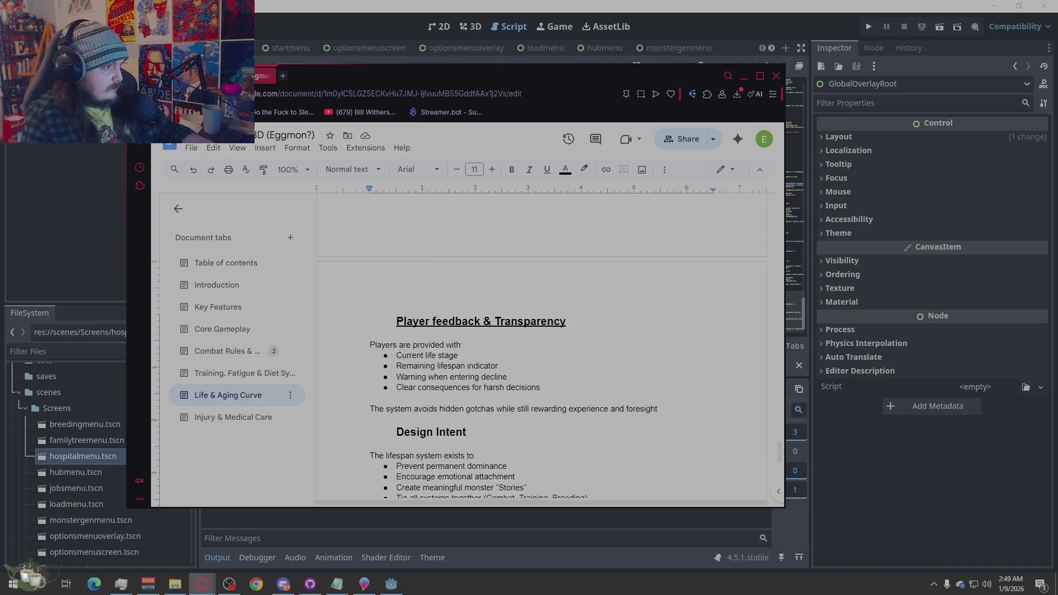
scroll(546, 390, up, 15)
mouse_move(394, 260)
mouse_down()
mouse_move(523, 309)
mouse_move(611, 387)
mouse_move(622, 382)
mouse_up()
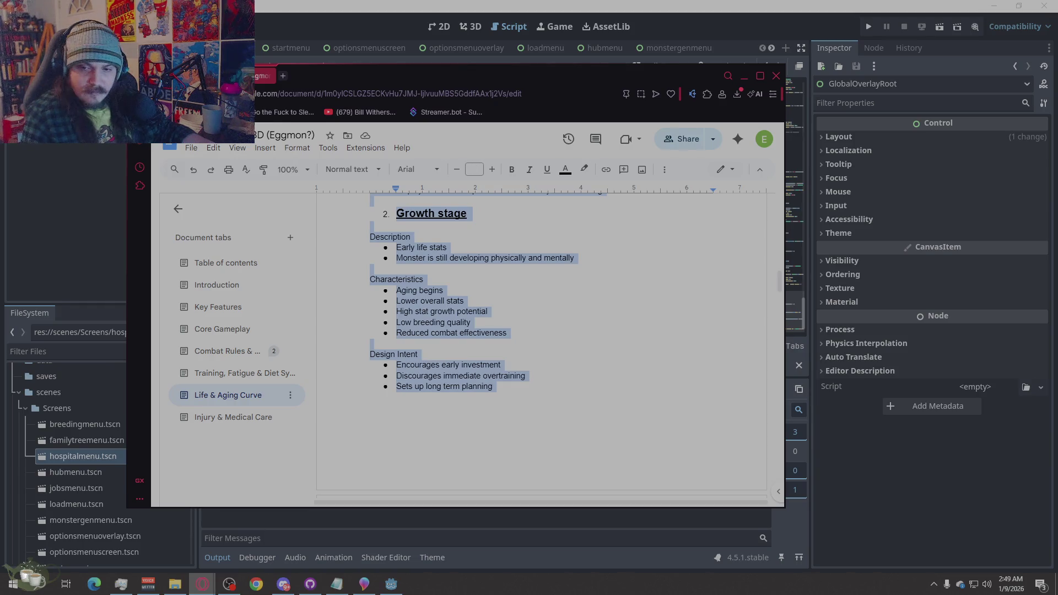
key(alt+Tab)
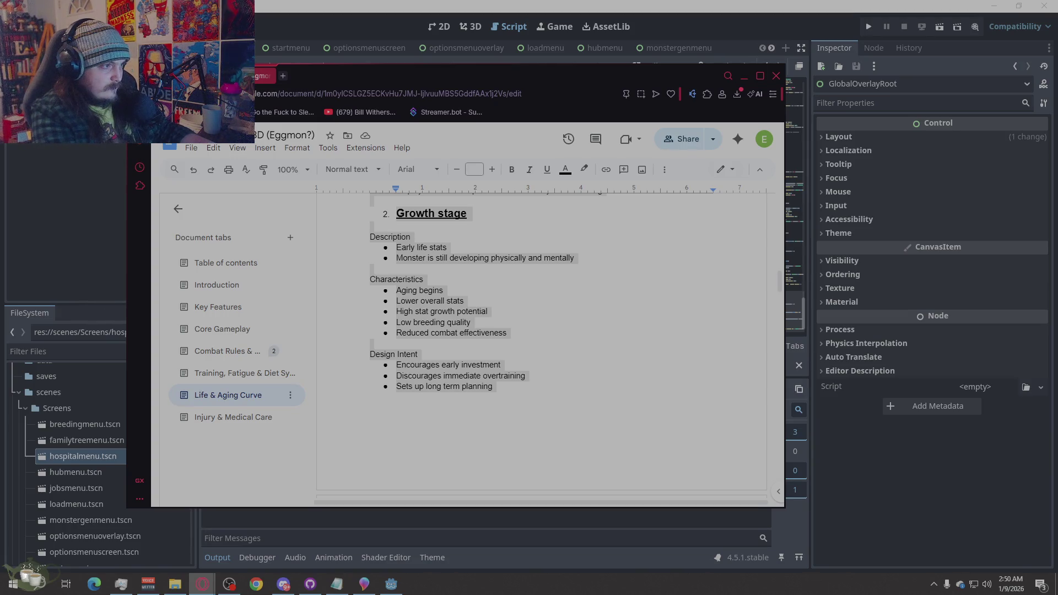
Select the stage descriptions through Late Decline, then move to the Table of contents tab
scroll(507, 384, up, 3)
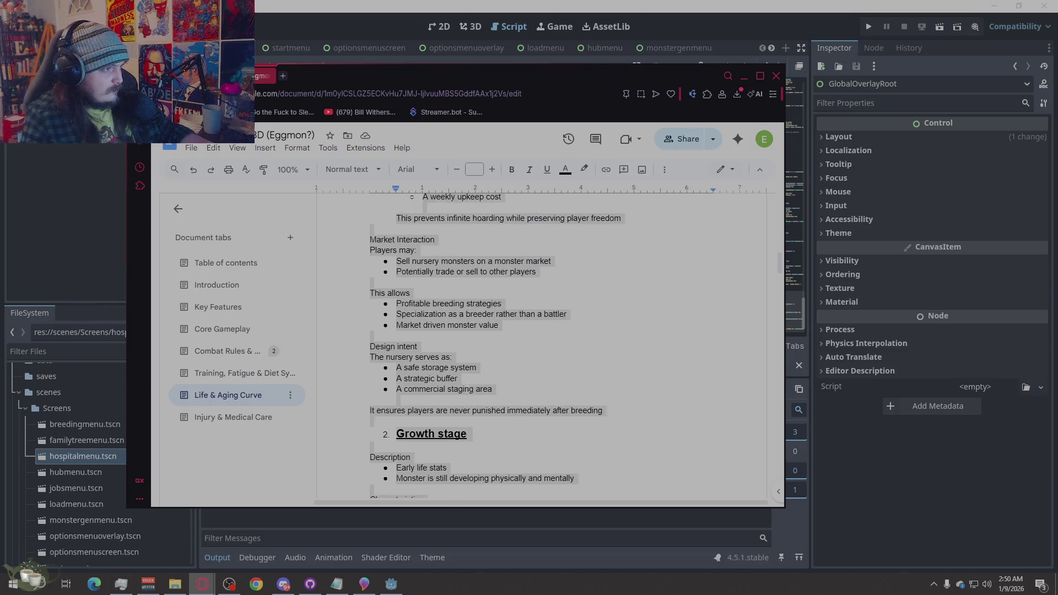
scroll(507, 384, down, 4)
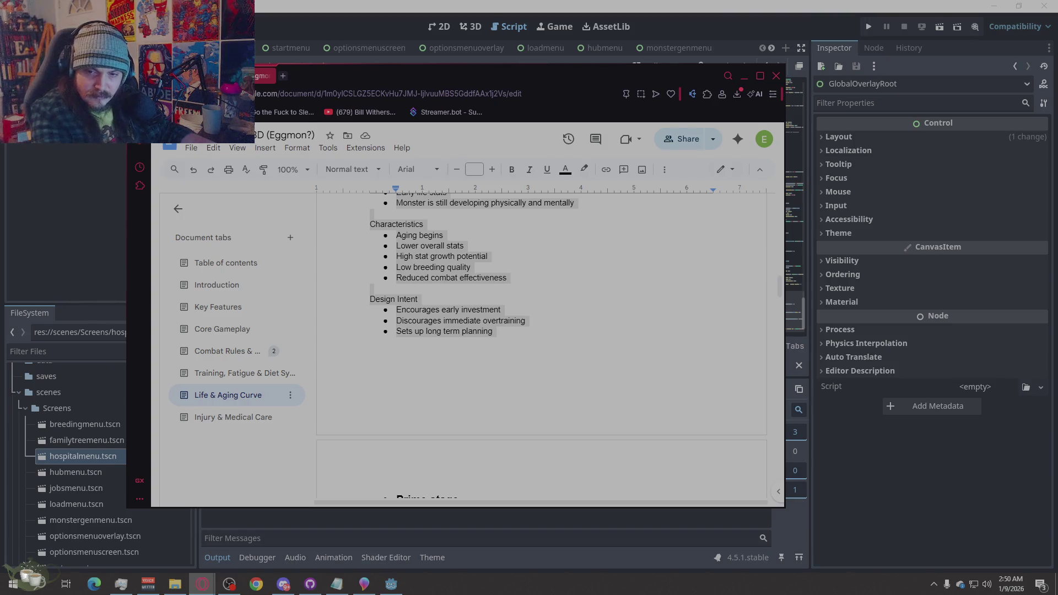
scroll(751, 466, down, 5)
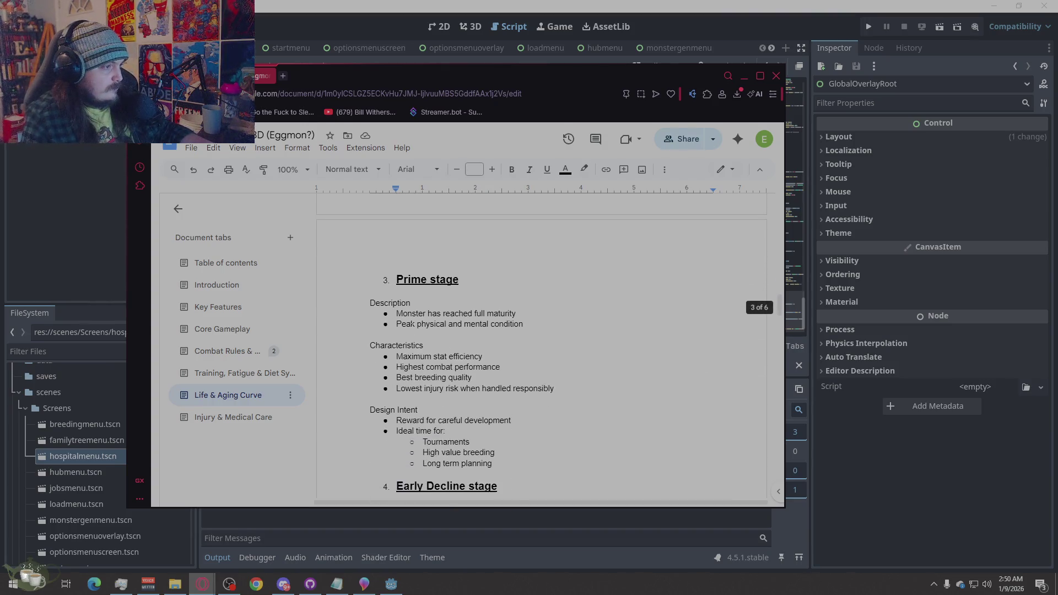
mouse_move(395, 280)
mouse_down()
mouse_move(419, 330)
mouse_move(496, 309)
mouse_move(551, 209)
mouse_move(611, 346)
mouse_move(619, 404)
mouse_up()
scroll(612, 353, down, 5)
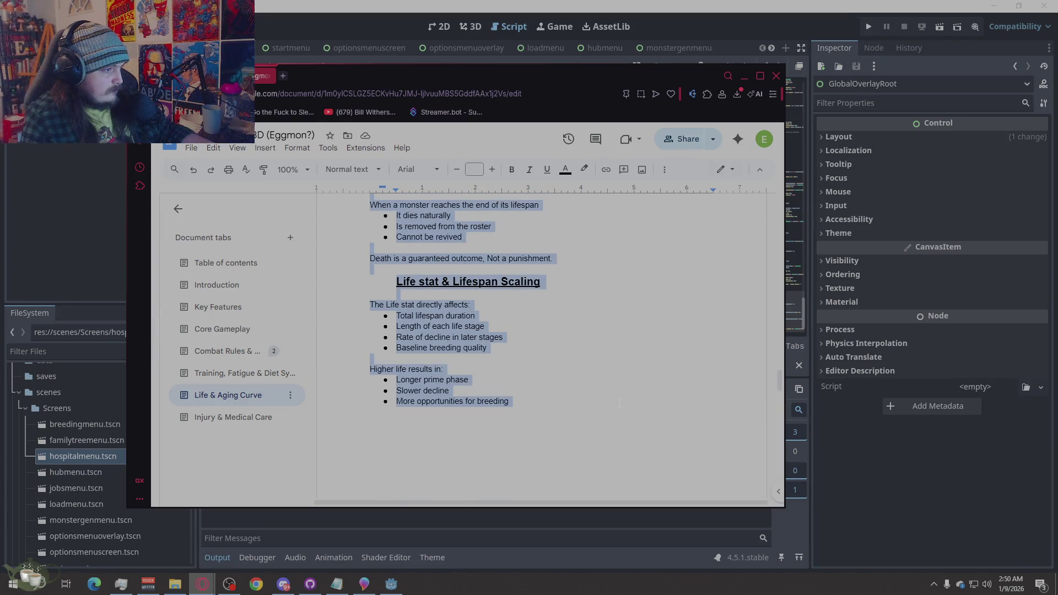
scroll(588, 413, down, 5)
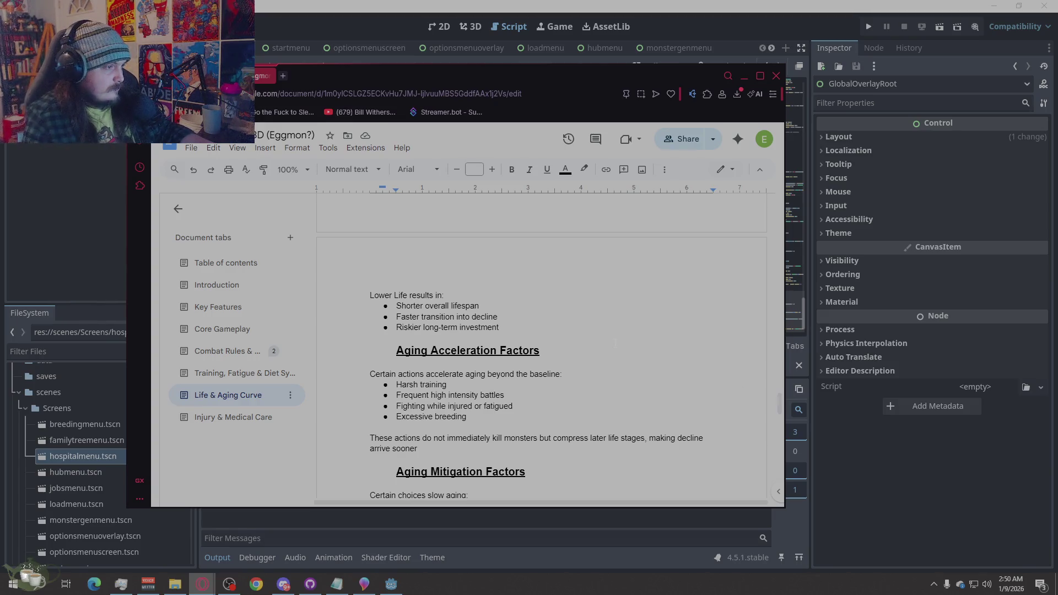
scroll(528, 334, up, 4)
scroll(528, 334, down, 4)
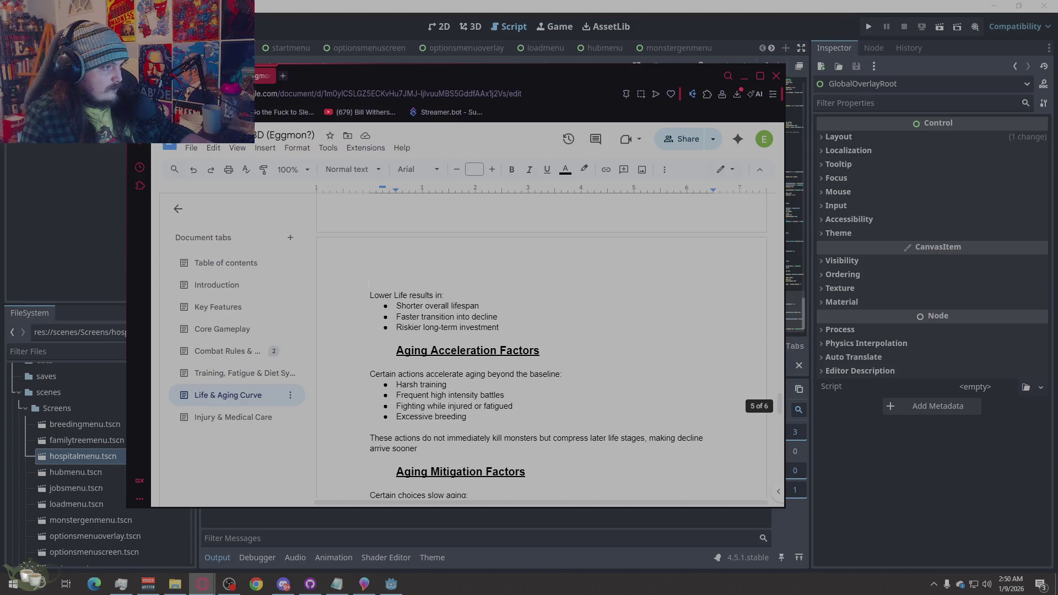
scroll(542, 347, down, 15)
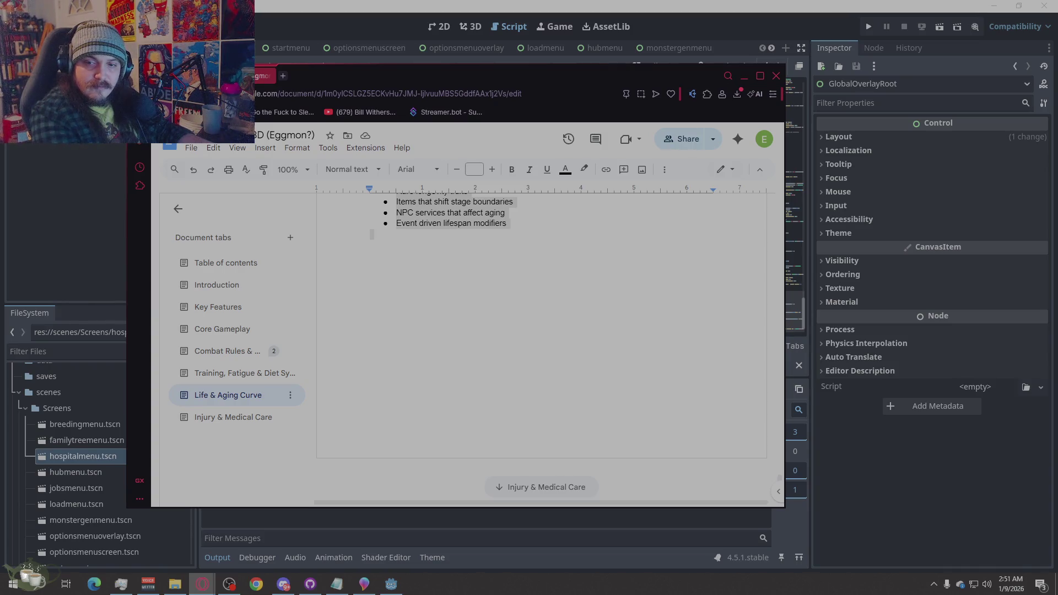
click(199, 267)
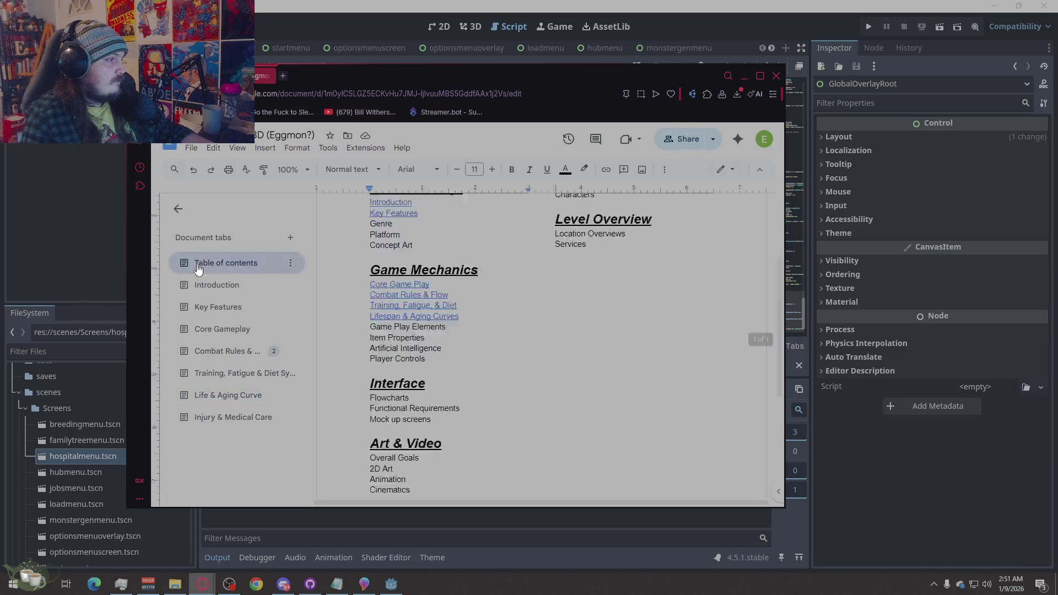
Select all of the Introduction text, then look over the Key Features tab
click(215, 284)
key(ctrl+a)
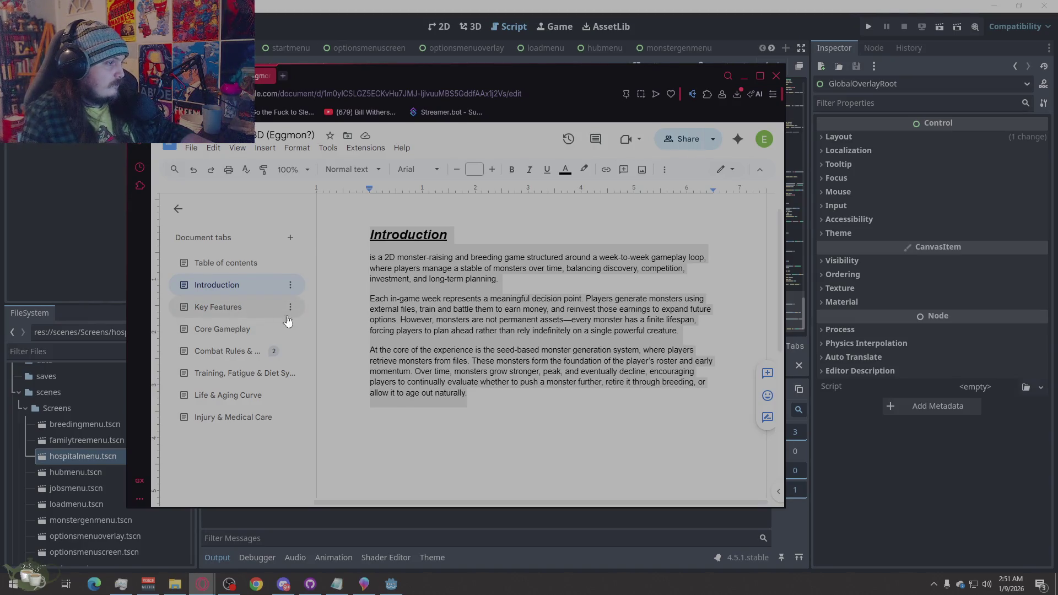
click(243, 311)
scroll(496, 331, down, 10)
scroll(543, 343, down, 10)
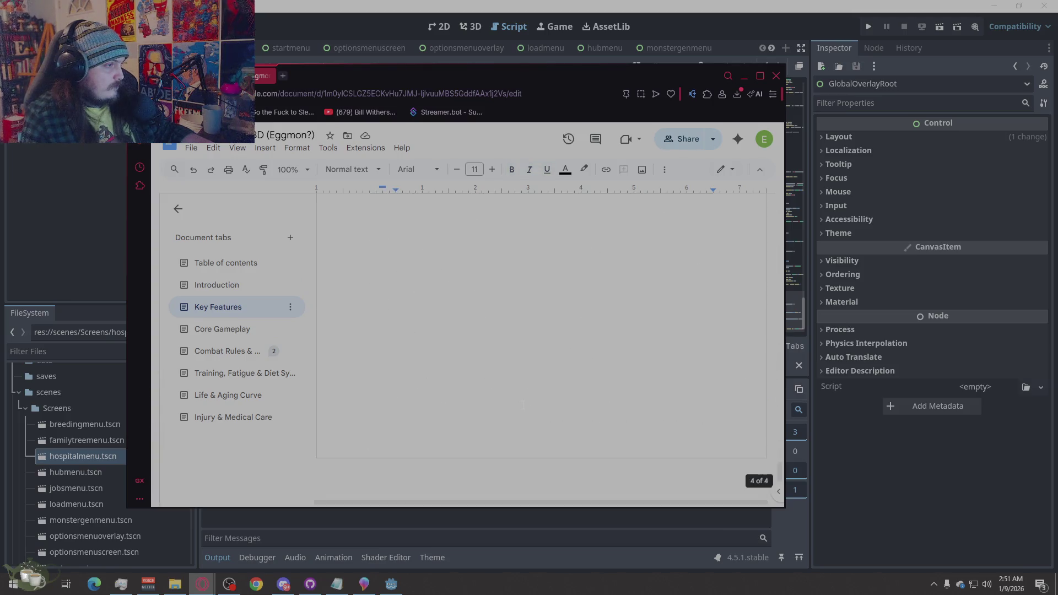
scroll(544, 343, up, 5)
Select and deselect the Key Features text, then minimize the browser to reveal Godot
right_click(543, 343)
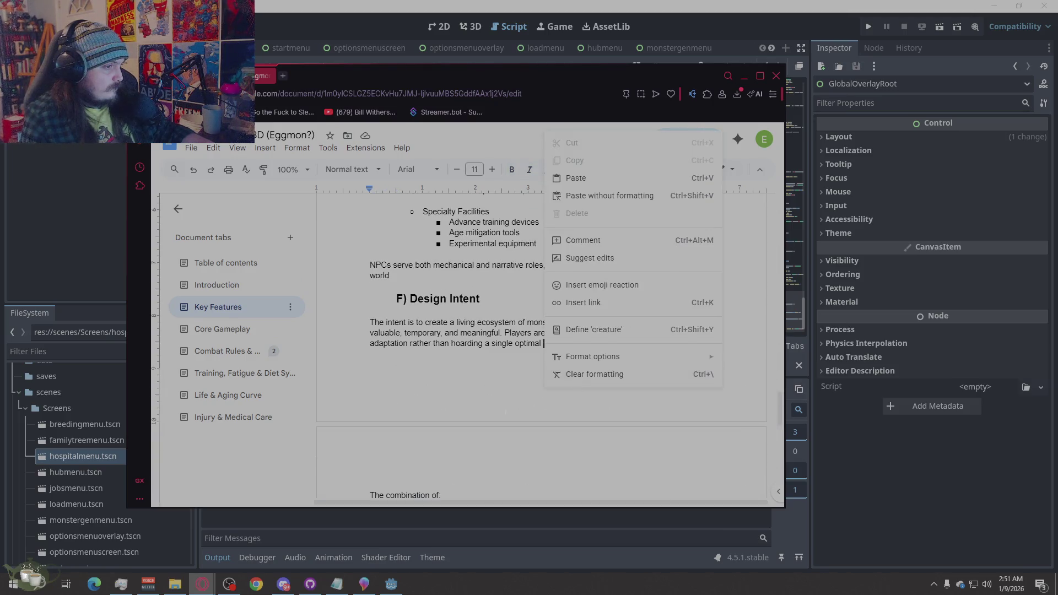
key(Escape)
scroll(542, 331, down, 10)
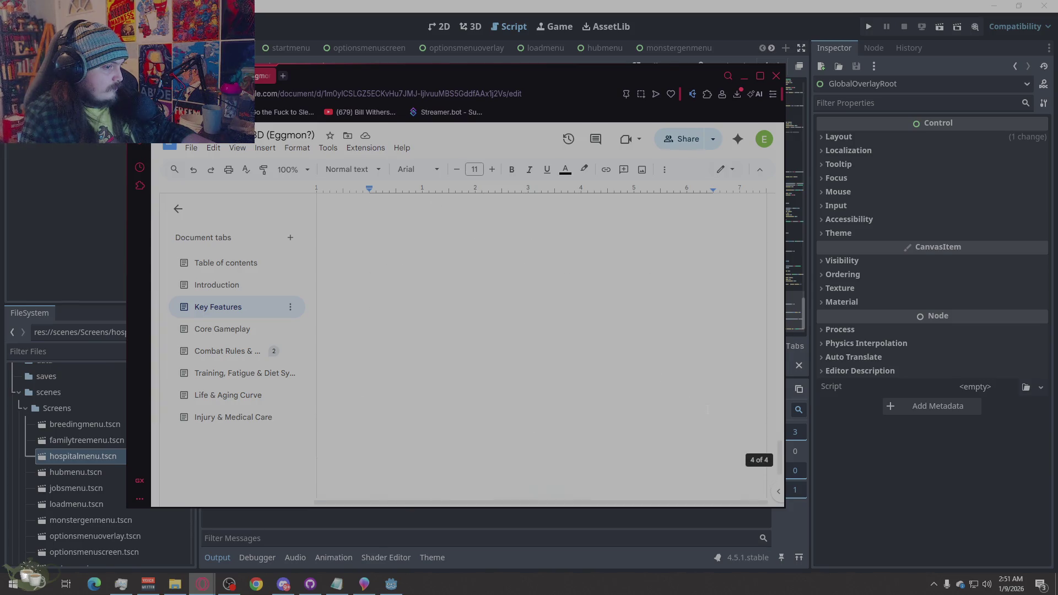
key(shift+Page_Up)
key(shift+Page_Up)
key(shift+Page_Up)
key(shift+Page_Up)
key(shift+Page_Up)
key(shift+Page_Up)
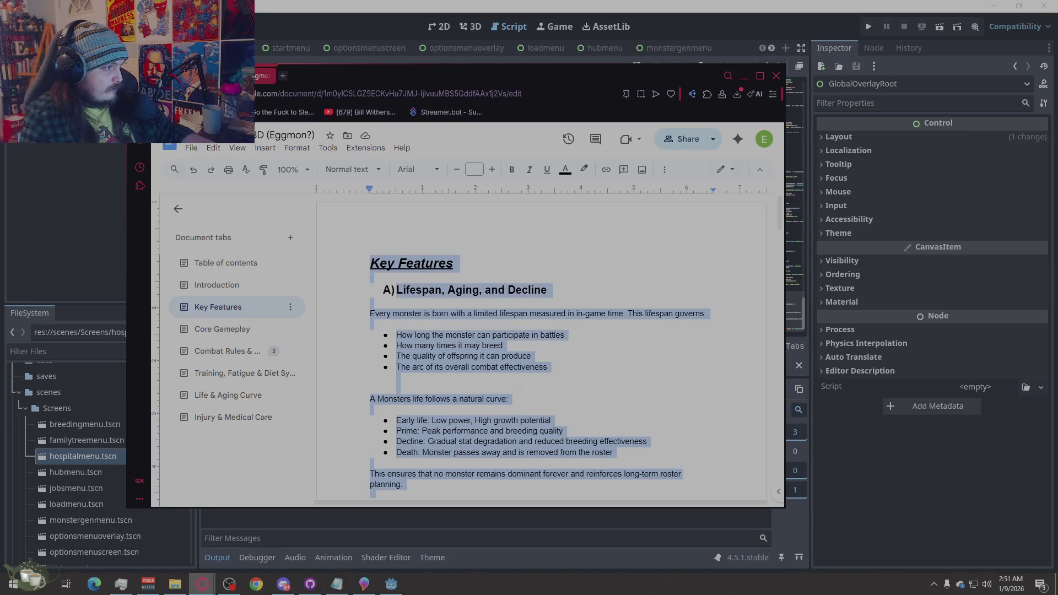
click(526, 388)
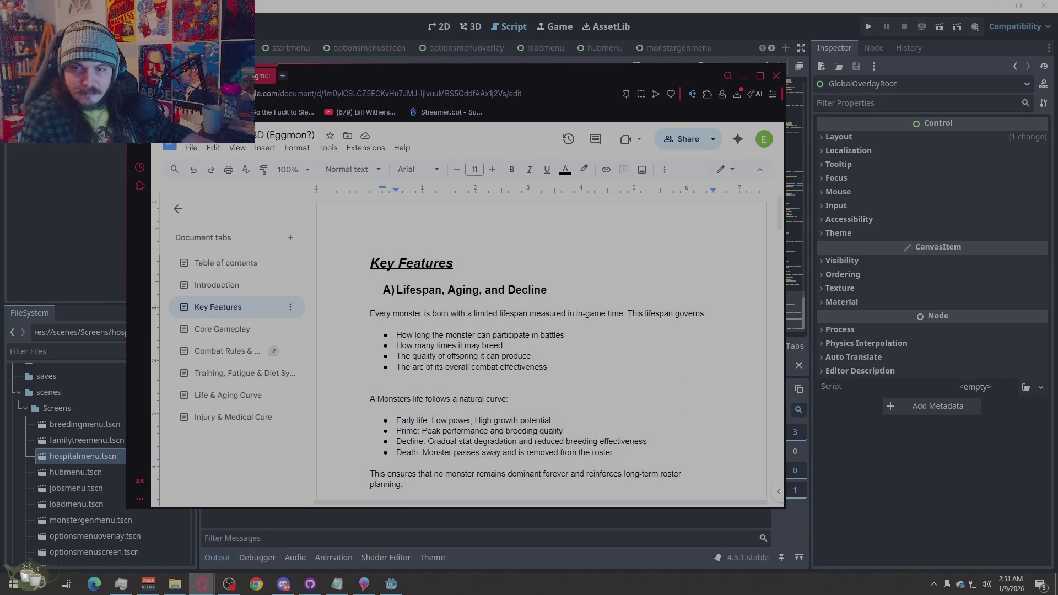
click(745, 72)
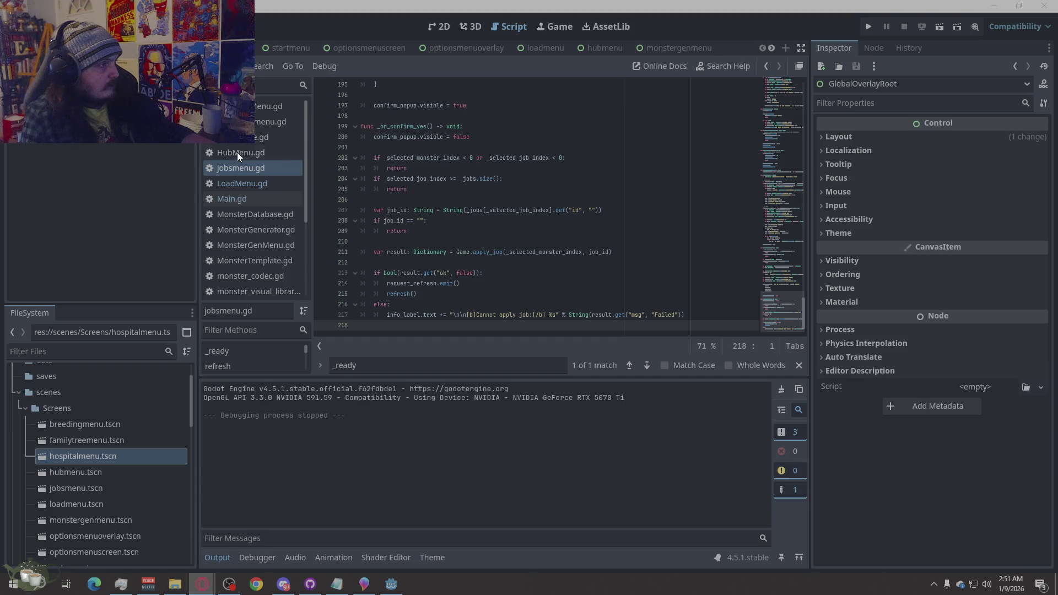
Select the entire jobsmenu.gd script and take it over to the browser
click(256, 154)
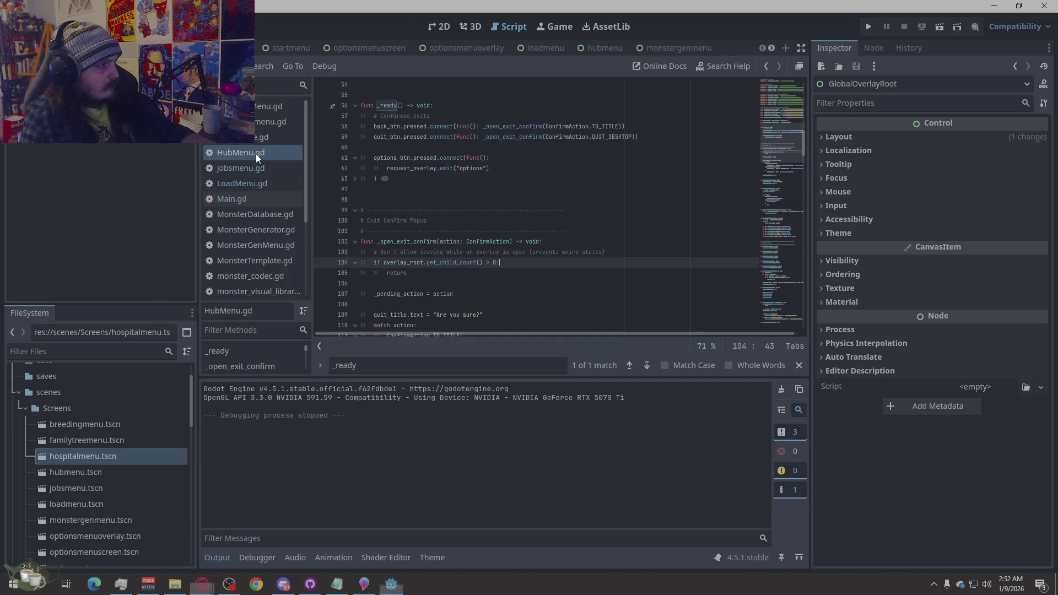
click(249, 165)
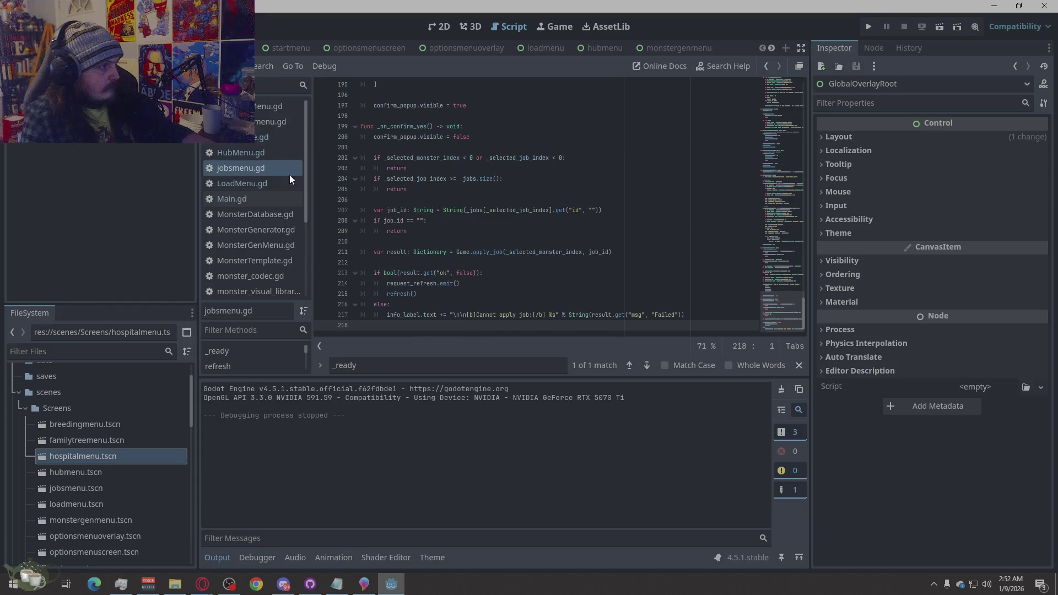
right_click(500, 193)
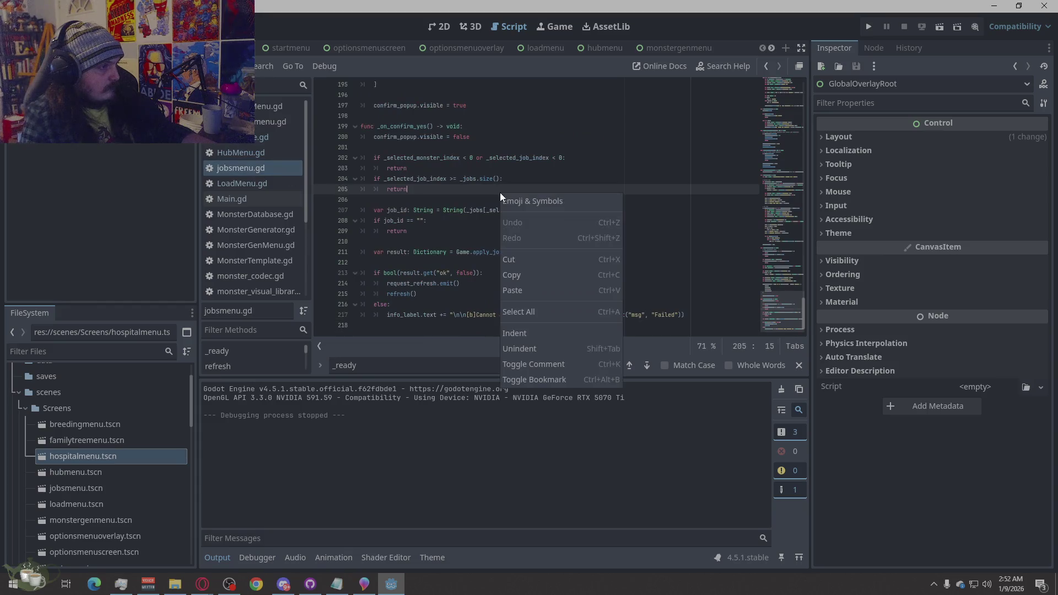
click(525, 312)
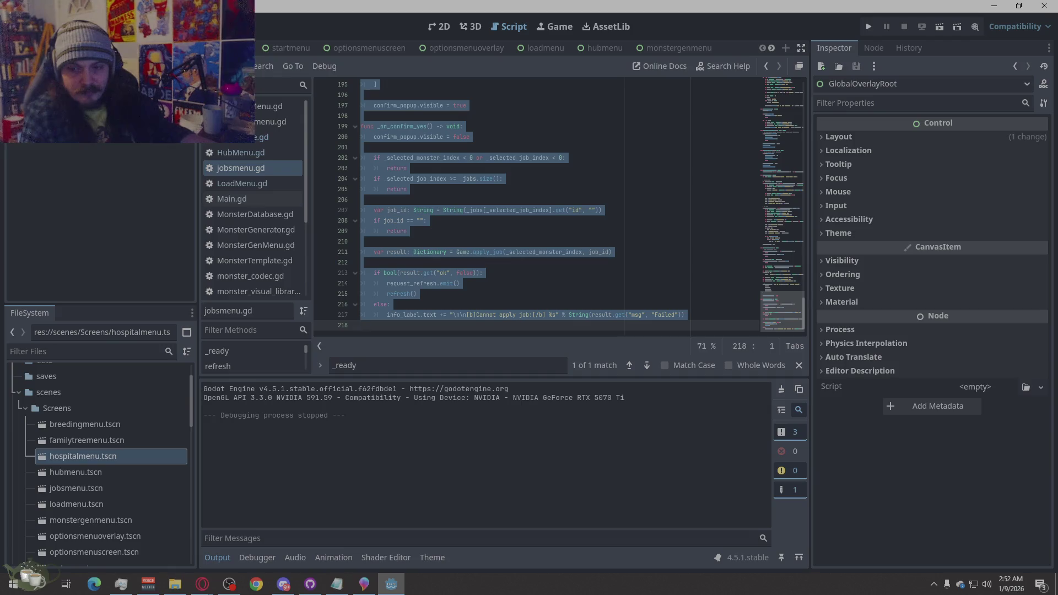
key(alt+Tab)
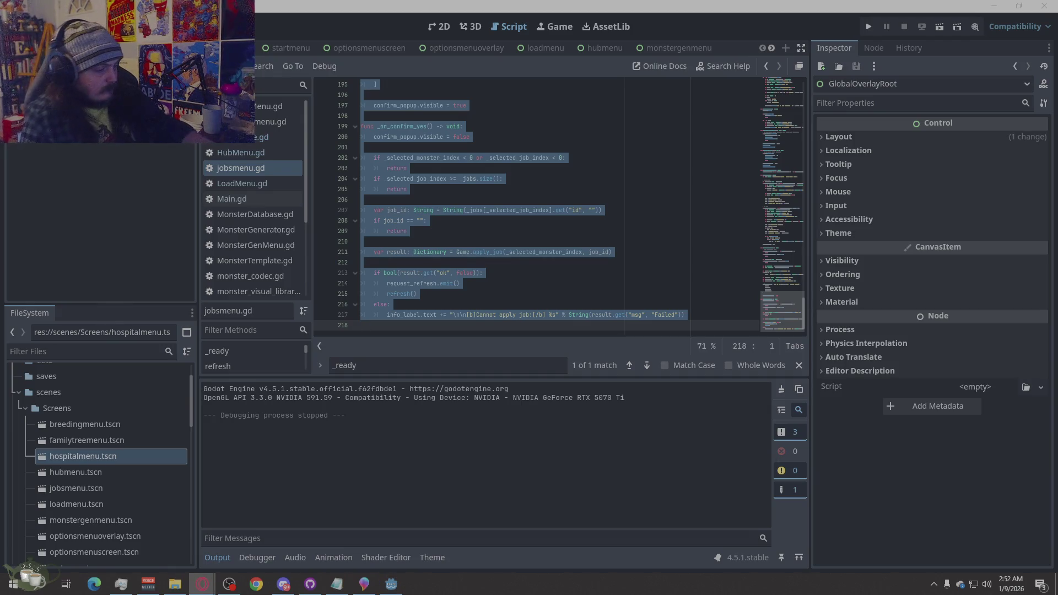
click(441, 210)
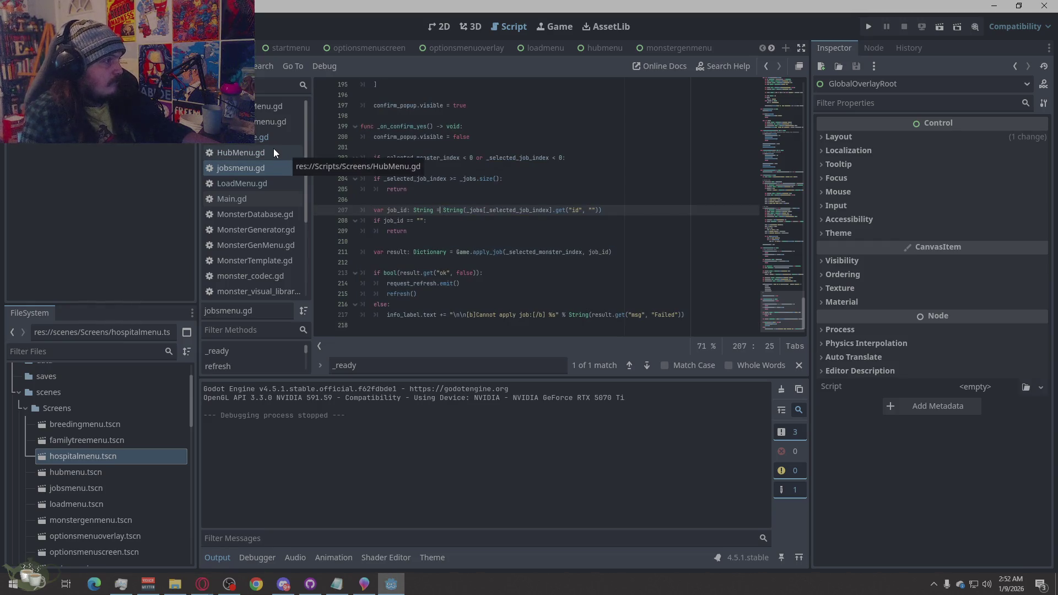
Select all of GameState.gd and HubMenu.gd for the browser, then open familytreemenu.gd
click(254, 138)
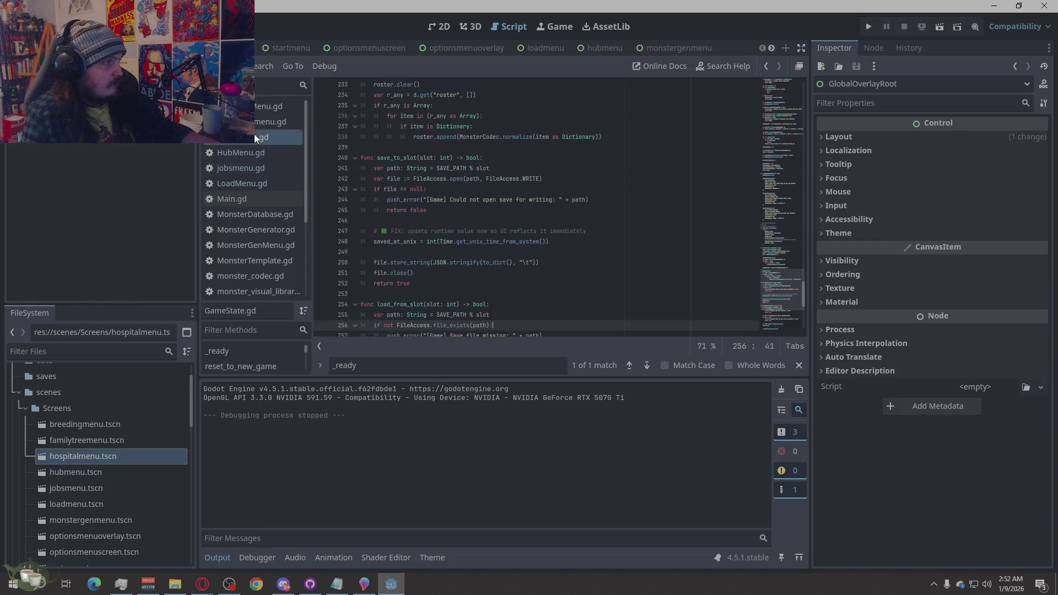
right_click(494, 211)
click(531, 326)
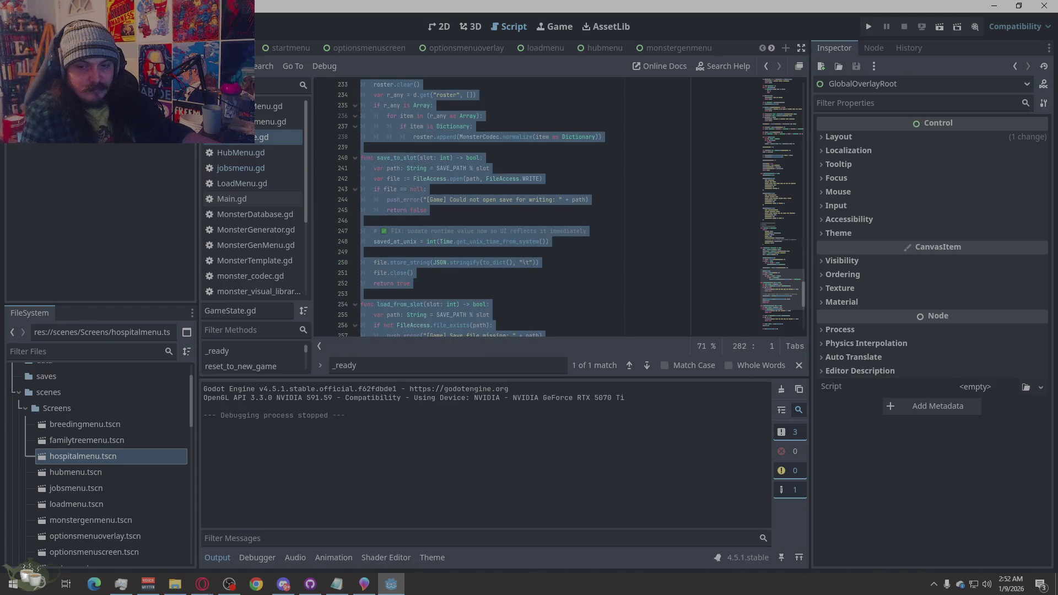
key(alt+Tab)
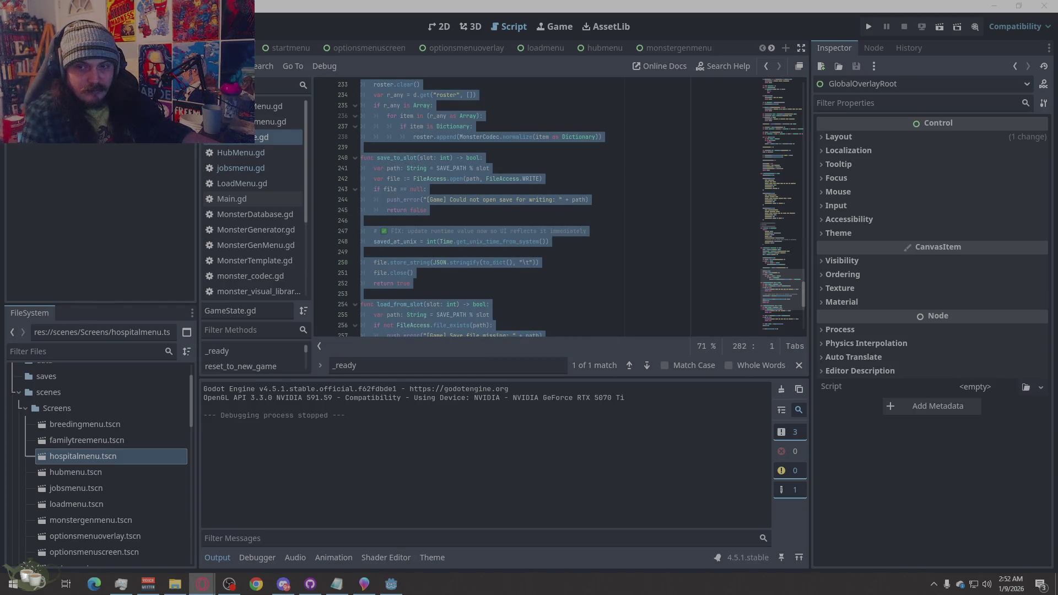
click(271, 149)
right_click(535, 213)
click(583, 331)
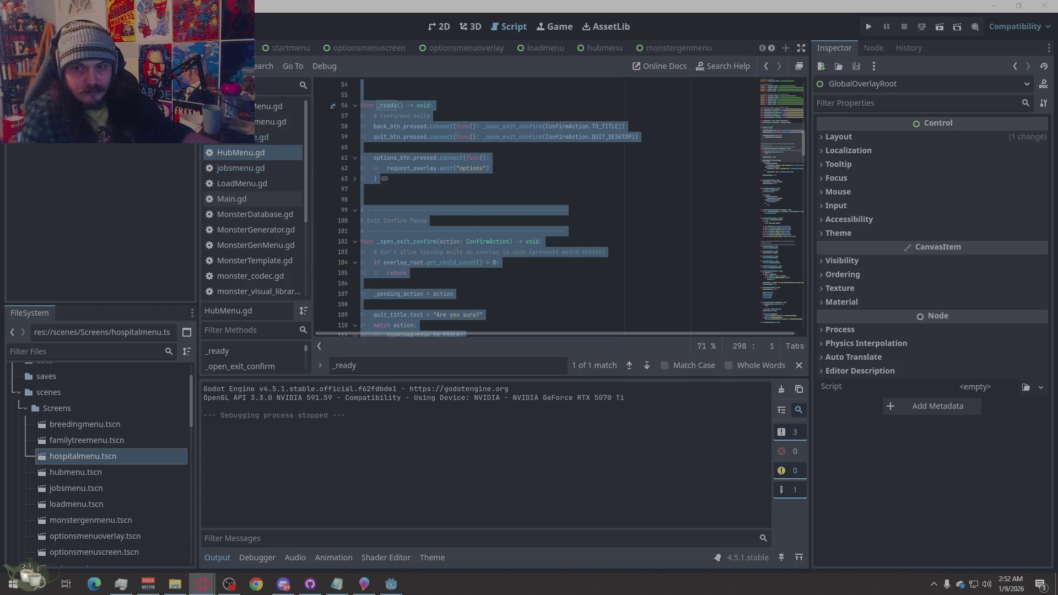
click(253, 121)
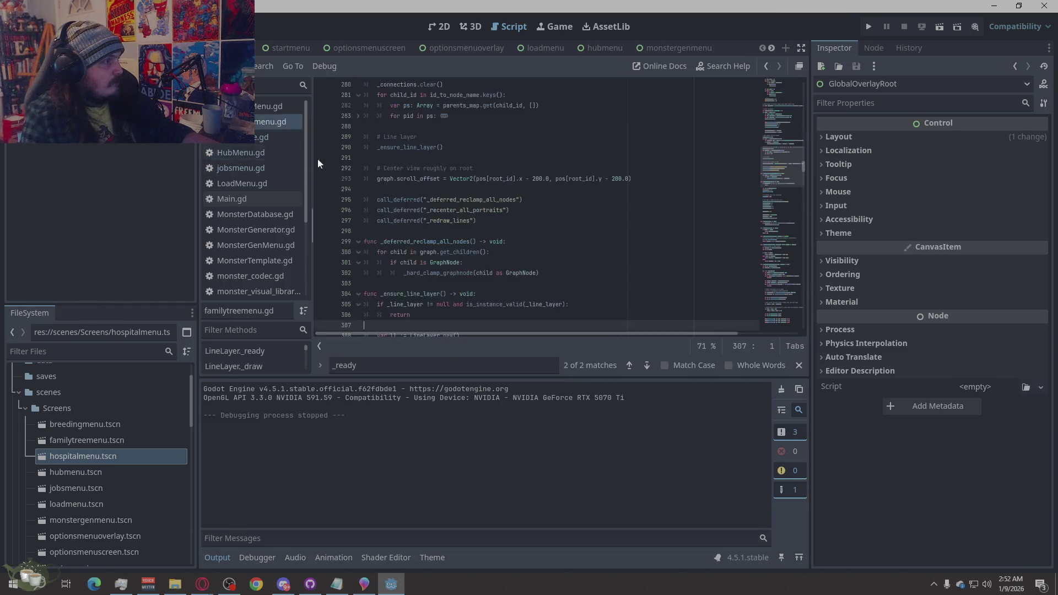
Select the entire BreedingMenu.gd script and take it over to the browser
click(255, 107)
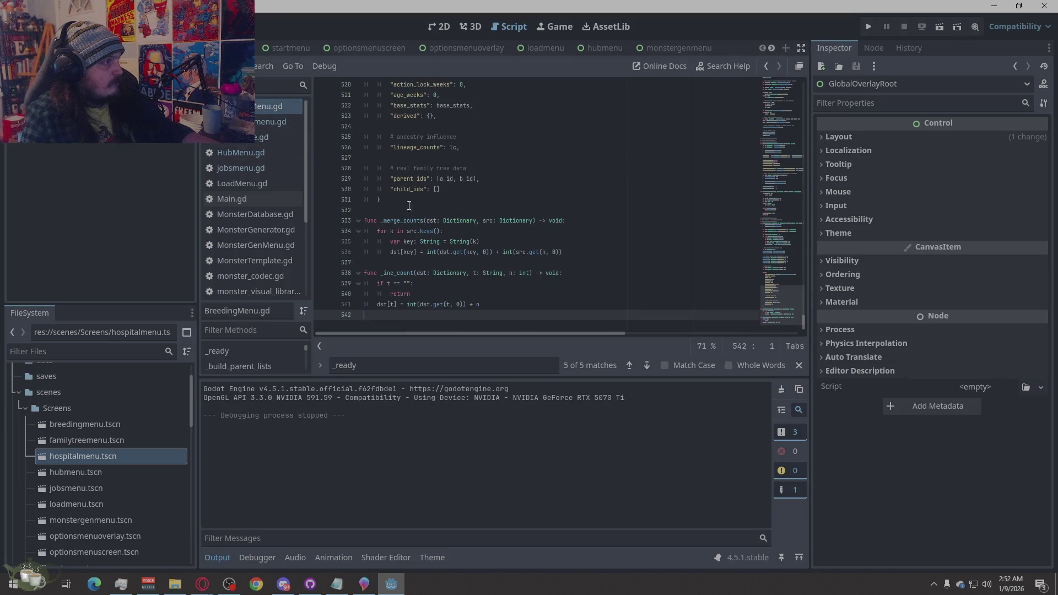
right_click(495, 287)
click(537, 410)
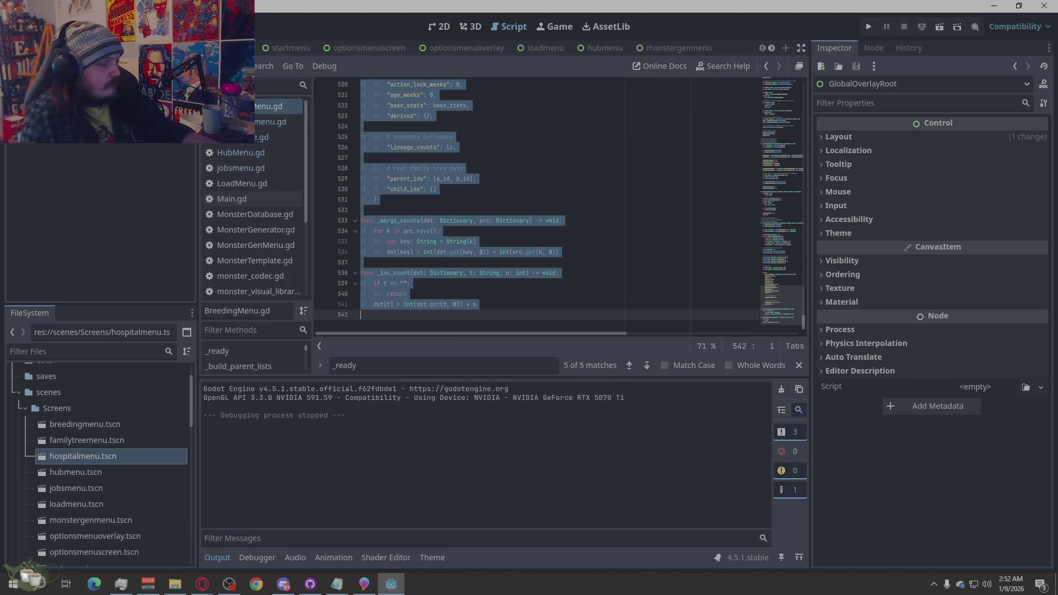
key(alt+Tab)
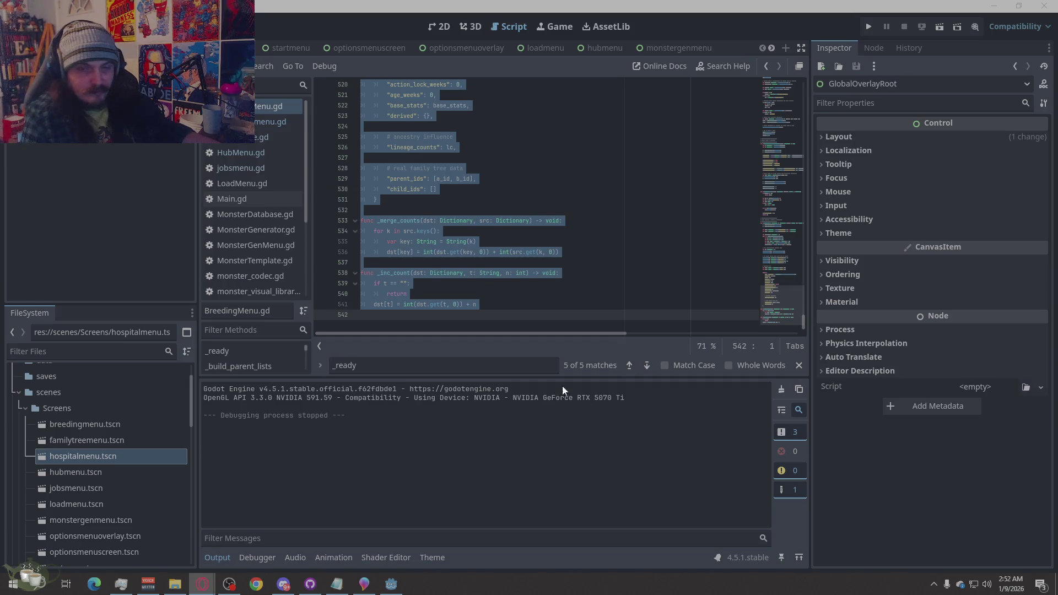
Select the entire MonsterDatabase.gd script and take it over to the browser
click(281, 217)
click(503, 264)
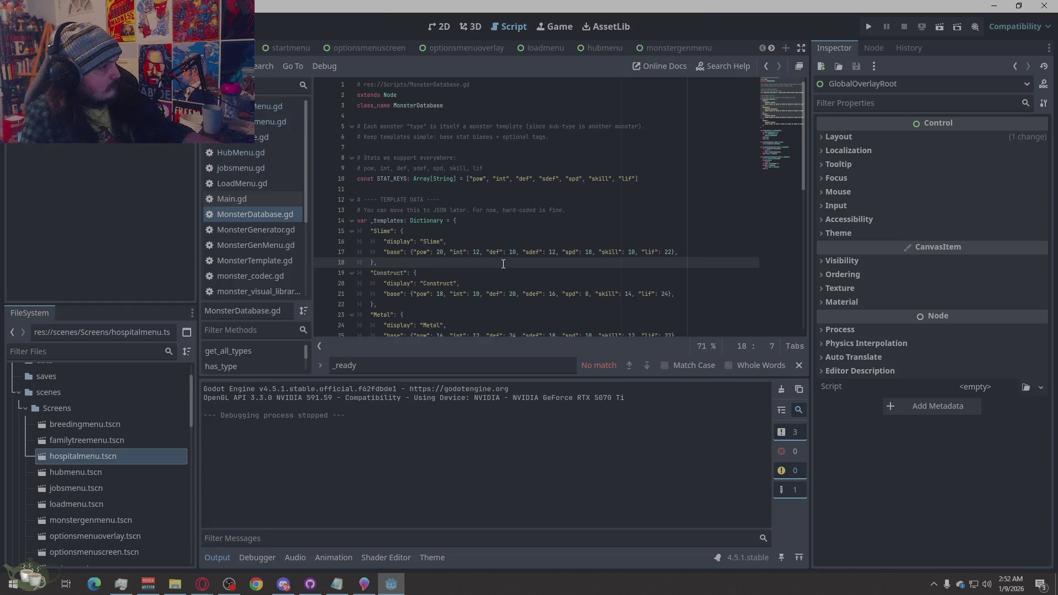
right_click(504, 264)
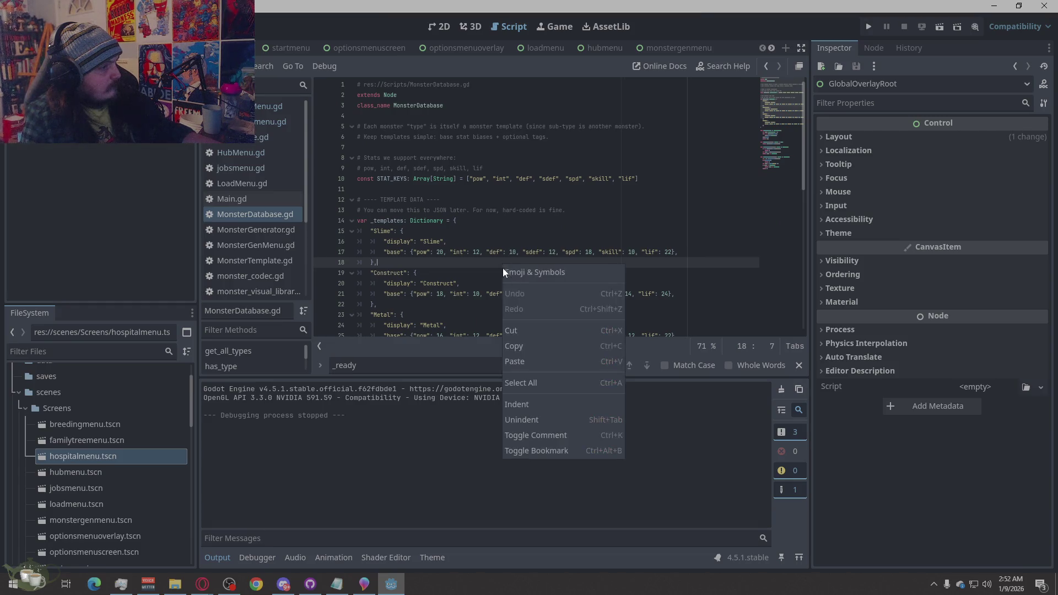
click(521, 381)
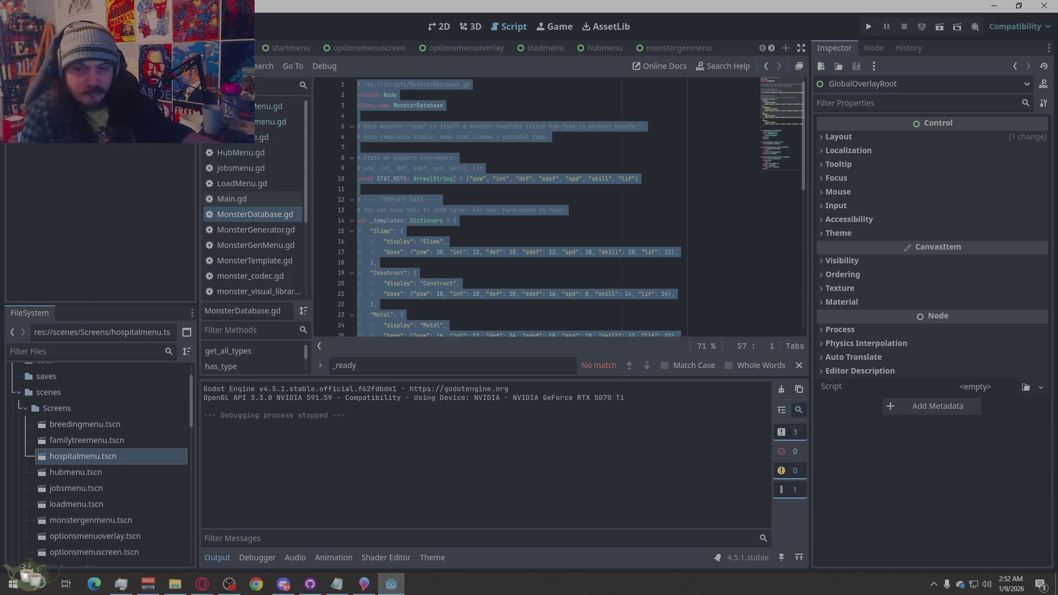
click(202, 584)
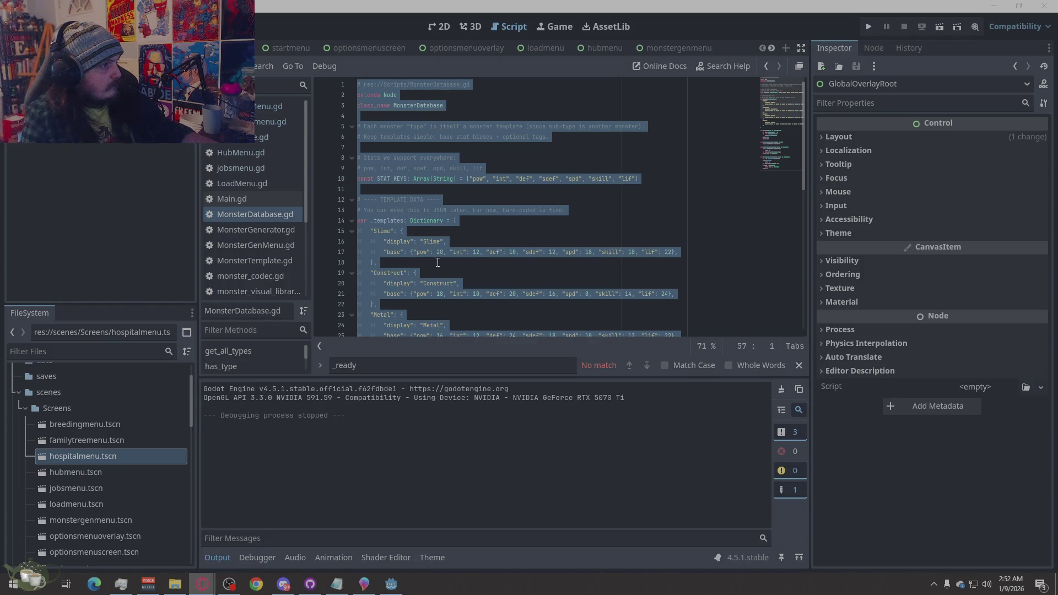
scroll(437, 263, down, 10)
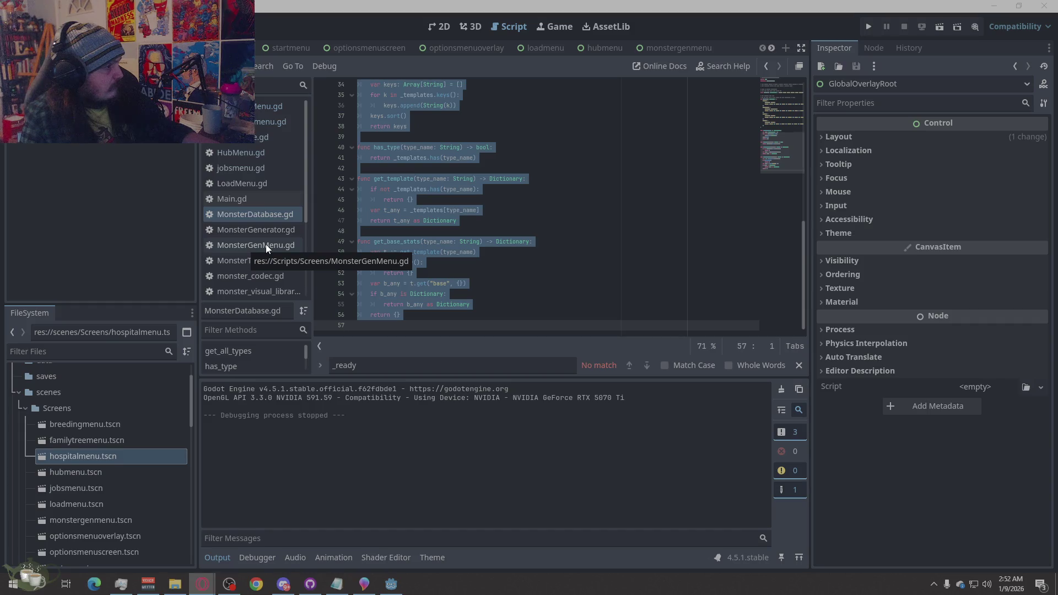
Select all of the monster_codec.gd code and take it over to the browser
click(260, 276)
right_click(414, 257)
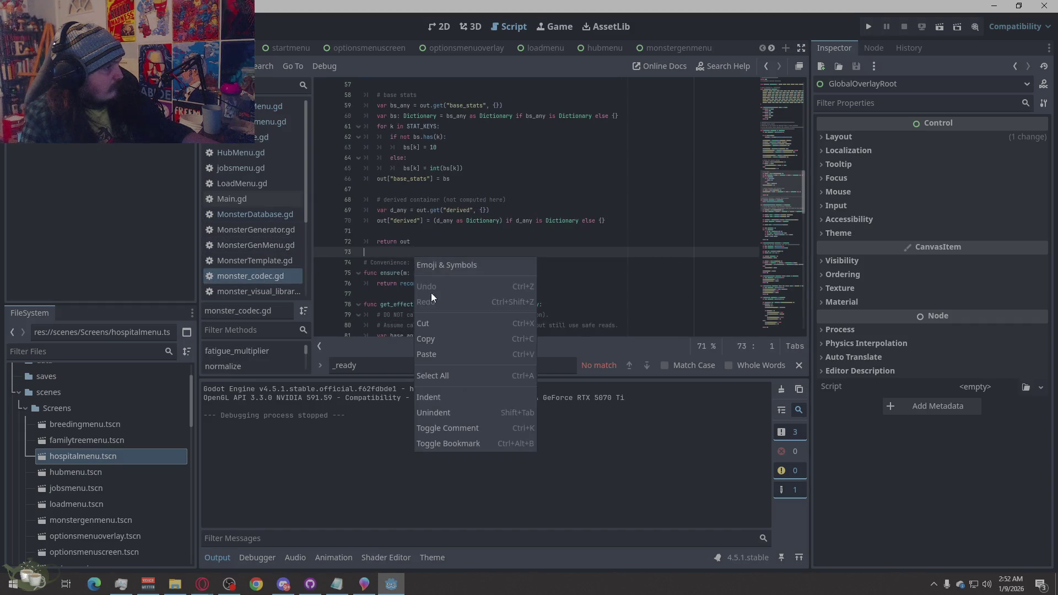
click(441, 376)
scroll(438, 252, down, 10)
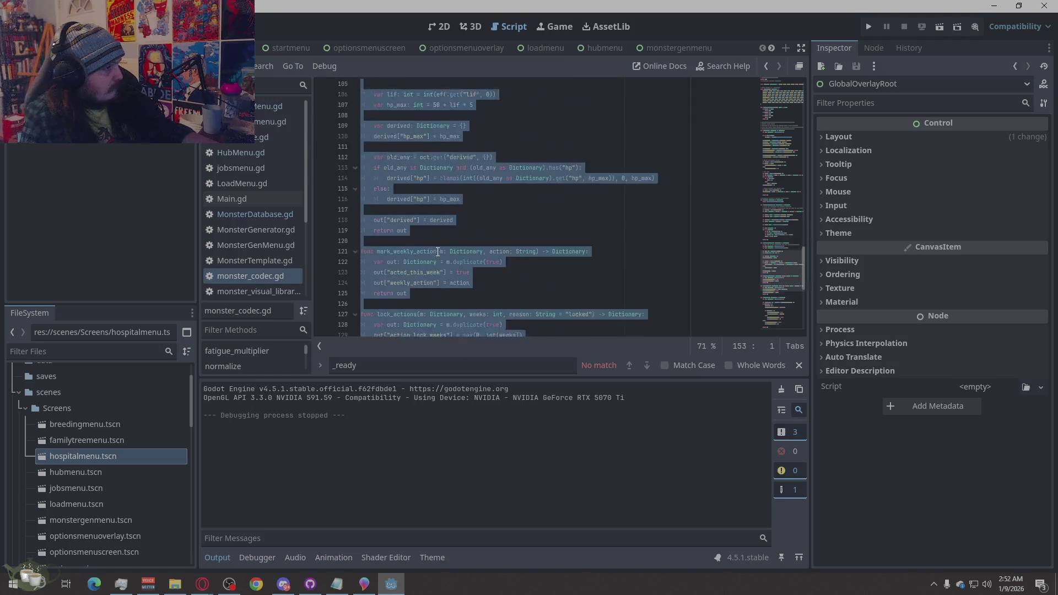
scroll(438, 252, down, 5)
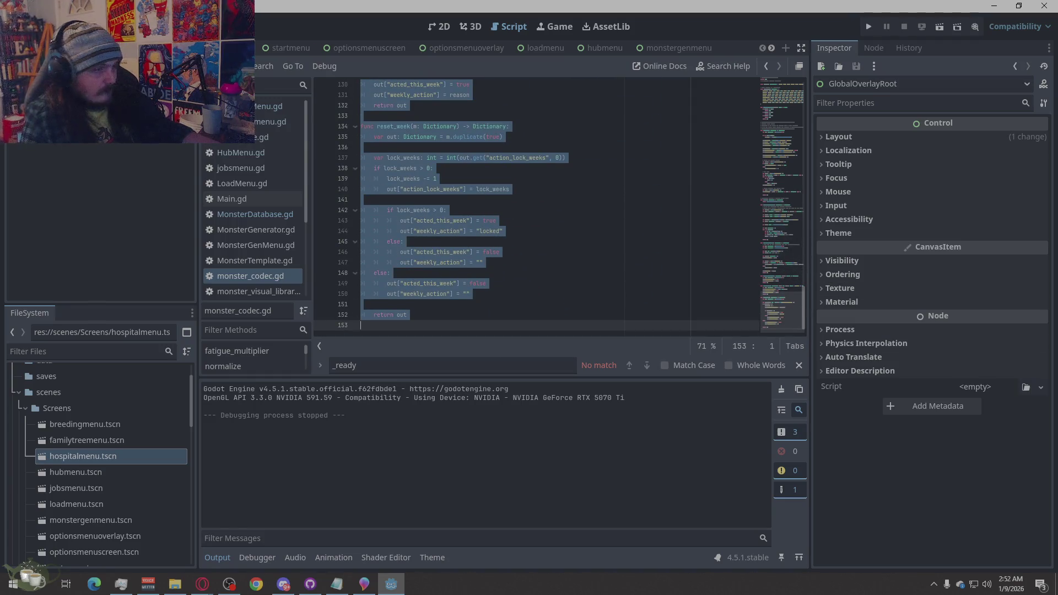
key(alt+Tab)
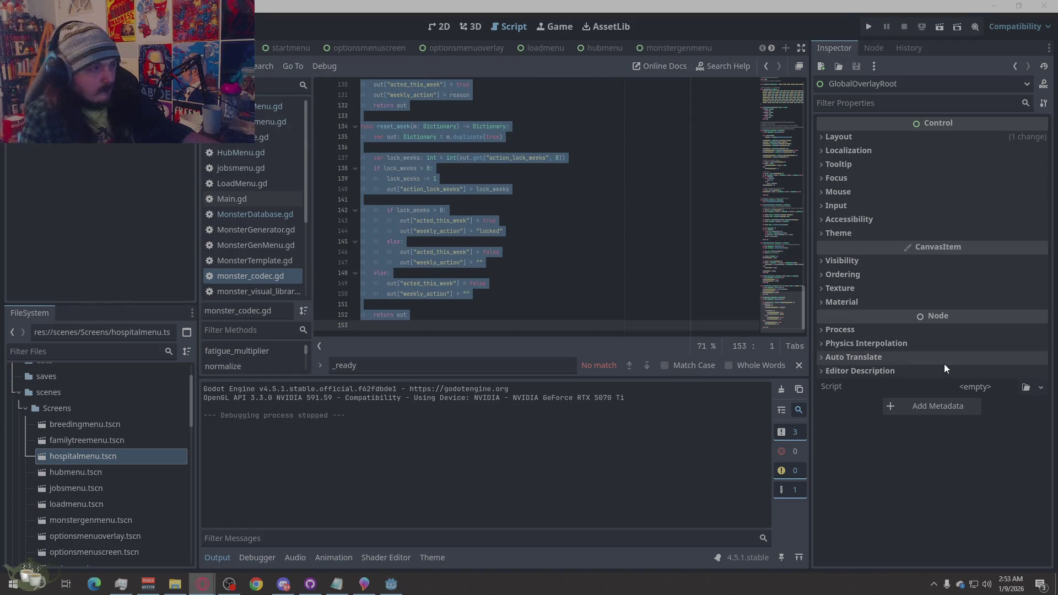
Search MonsterGenerator.gd and MonsterGenMenu.gd for 'database', then clear the search term
scroll(496, 276, up, 7)
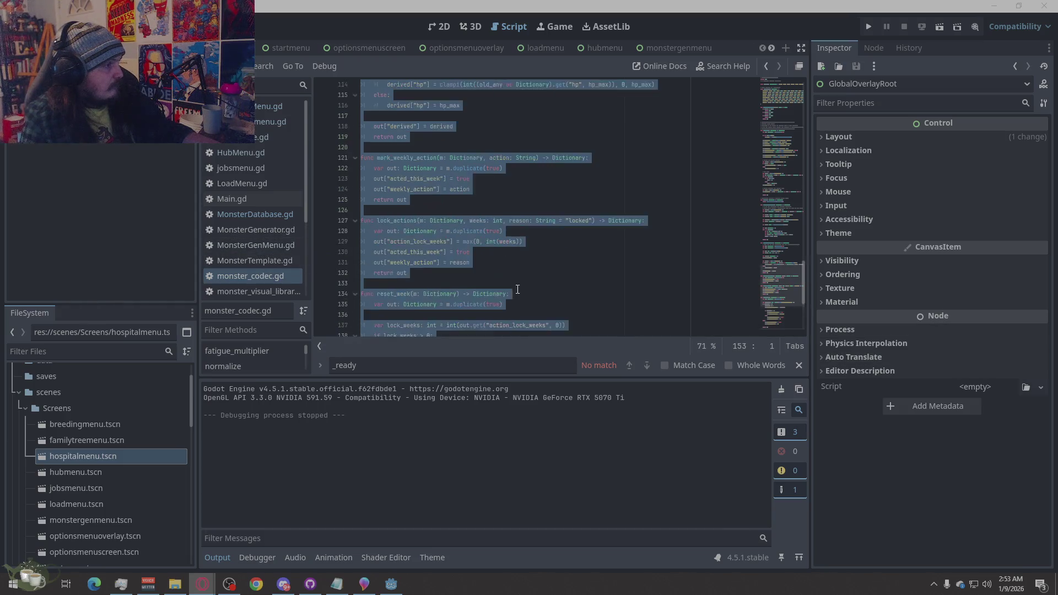
double_click(375, 365)
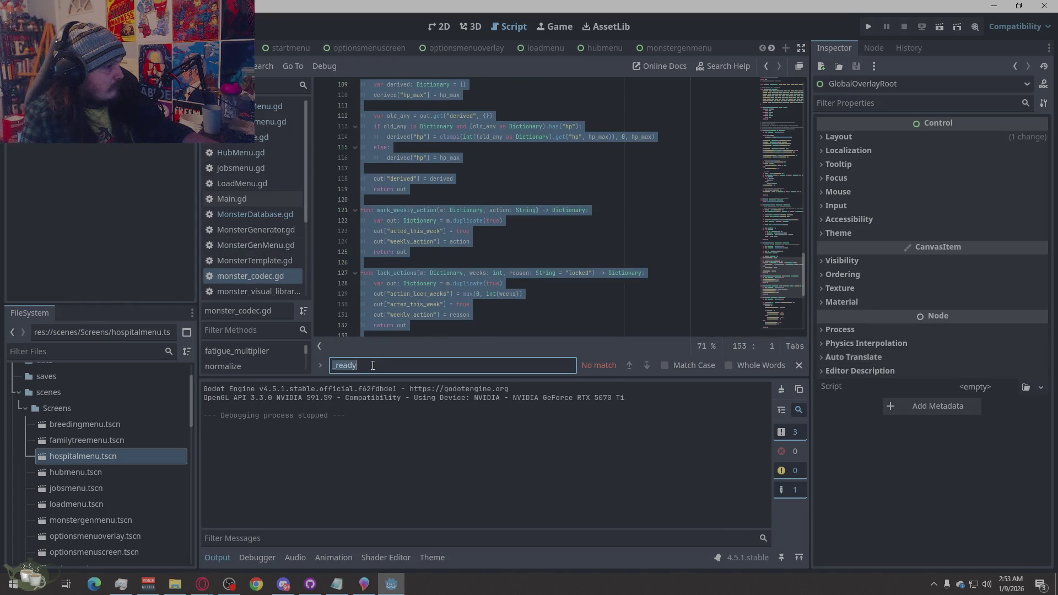
text(datab)
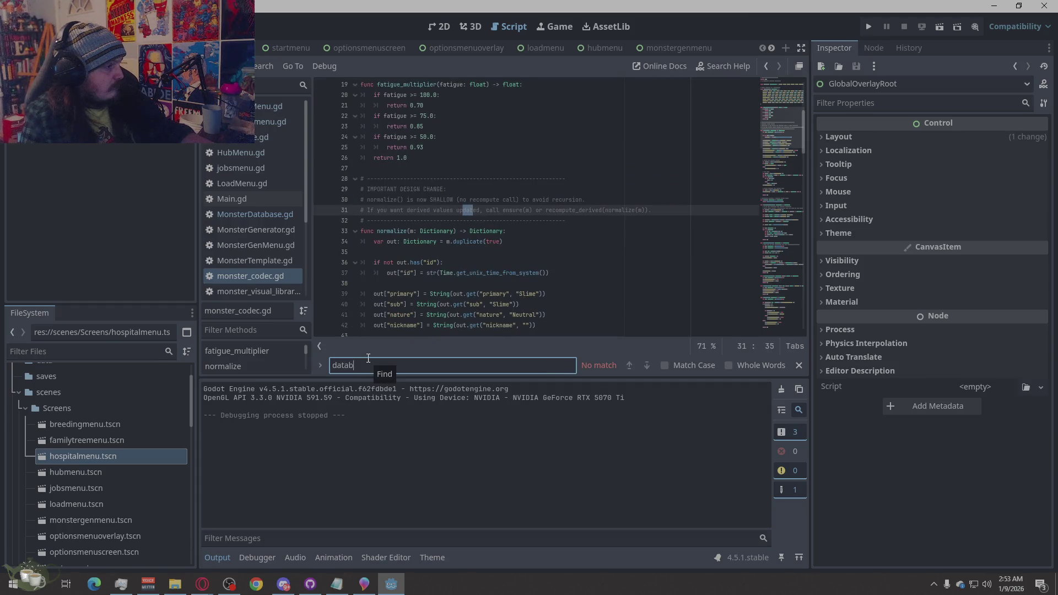
text(as)
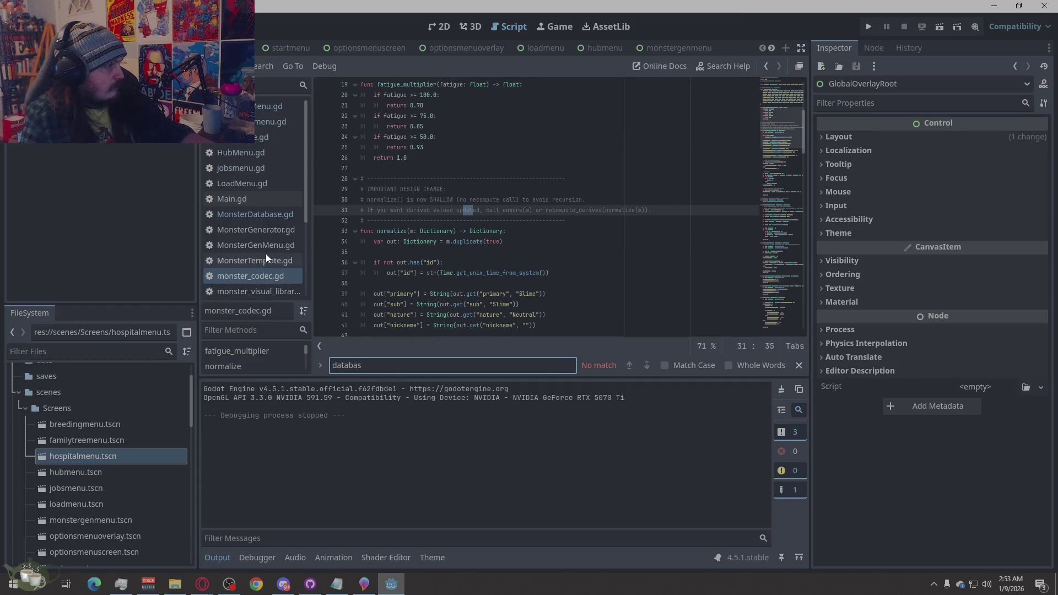
click(263, 231)
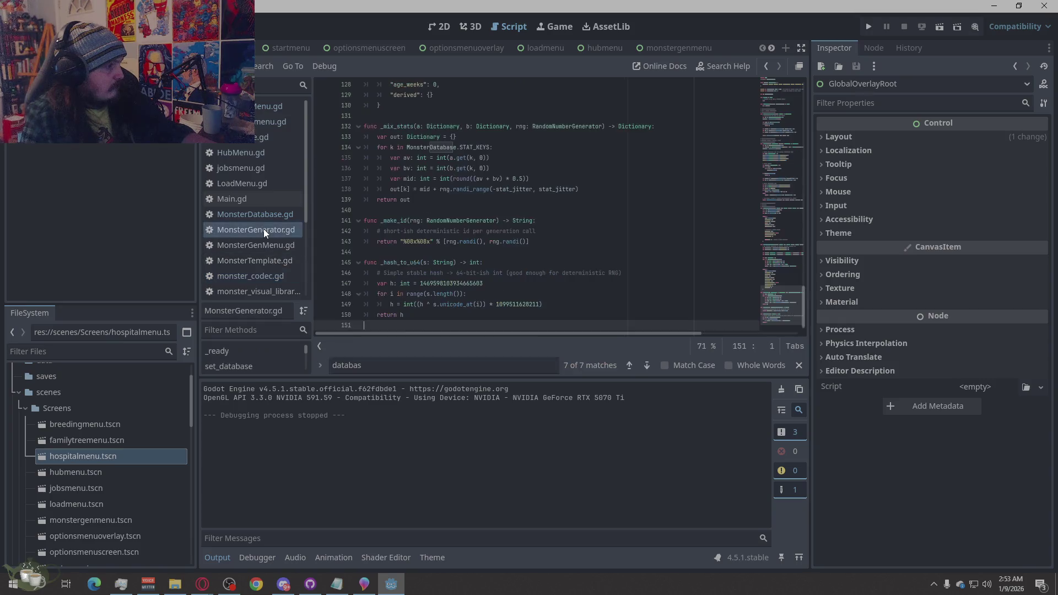
click(412, 367)
text(e)
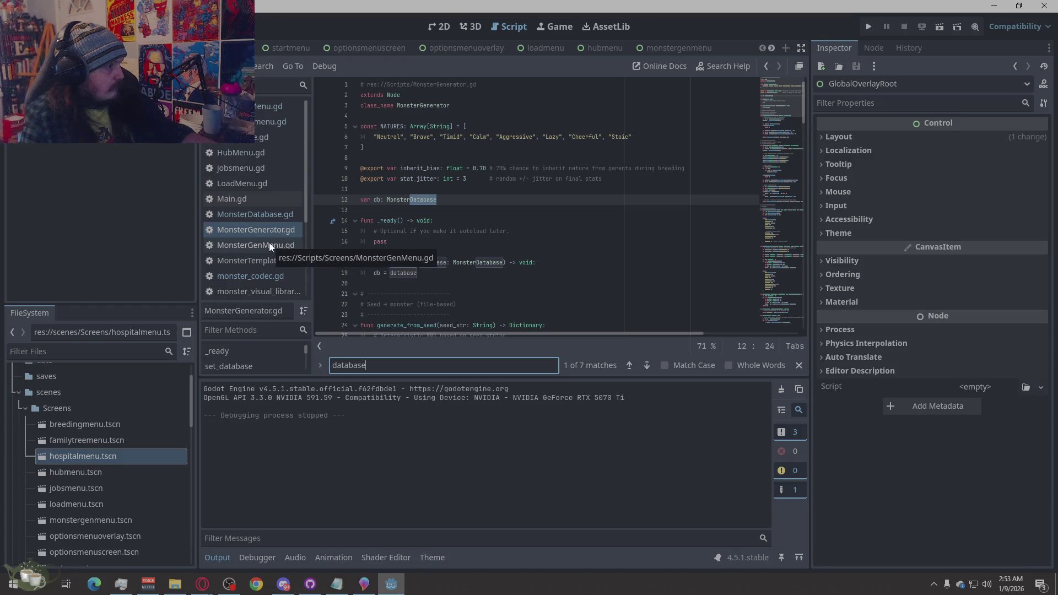
click(270, 245)
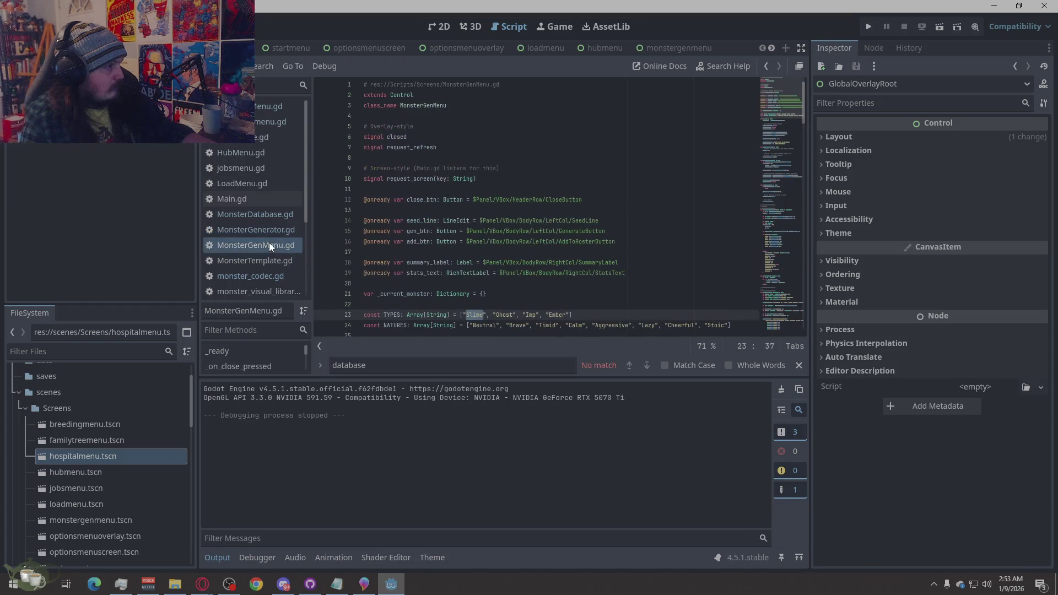
double_click(402, 366)
key(BackSpace)
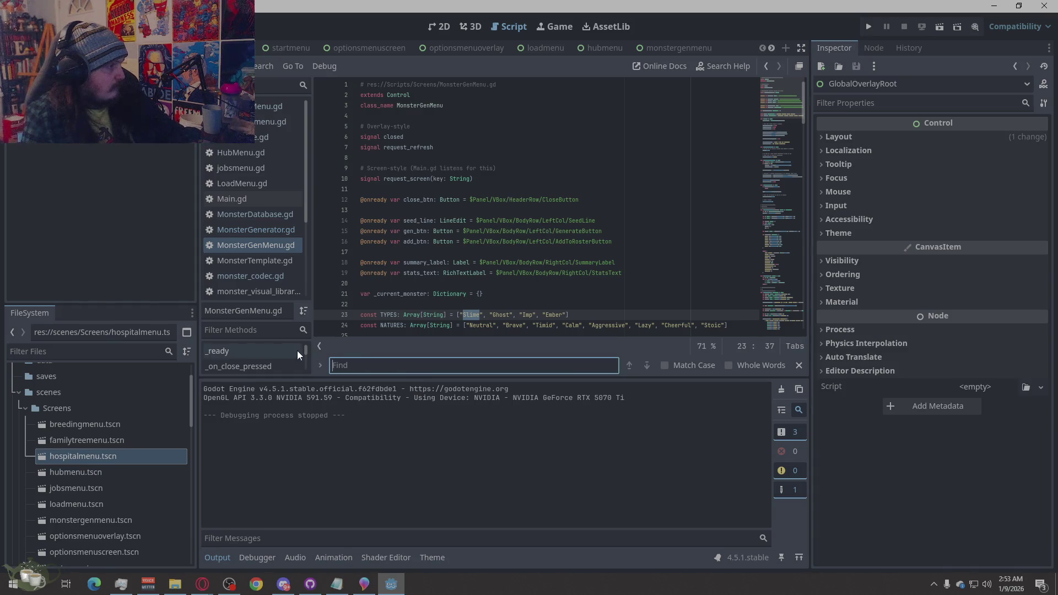
right_click(263, 227)
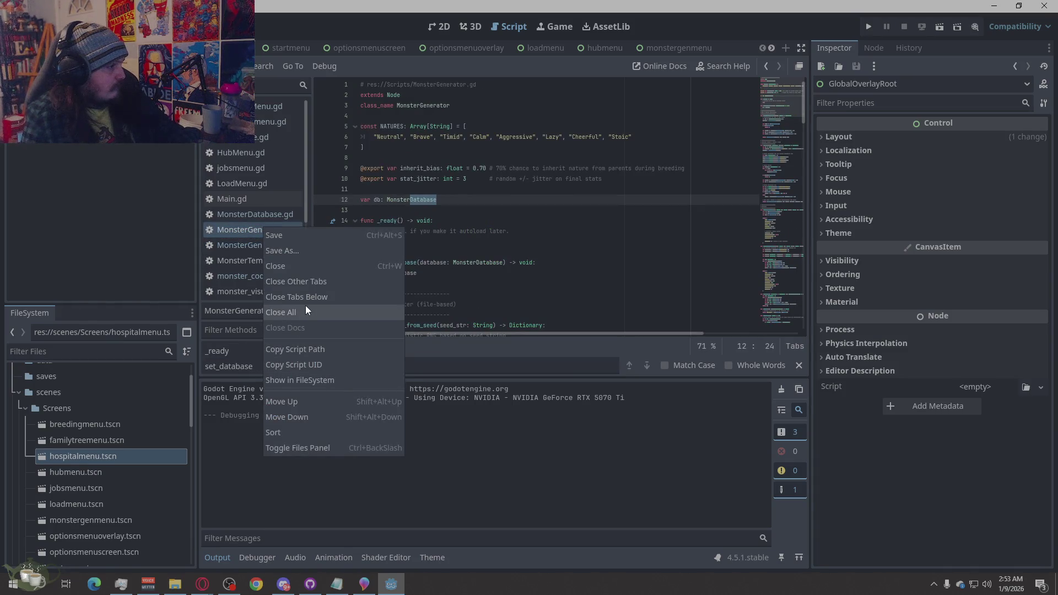
Close the MonsterGenerator.gd, MonsterDatabase.gd and MonsterTemplate.gd scripts
click(315, 269)
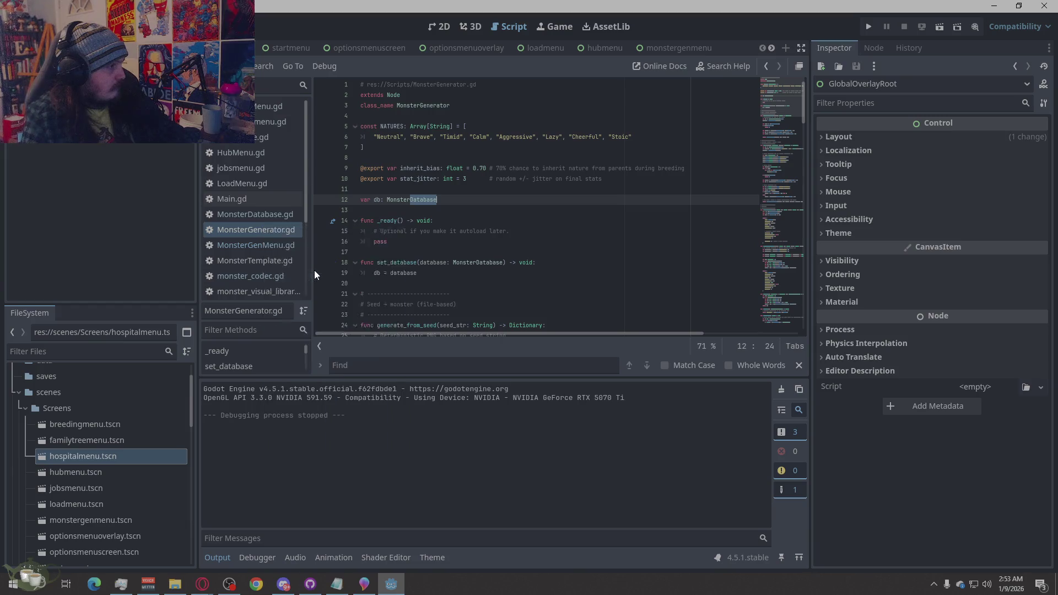
click(260, 216)
right_click(261, 218)
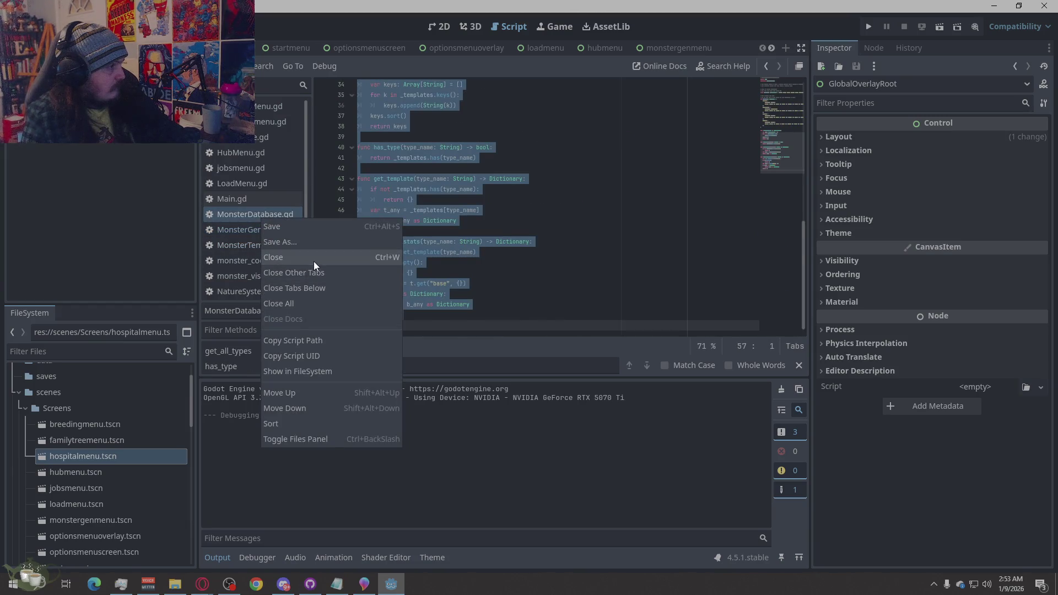
click(313, 263)
click(263, 228)
right_click(267, 232)
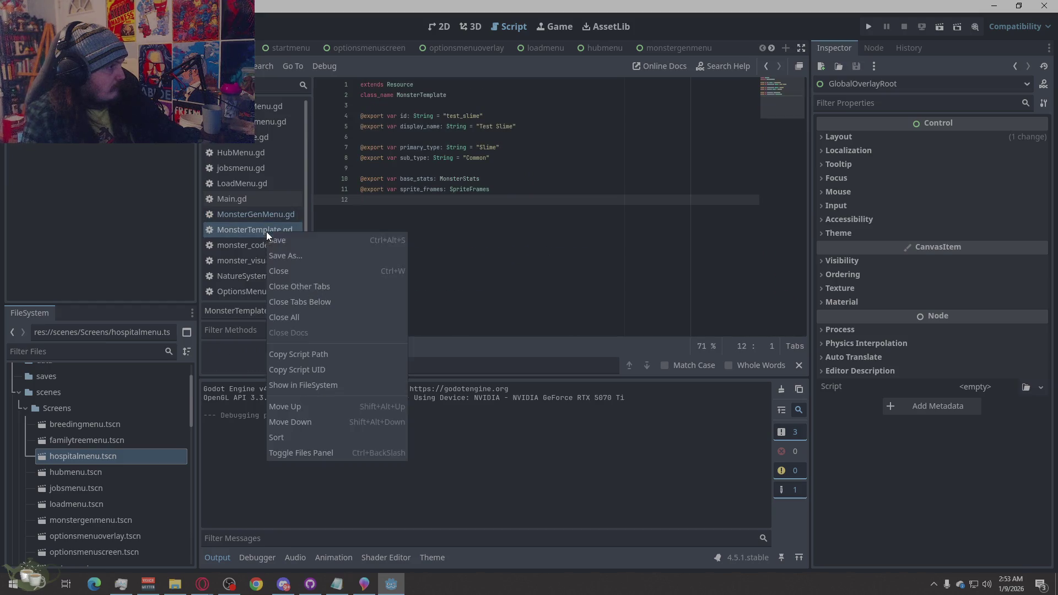
click(305, 271)
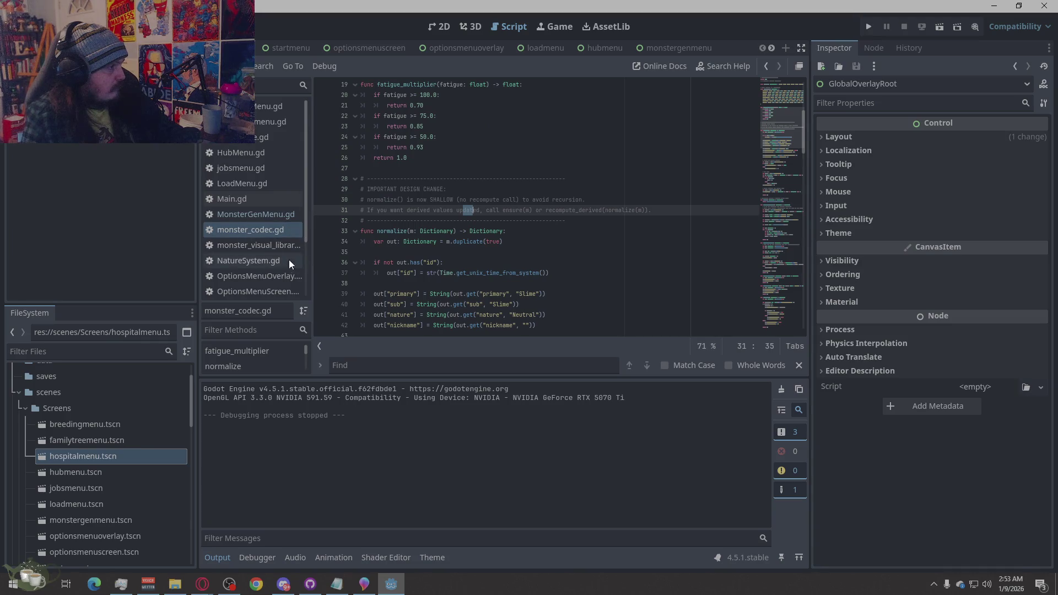
Look over the monster visual library and NatureSystem.gd scripts, then return to GameState.gd
click(270, 245)
click(260, 259)
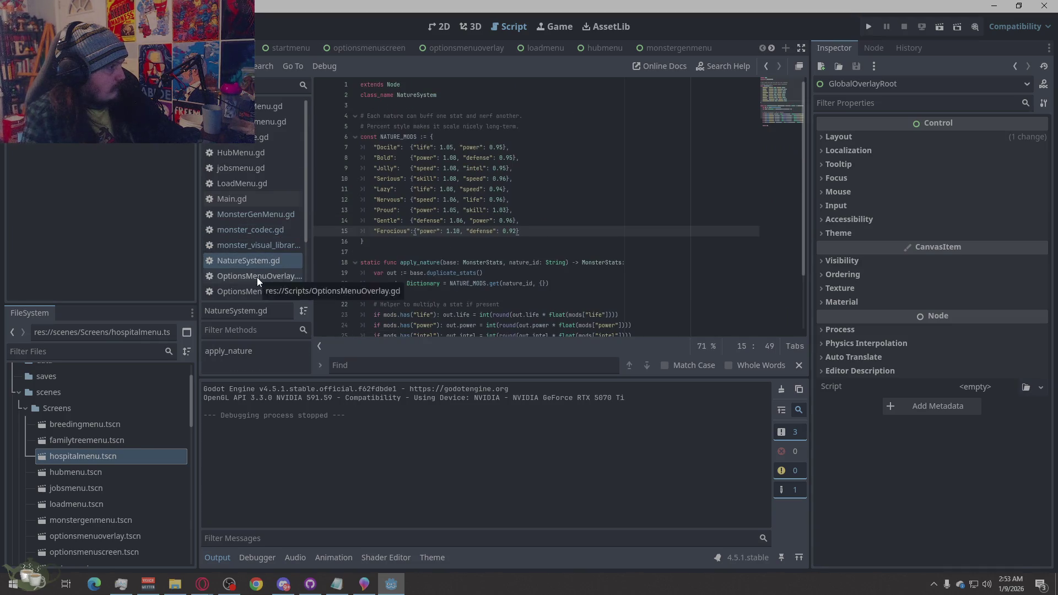
scroll(256, 277, down, 3)
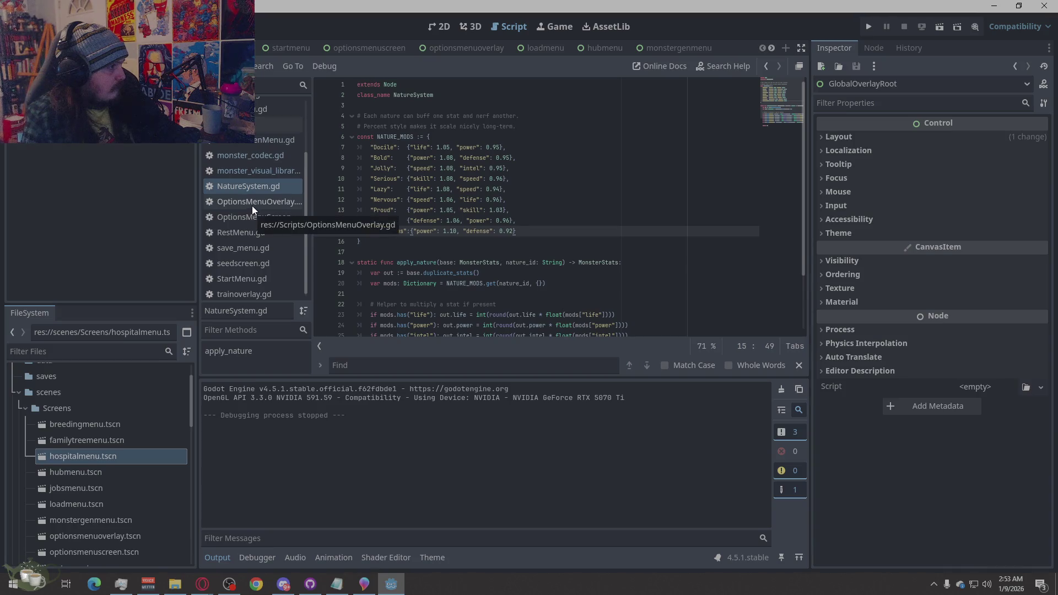
scroll(253, 262, up, 2)
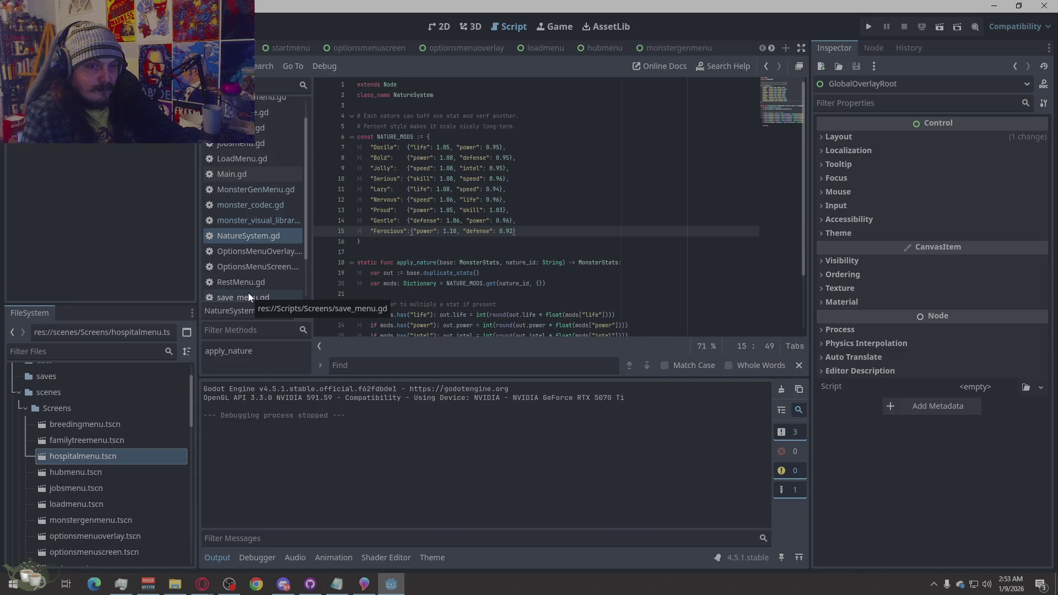
key(alt+Left)
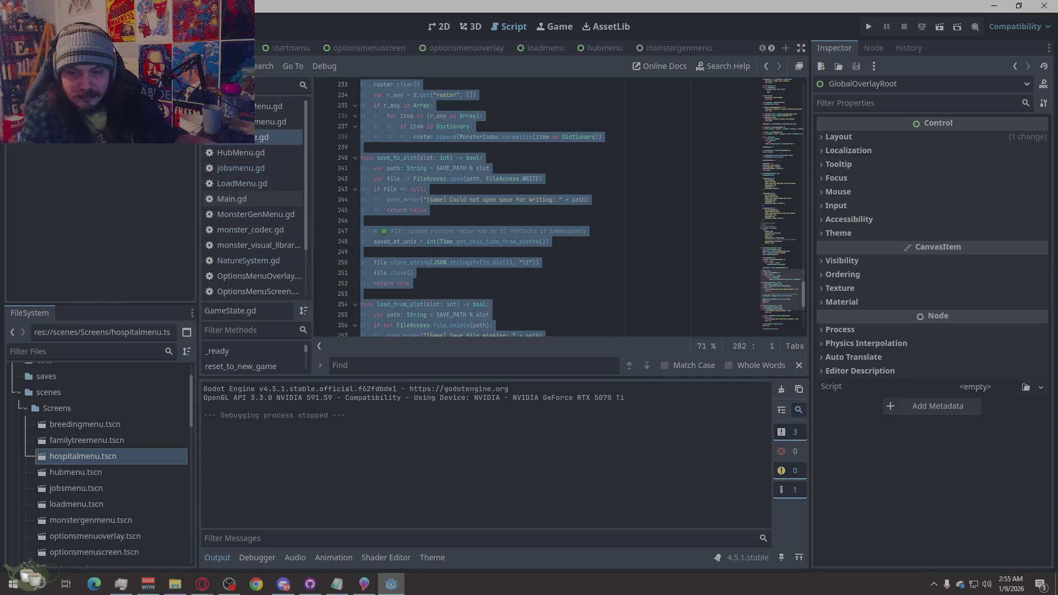
key(alt+Tab)
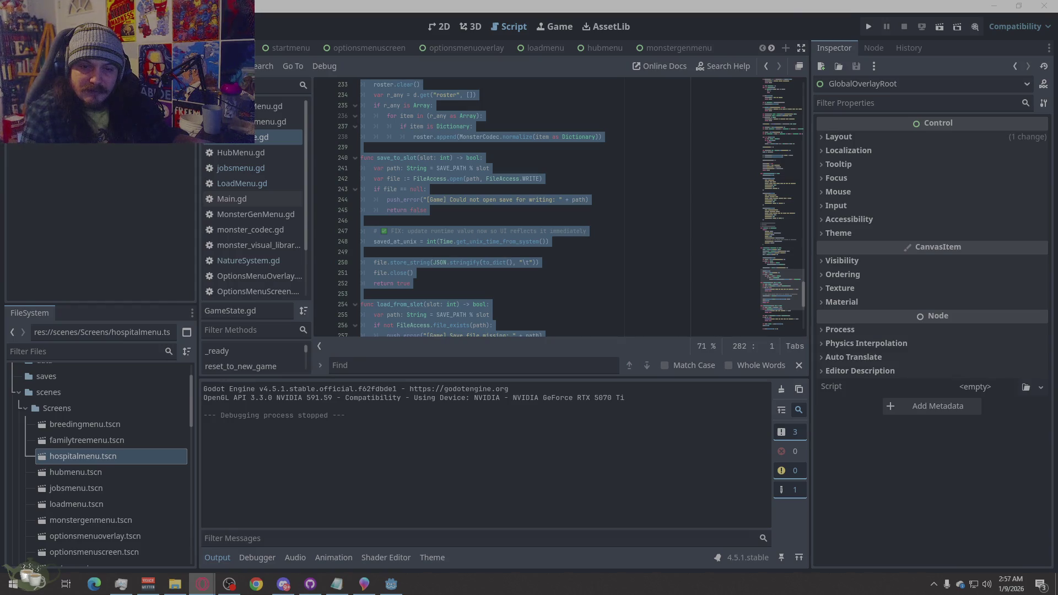
click(562, 296)
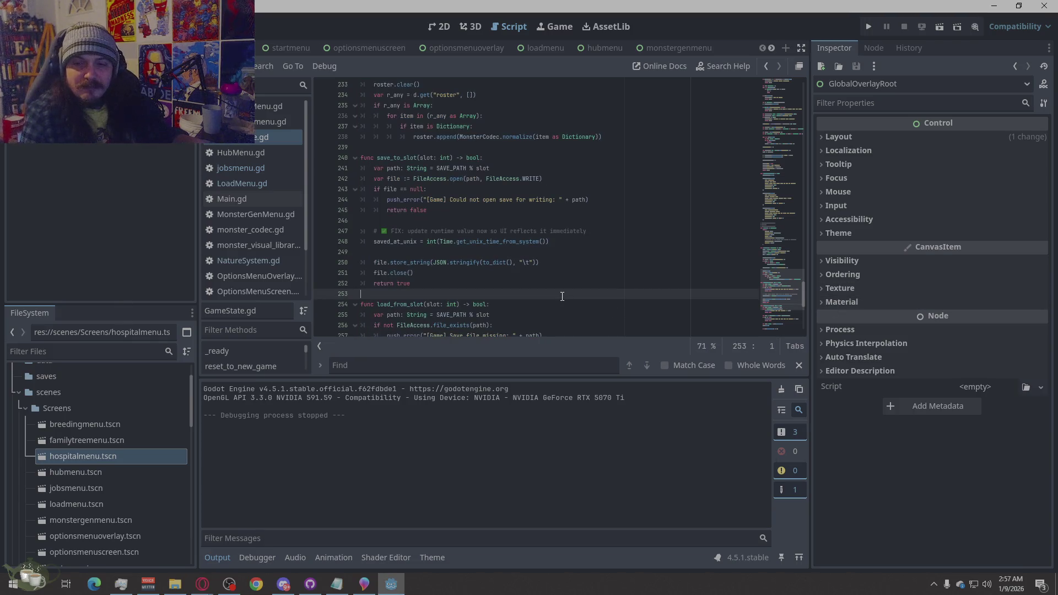